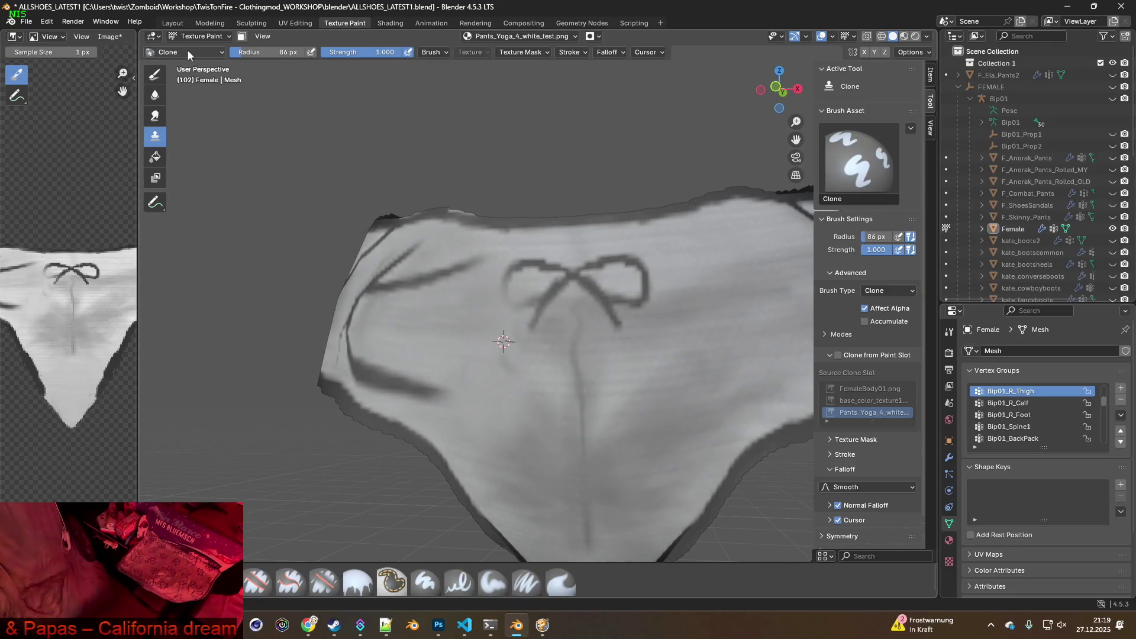
# Revert the texture to an earlier Image Paint step and set a clone source on the pants' back
pyautogui.moveTo(286, 203)
pyautogui.mouseDown(button='middle')
pyautogui.moveTo(435, 239)
pyautogui.moveTo(408, 226)
pyautogui.mouseUp(button='middle')
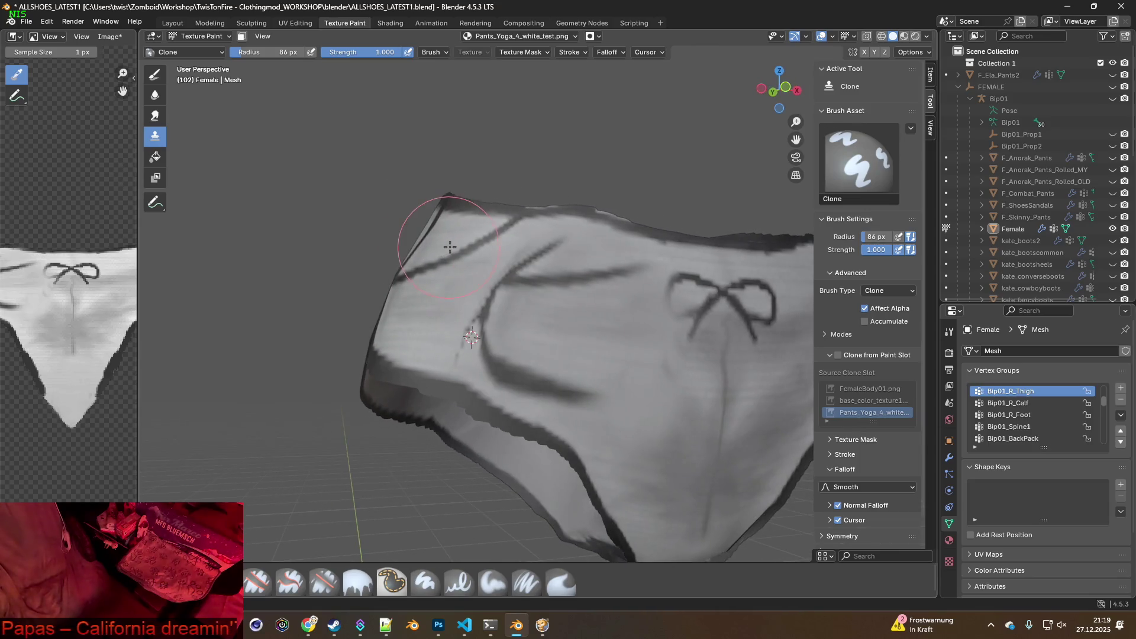
pyautogui.click(47, 22)
pyautogui.moveTo(89, 59)
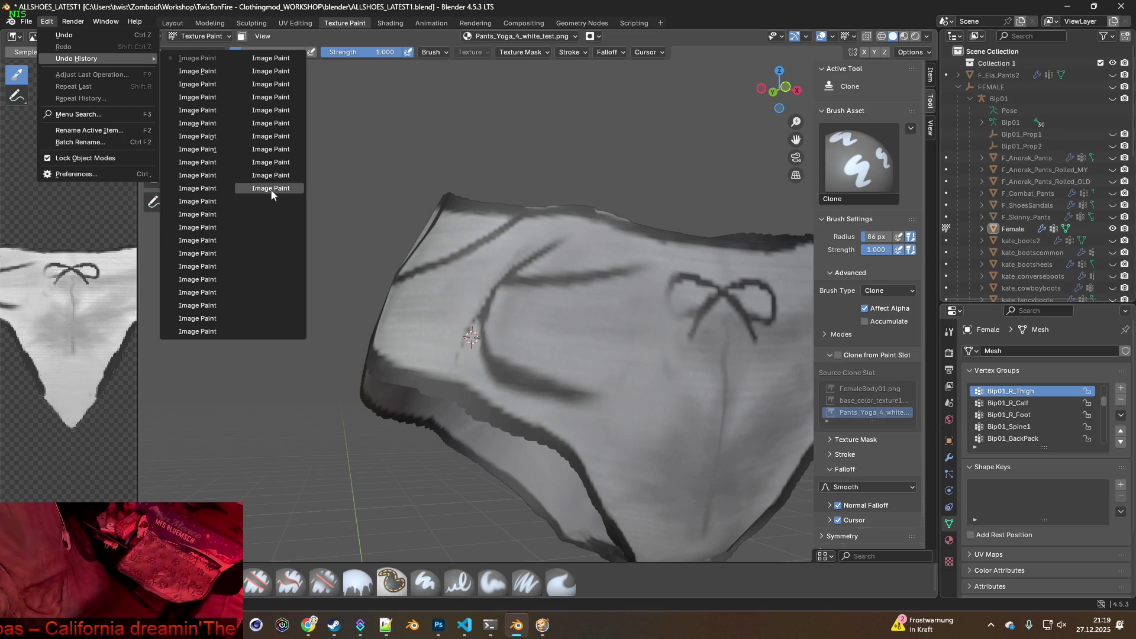
pyautogui.click(271, 188)
pyautogui.moveTo(520, 253)
pyautogui.mouseDown(button='middle')
pyautogui.moveTo(646, 297)
pyautogui.moveTo(626, 319)
pyautogui.moveTo(570, 335)
pyautogui.moveTo(562, 317)
pyautogui.mouseUp(button='middle')
pyautogui.keyDown('ctrl'); pyautogui.click(573, 342); pyautogui.keyUp('ctrl')
# Clone clean fabric over the dark smudge and across the front, dabbing a patch near the bow
pyautogui.scroll(2, 553, 318)
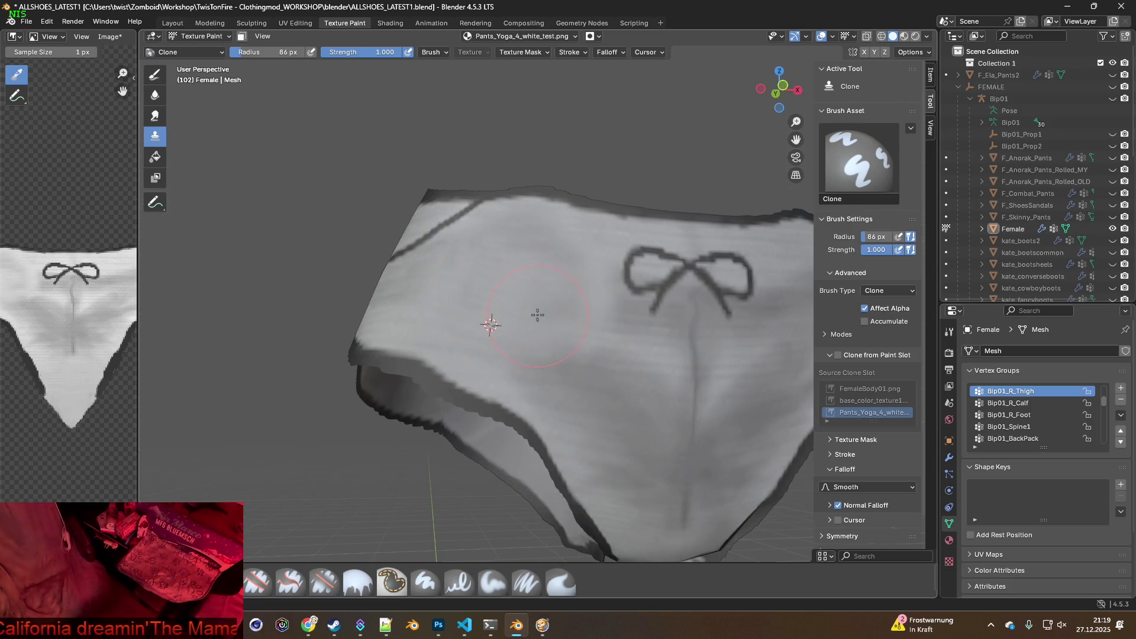
pyautogui.moveTo(583, 363); pyautogui.dragTo(511, 345)
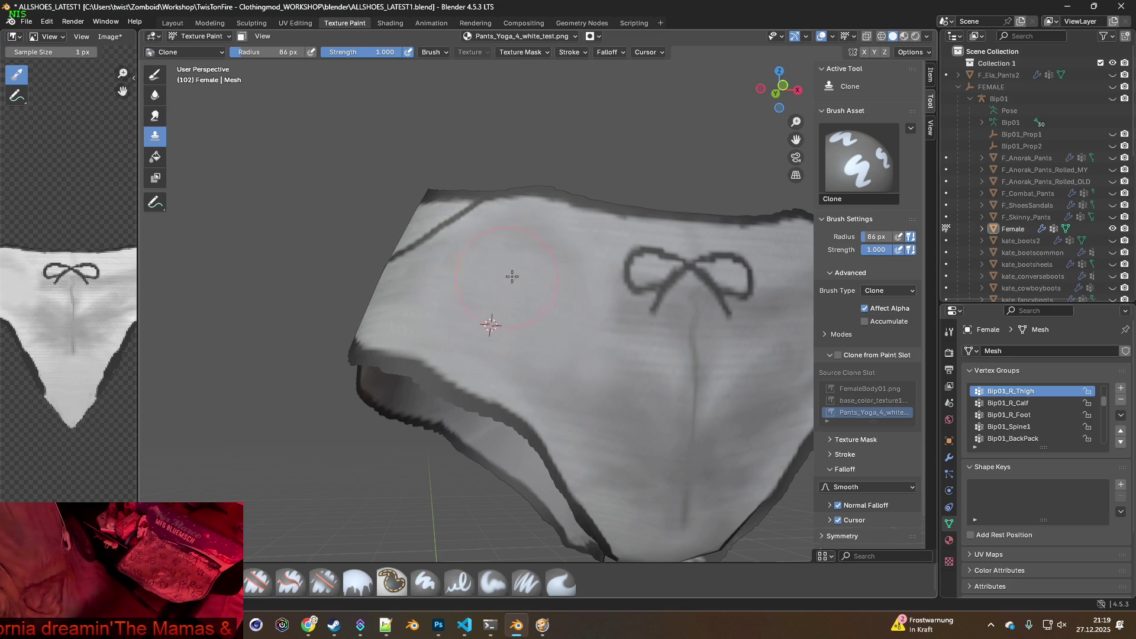
pyautogui.moveTo(551, 272)
pyautogui.mouseDown(button='middle')
pyautogui.moveTo(500, 326)
pyautogui.moveTo(529, 313)
pyautogui.moveTo(523, 352)
pyautogui.mouseUp(button='middle')
pyautogui.moveTo(523, 352)
pyautogui.mouseDown()
pyautogui.moveTo(532, 393)
pyautogui.moveTo(457, 354)
pyautogui.mouseUp()
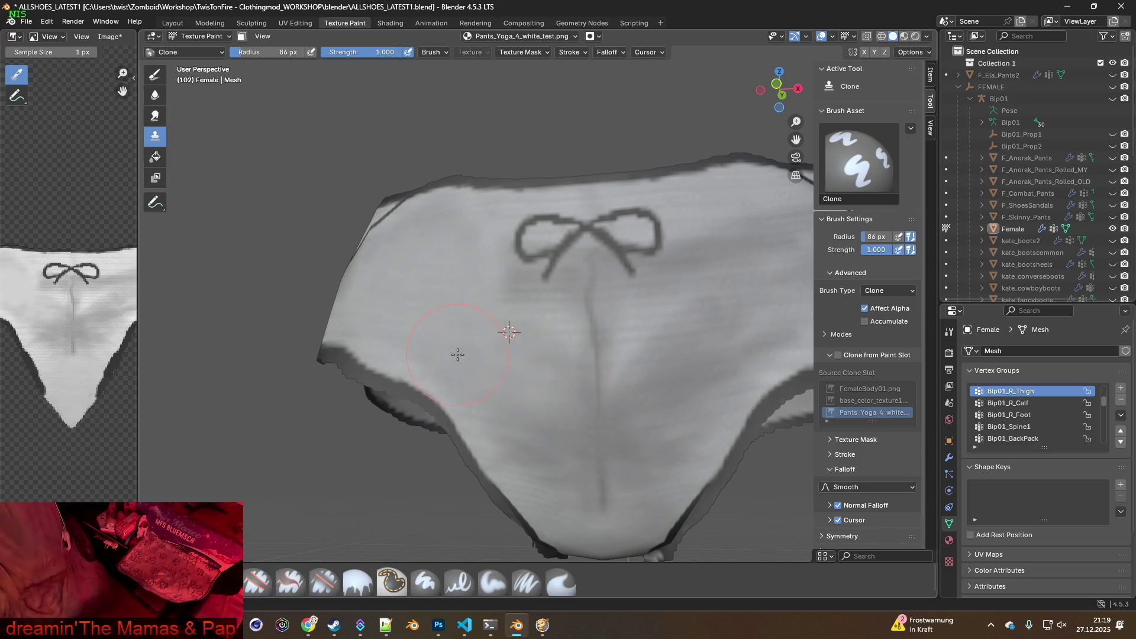
pyautogui.moveTo(541, 333)
pyautogui.mouseDown(button='middle')
pyautogui.moveTo(591, 353)
pyautogui.moveTo(549, 355)
pyautogui.mouseUp(button='middle')
pyautogui.moveTo(454, 343)
pyautogui.mouseDown(button='middle')
pyautogui.moveTo(520, 355)
pyautogui.moveTo(513, 347)
pyautogui.moveTo(586, 334)
pyautogui.moveTo(611, 343)
pyautogui.moveTo(444, 303)
pyautogui.moveTo(504, 325)
pyautogui.moveTo(631, 337)
pyautogui.mouseUp(button='middle')
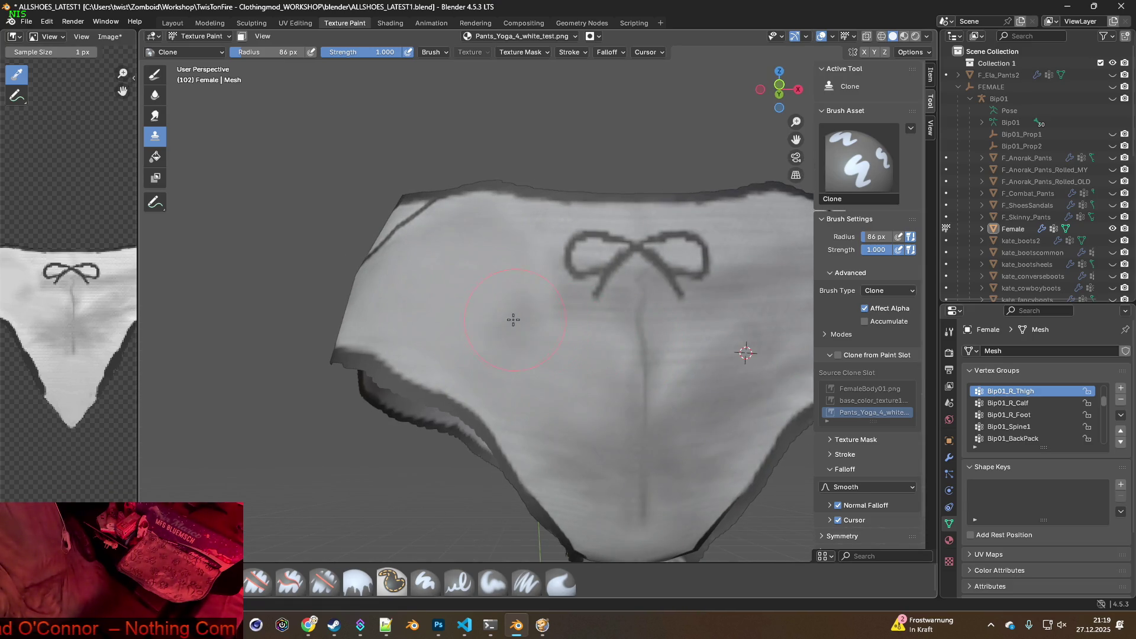
pyautogui.moveTo(482, 325)
pyautogui.mouseDown(button='middle')
pyautogui.moveTo(497, 314)
pyautogui.moveTo(455, 313)
pyautogui.moveTo(491, 278)
pyautogui.mouseUp(button='middle')
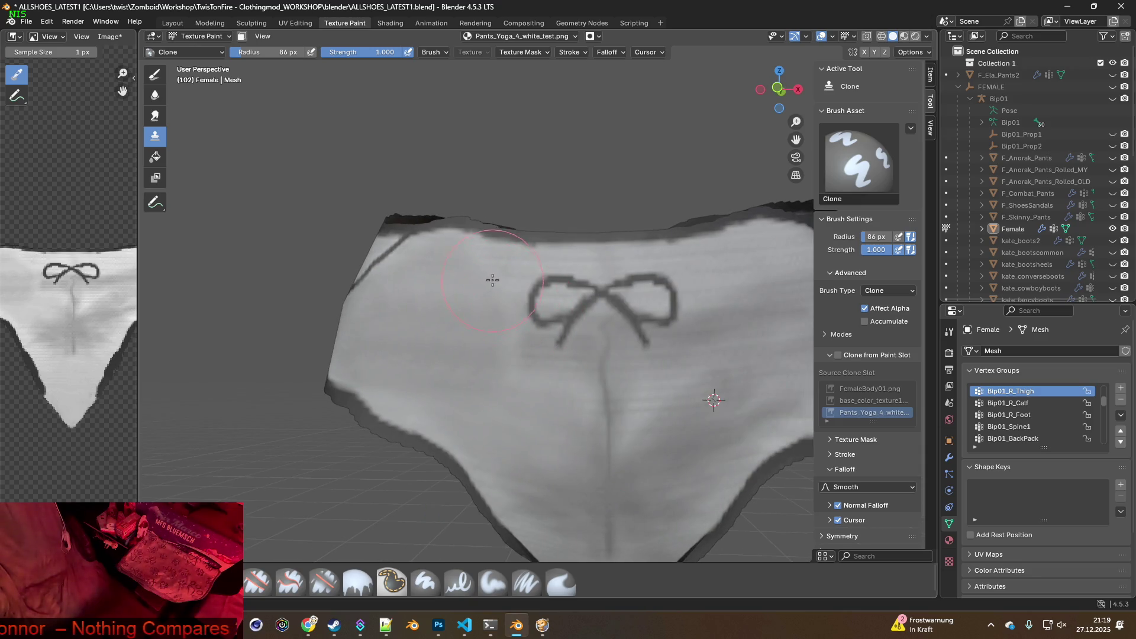
pyautogui.moveTo(418, 279)
pyautogui.mouseDown(button='middle')
pyautogui.moveTo(459, 322)
pyautogui.moveTo(521, 355)
pyautogui.mouseUp(button='middle')
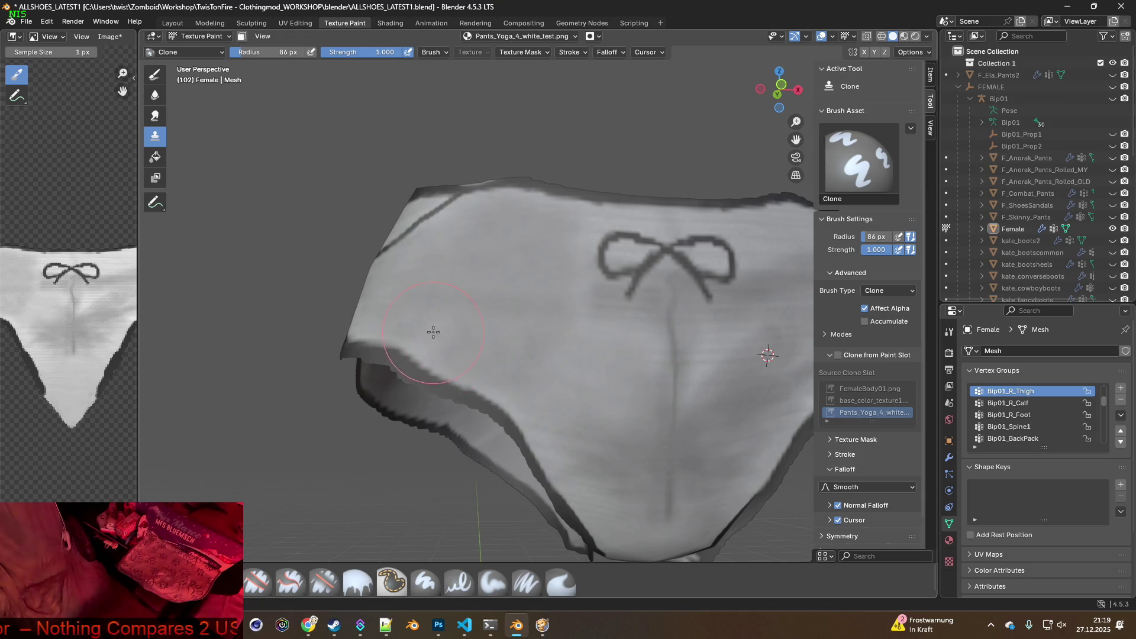
pyautogui.moveTo(438, 355); pyautogui.dragTo(567, 362, button='middle')
pyautogui.click(563, 343)
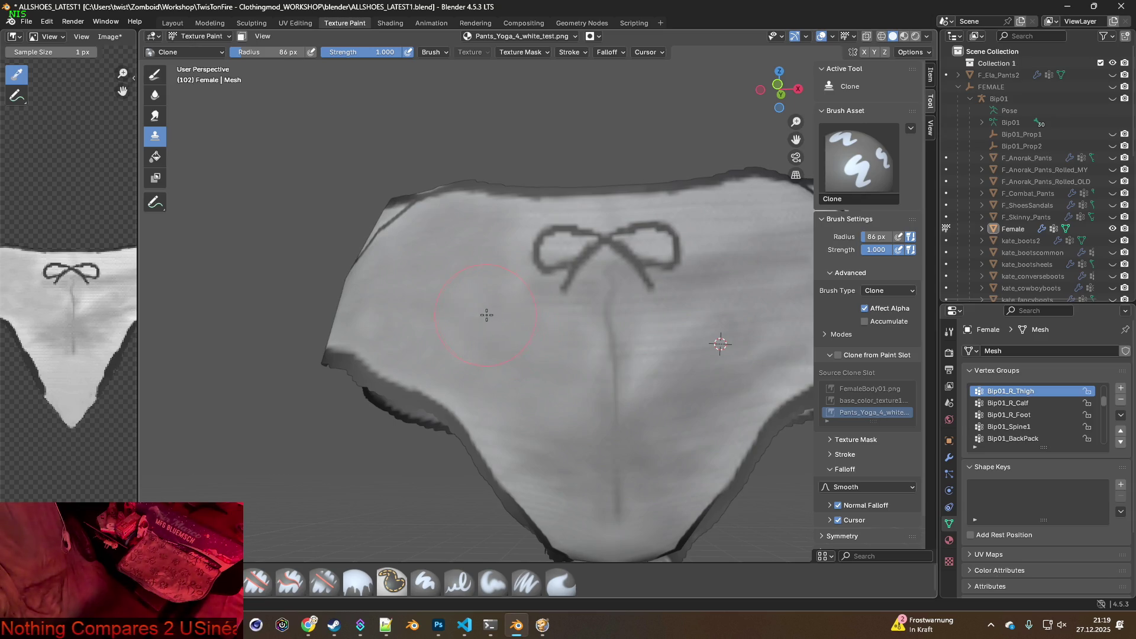
# Move the clone source to a new spot and clone-paint another pass across the pants' front
pyautogui.moveTo(615, 319); pyautogui.dragTo(607, 323, button='middle')
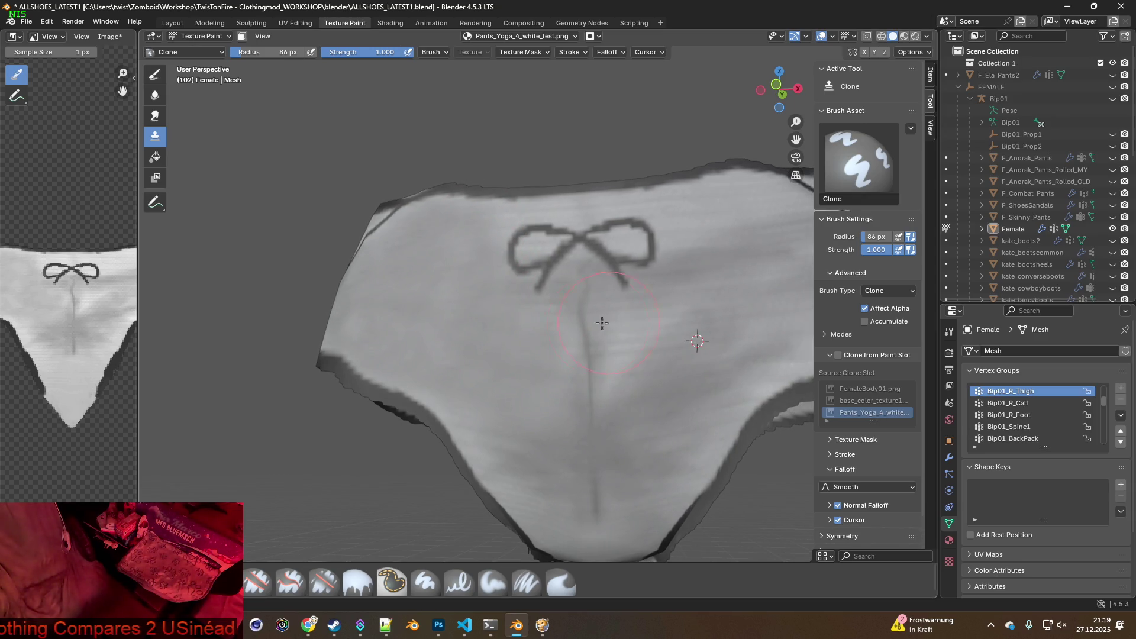
pyautogui.moveTo(517, 336)
pyautogui.mouseDown(button='middle')
pyautogui.moveTo(594, 355)
pyautogui.moveTo(710, 317)
pyautogui.mouseUp(button='middle')
pyautogui.moveTo(654, 341)
pyautogui.mouseDown(button='middle')
pyautogui.moveTo(675, 350)
pyautogui.moveTo(592, 343)
pyautogui.moveTo(616, 355)
pyautogui.moveTo(575, 352)
pyautogui.moveTo(577, 367)
pyautogui.moveTo(580, 355)
pyautogui.mouseUp(button='middle')
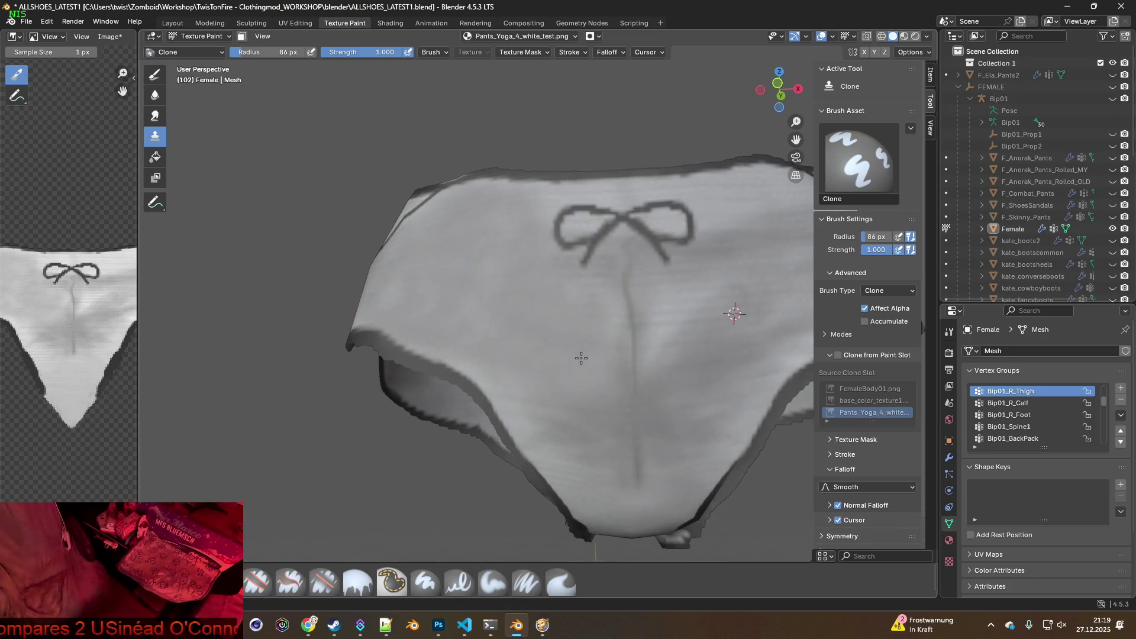
pyautogui.keyDown('ctrl'); pyautogui.click(565, 343); pyautogui.keyUp('ctrl')
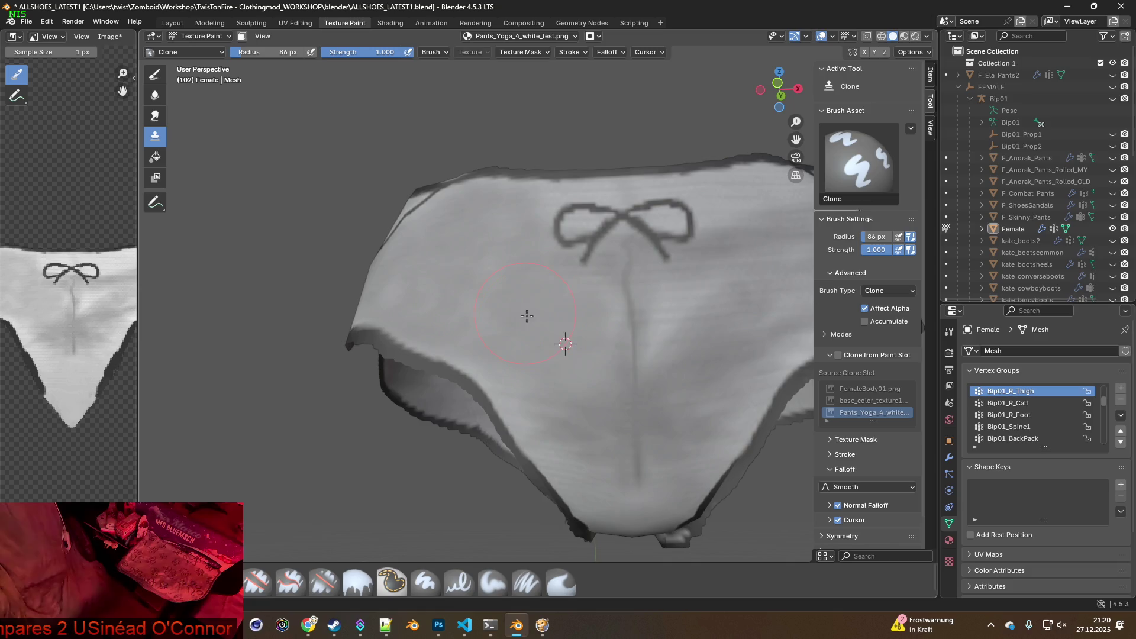
pyautogui.moveTo(525, 314); pyautogui.dragTo(594, 343, button='middle')
pyautogui.moveTo(556, 316); pyautogui.dragTo(472, 316)
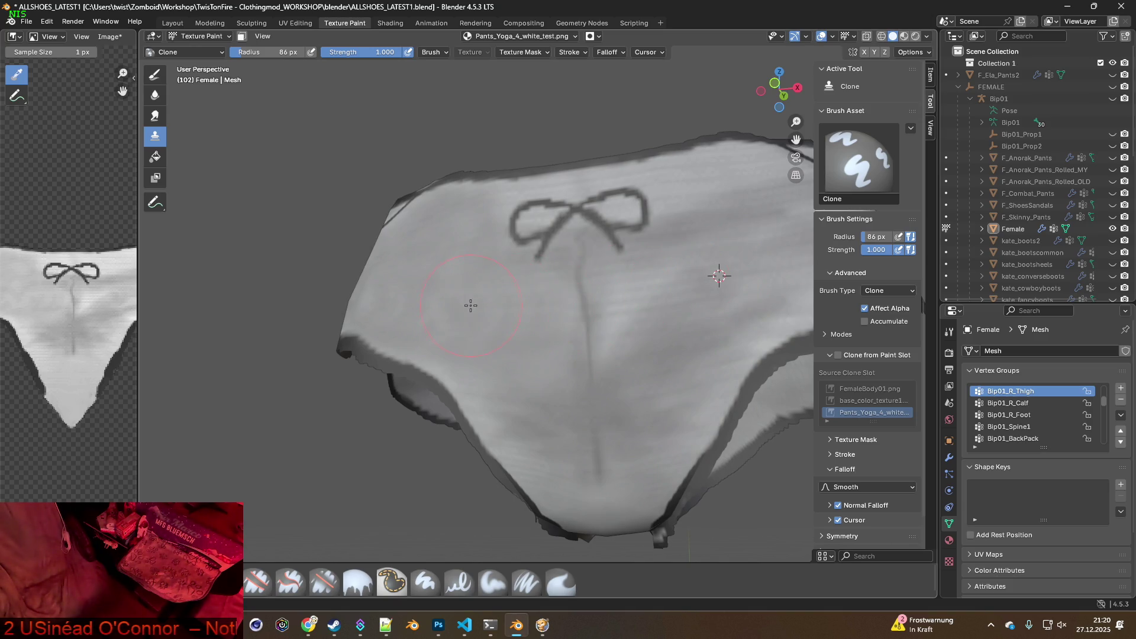
pyautogui.moveTo(428, 308)
pyautogui.mouseDown(button='middle')
pyautogui.moveTo(465, 346)
pyautogui.moveTo(573, 286)
pyautogui.mouseUp(button='middle')
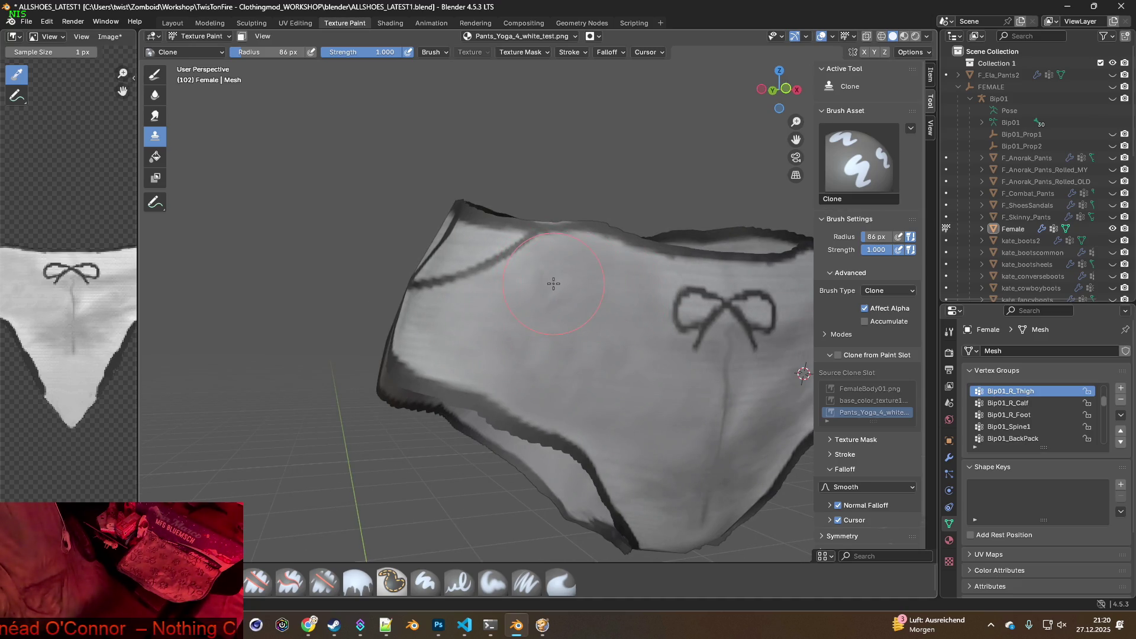
pyautogui.scroll(1, 571, 307)
pyautogui.moveTo(632, 337); pyautogui.dragTo(736, 330, button='middle')
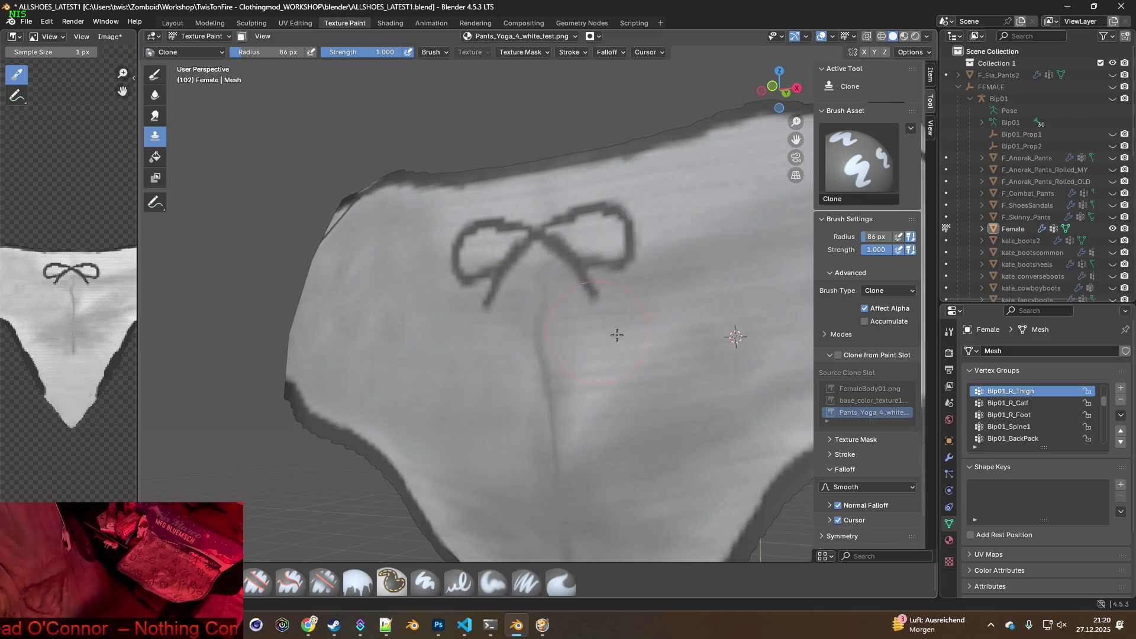
pyautogui.scroll(-2, 722, 314)
pyautogui.rightClick(715, 298)
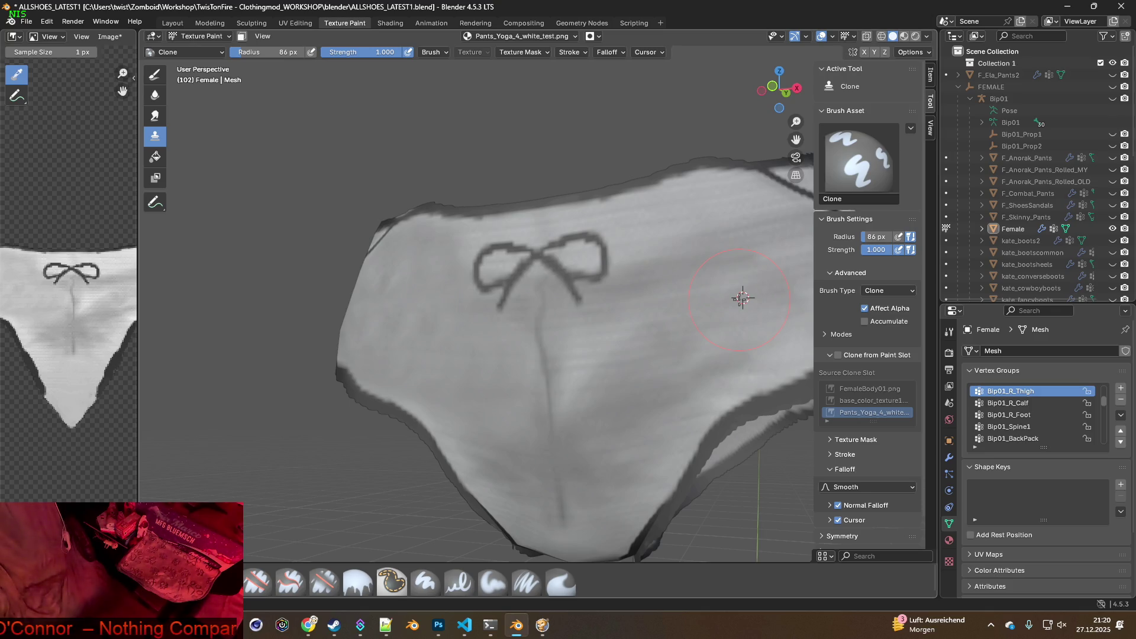
# Smooth the patch right of the bow, picking several fresh clone source points on the fabric
pyautogui.moveTo(633, 328); pyautogui.dragTo(502, 303, button='middle')
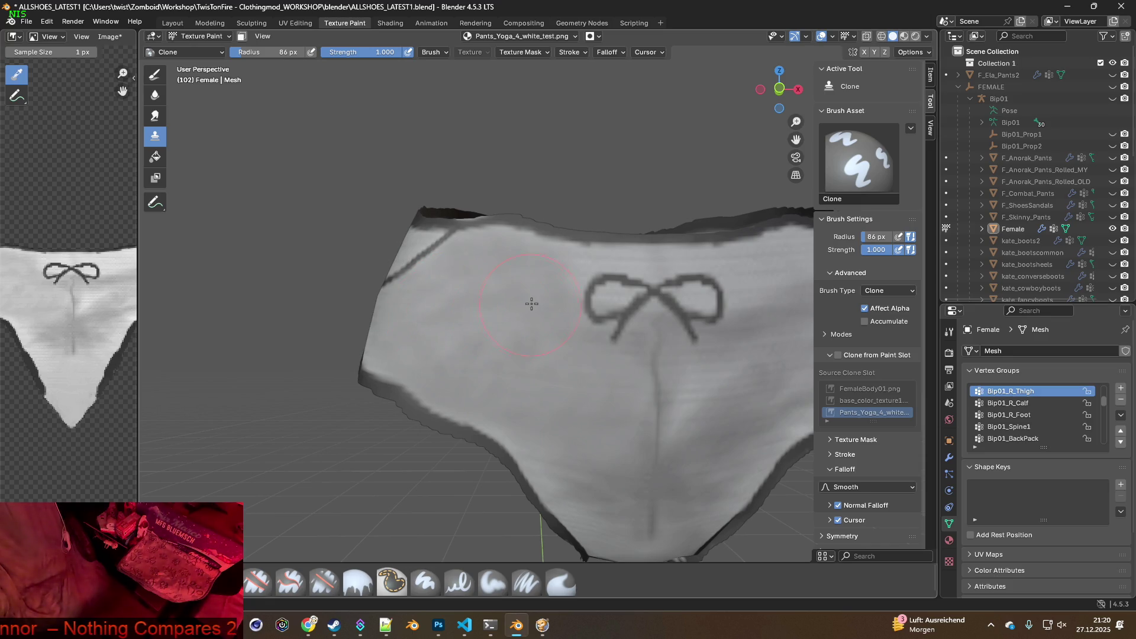
pyautogui.moveTo(578, 327); pyautogui.dragTo(606, 349, button='middle')
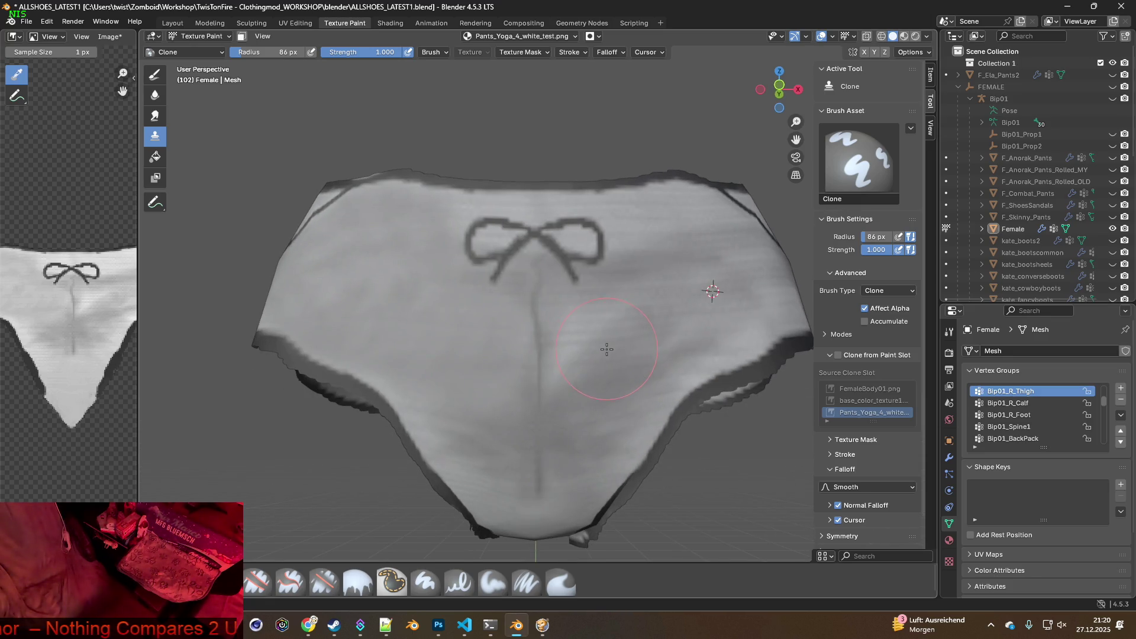
pyautogui.moveTo(594, 337); pyautogui.dragTo(614, 336)
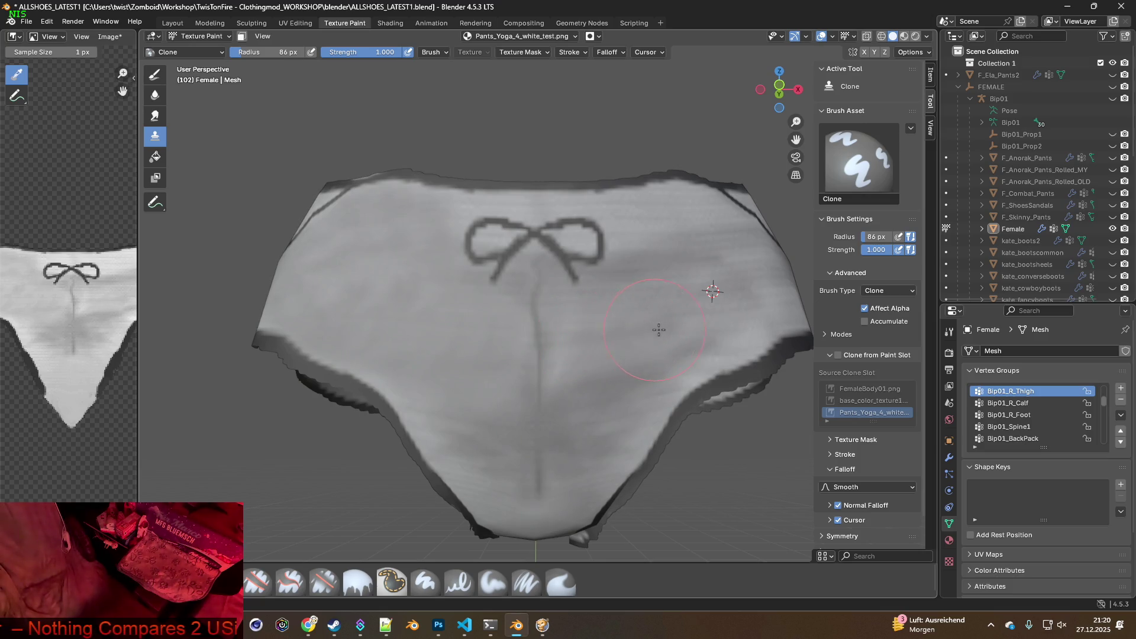
pyautogui.moveTo(766, 304)
pyautogui.mouseDown(button='middle')
pyautogui.moveTo(705, 293)
pyautogui.moveTo(663, 326)
pyautogui.moveTo(543, 339)
pyautogui.mouseUp(button='middle')
pyautogui.keyDown('ctrl'); pyautogui.click(524, 318); pyautogui.keyUp('ctrl')
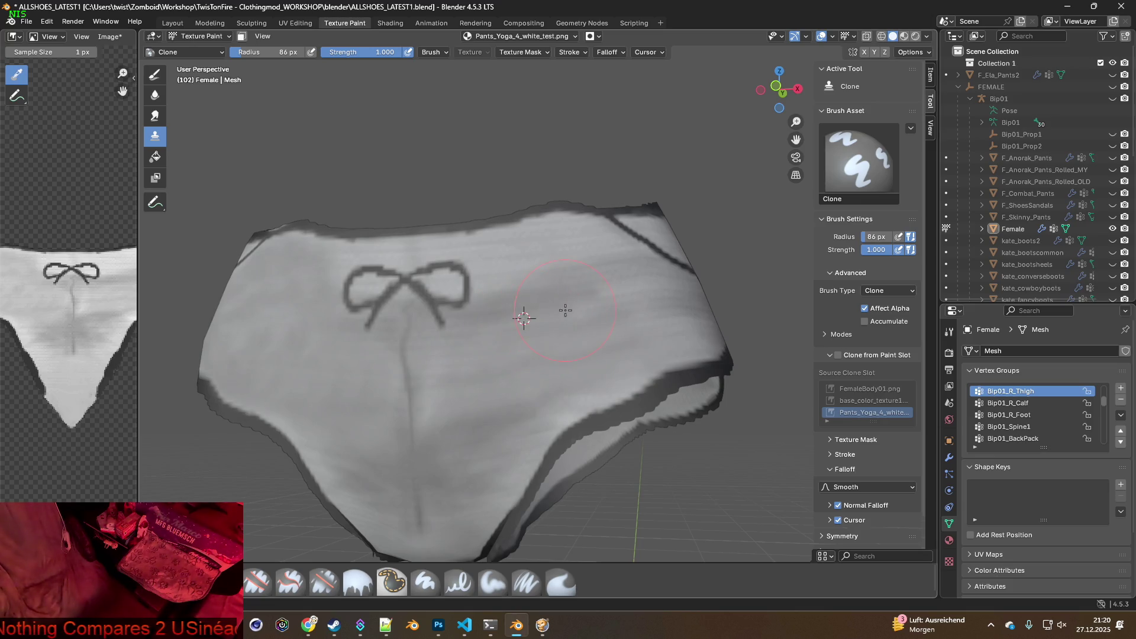
pyautogui.moveTo(649, 303); pyautogui.dragTo(582, 332, button='middle')
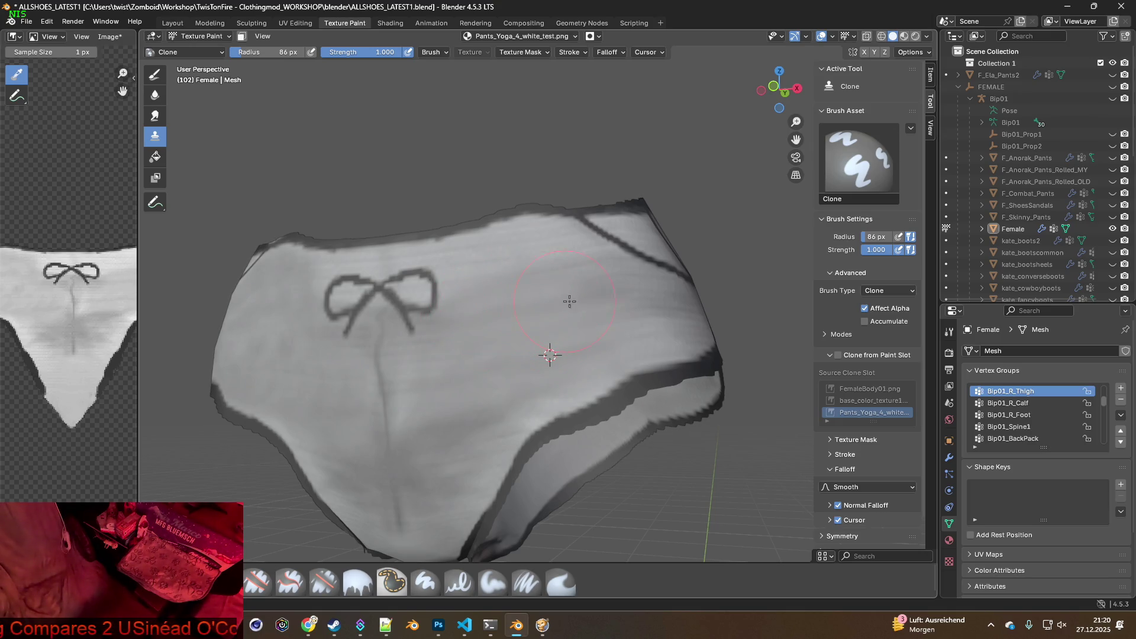
pyautogui.moveTo(607, 296); pyautogui.dragTo(557, 312, button='middle')
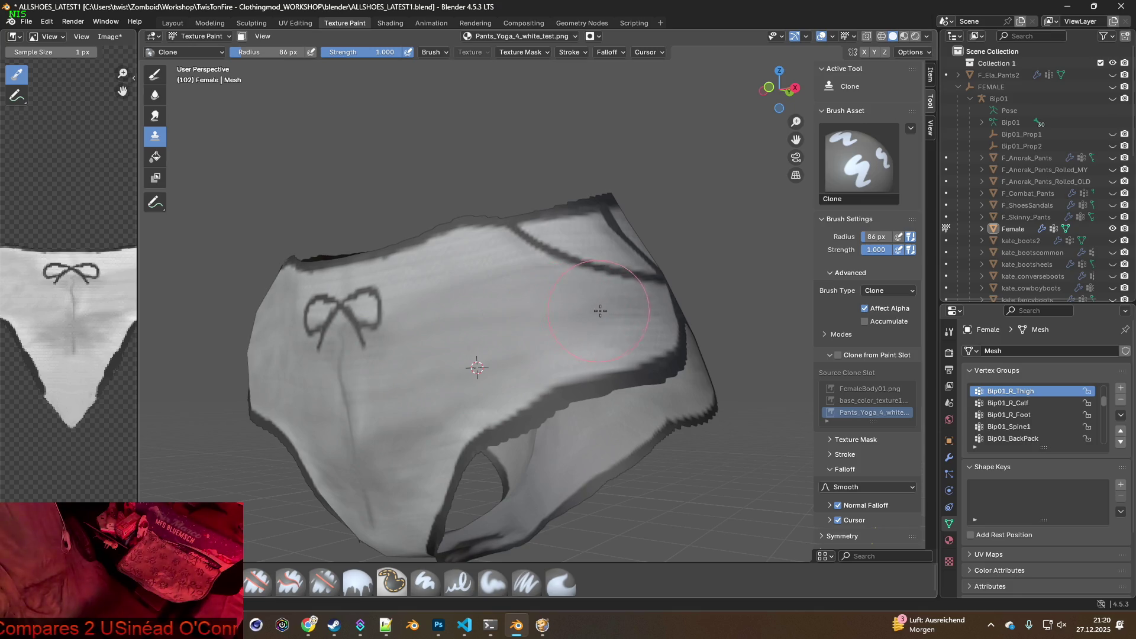
pyautogui.keyDown('ctrl'); pyautogui.click(483, 359); pyautogui.keyUp('ctrl')
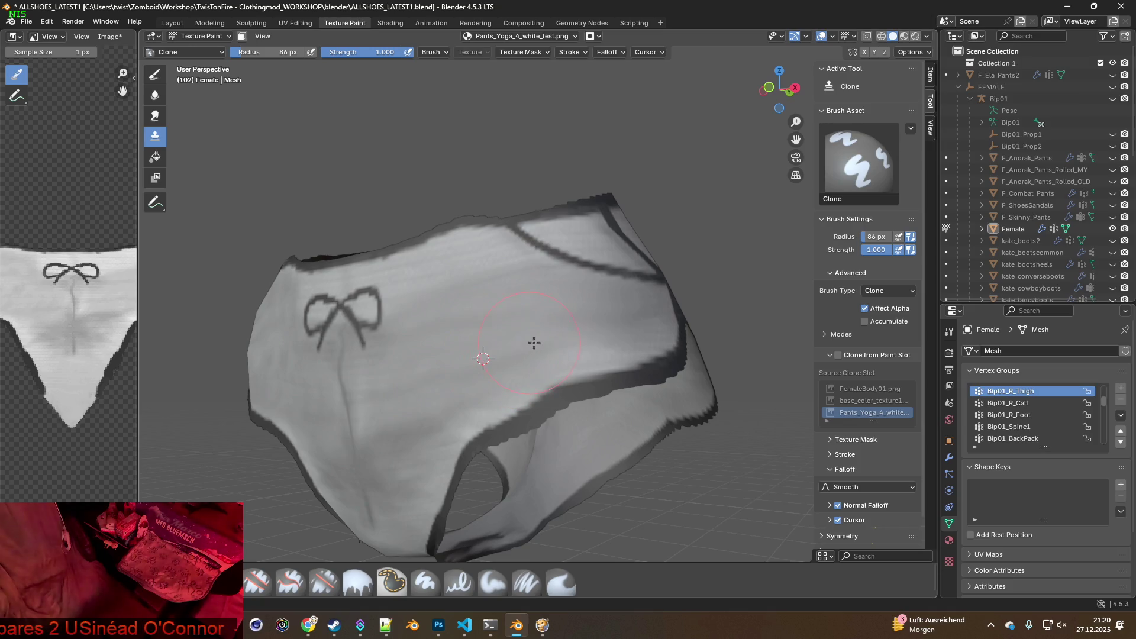
pyautogui.moveTo(601, 337)
pyautogui.mouseDown(button='middle')
pyautogui.moveTo(540, 355)
pyautogui.moveTo(564, 342)
pyautogui.mouseUp(button='middle')
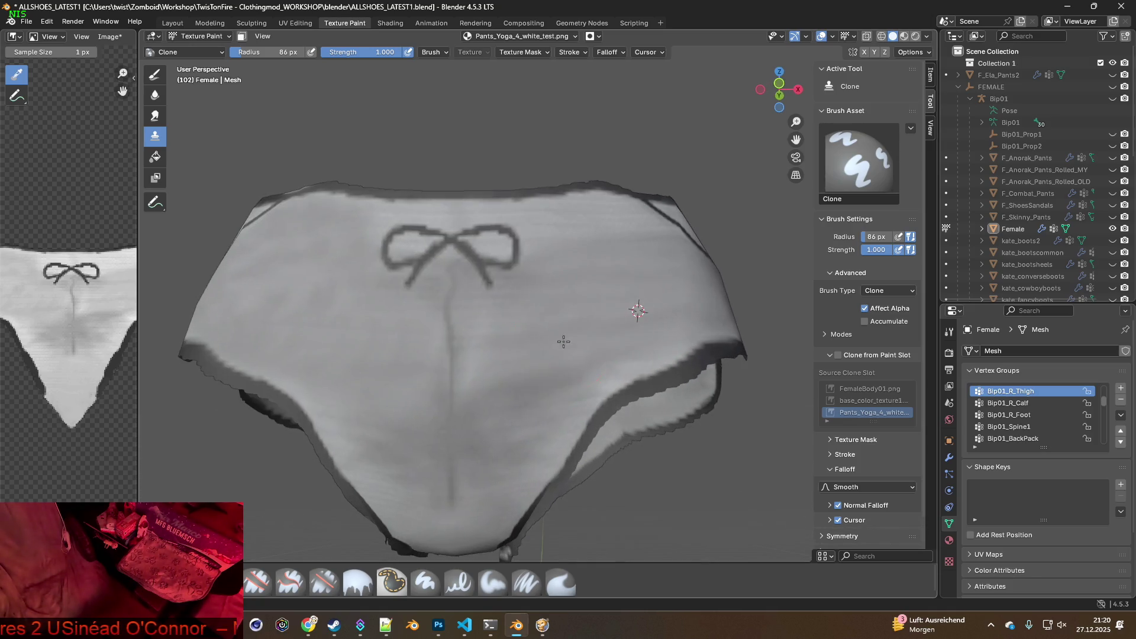
pyautogui.keyDown('ctrl'); pyautogui.scroll(-3, 459, 357); pyautogui.keyUp('ctrl')
pyautogui.keyDown('ctrl'); pyautogui.click(418, 340); pyautogui.keyUp('ctrl')
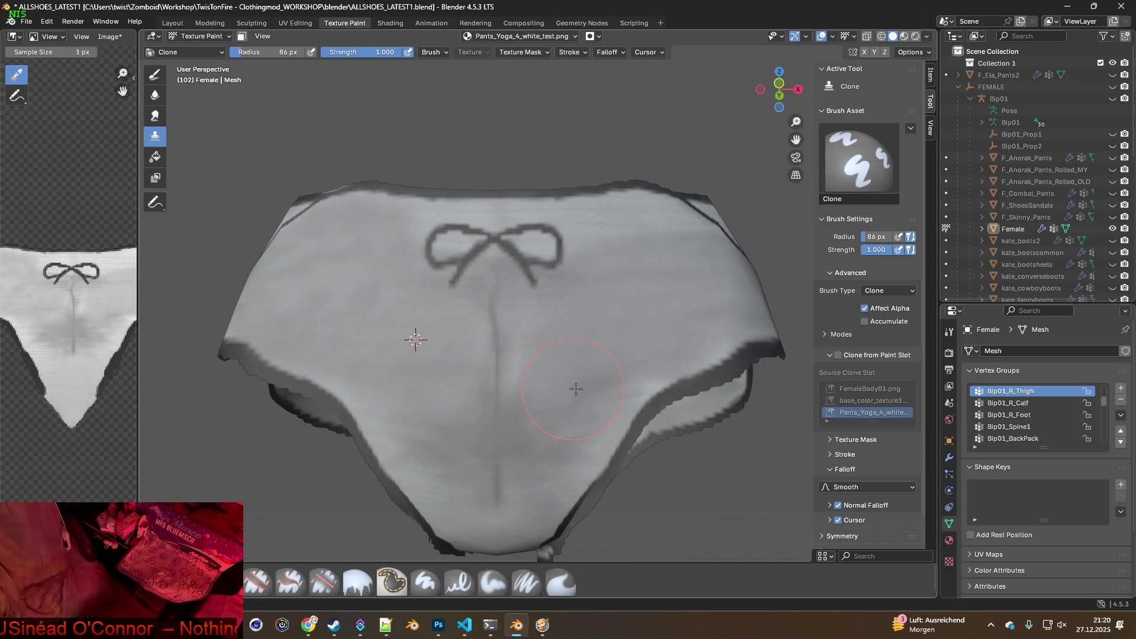
# Inspect the waistband from several angles and set a clone source on the pants' left side
pyautogui.moveTo(598, 380)
pyautogui.mouseDown(button='middle')
pyautogui.moveTo(548, 373)
pyautogui.moveTo(562, 355)
pyautogui.mouseUp(button='middle')
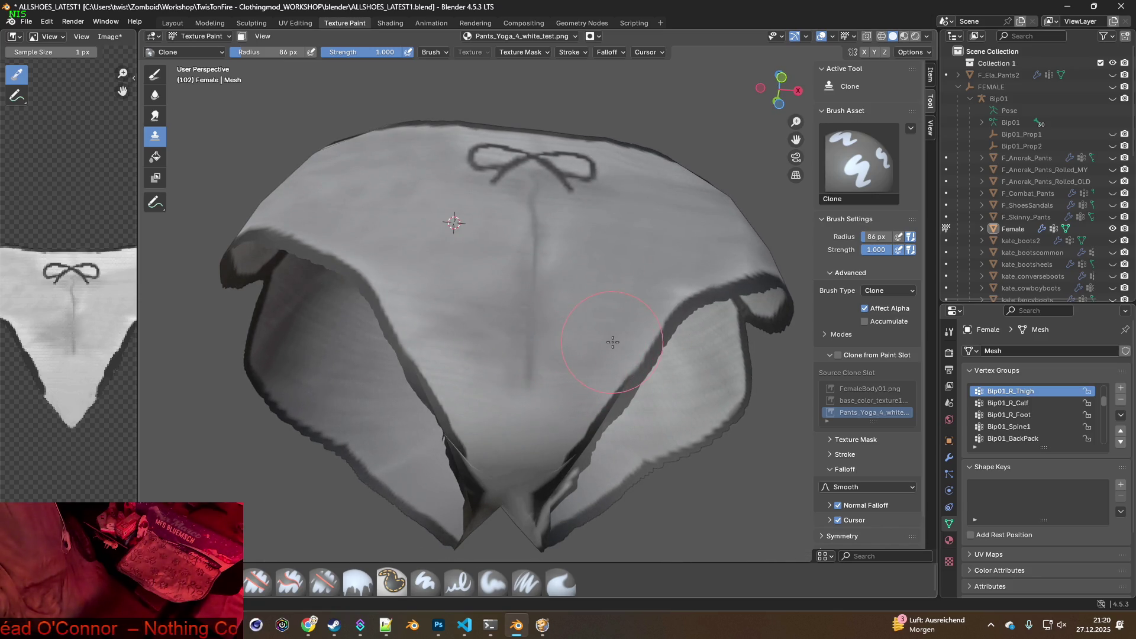
pyautogui.moveTo(482, 346)
pyautogui.mouseDown(button='middle')
pyautogui.moveTo(439, 356)
pyautogui.moveTo(487, 354)
pyautogui.mouseUp(button='middle')
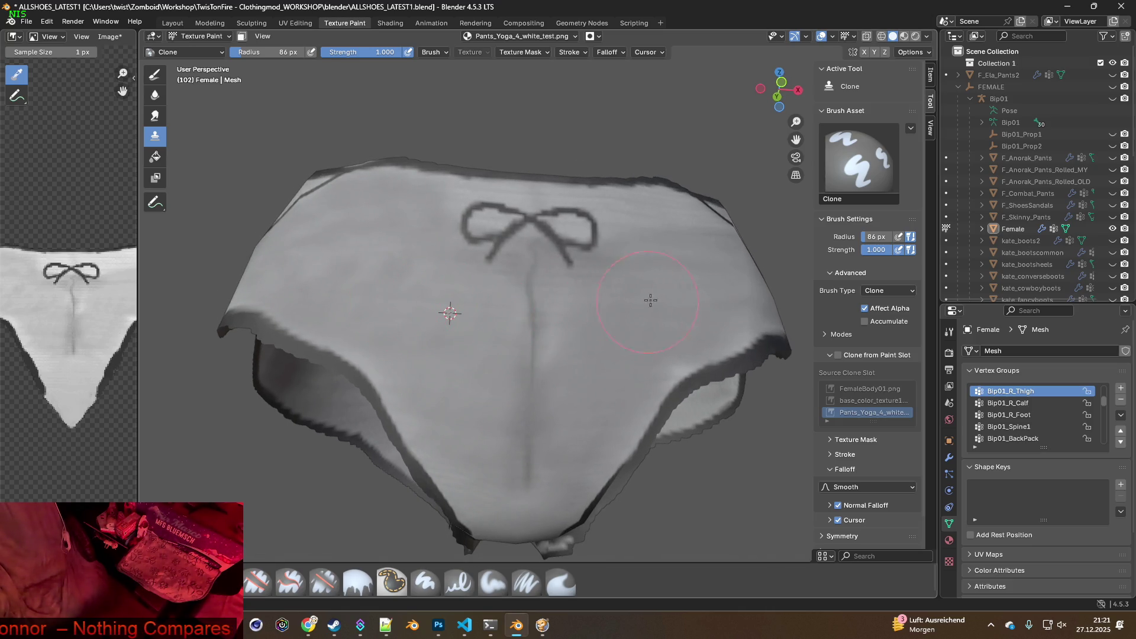
pyautogui.moveTo(482, 326); pyautogui.dragTo(474, 347, button='middle')
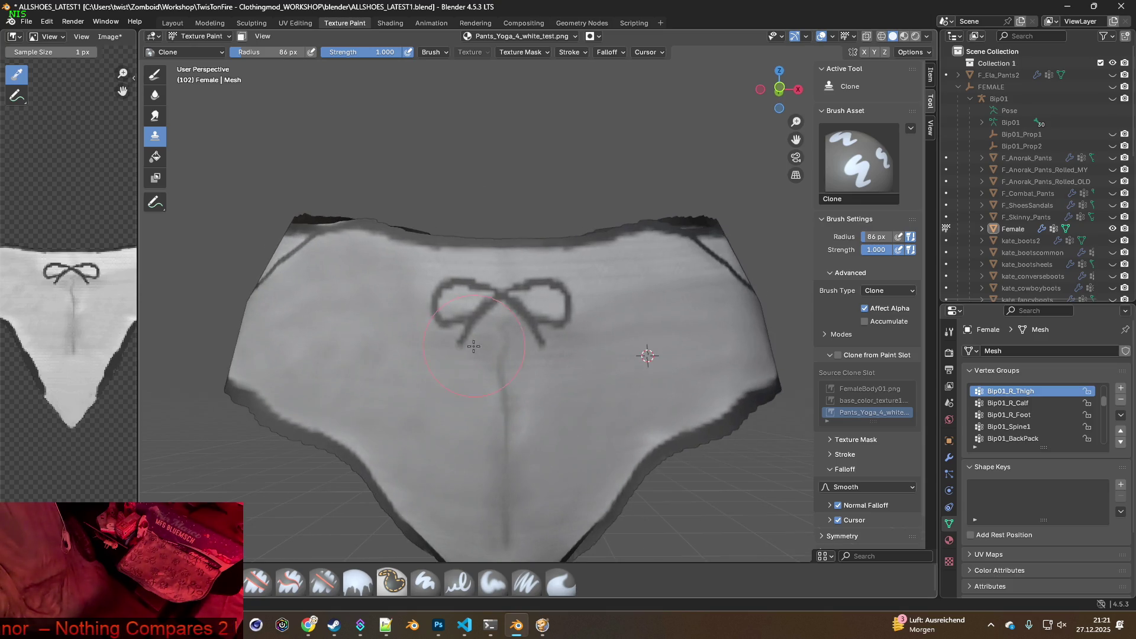
pyautogui.moveTo(605, 365); pyautogui.dragTo(601, 362, button='middle')
pyautogui.moveTo(550, 291); pyautogui.dragTo(589, 314, button='middle')
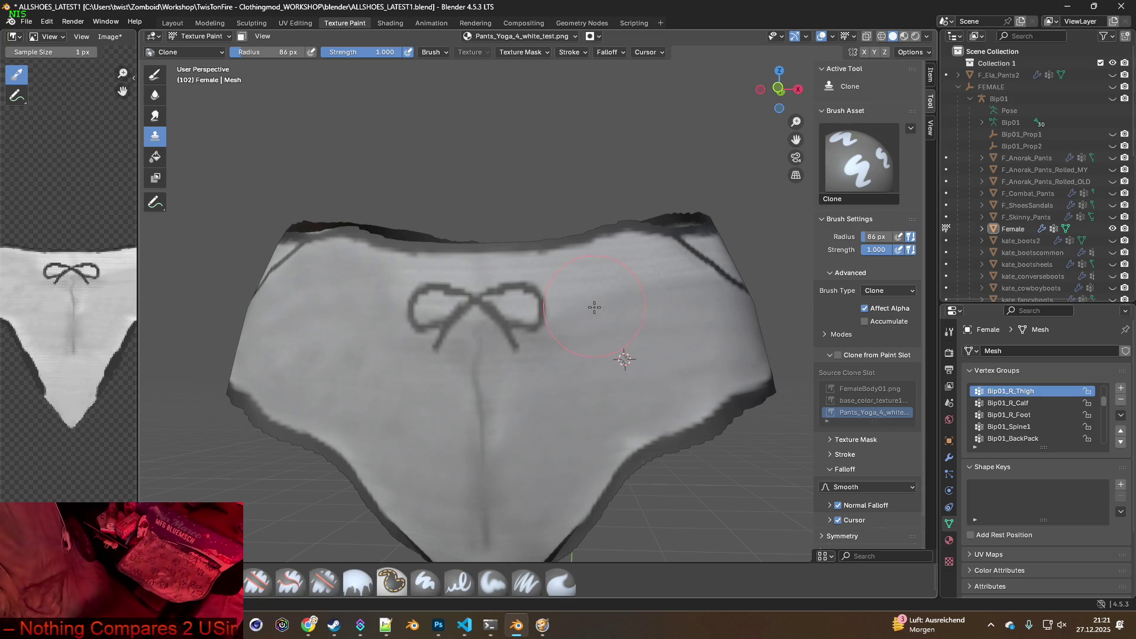
pyautogui.keyDown('ctrl'); pyautogui.click(343, 354); pyautogui.keyUp('ctrl')
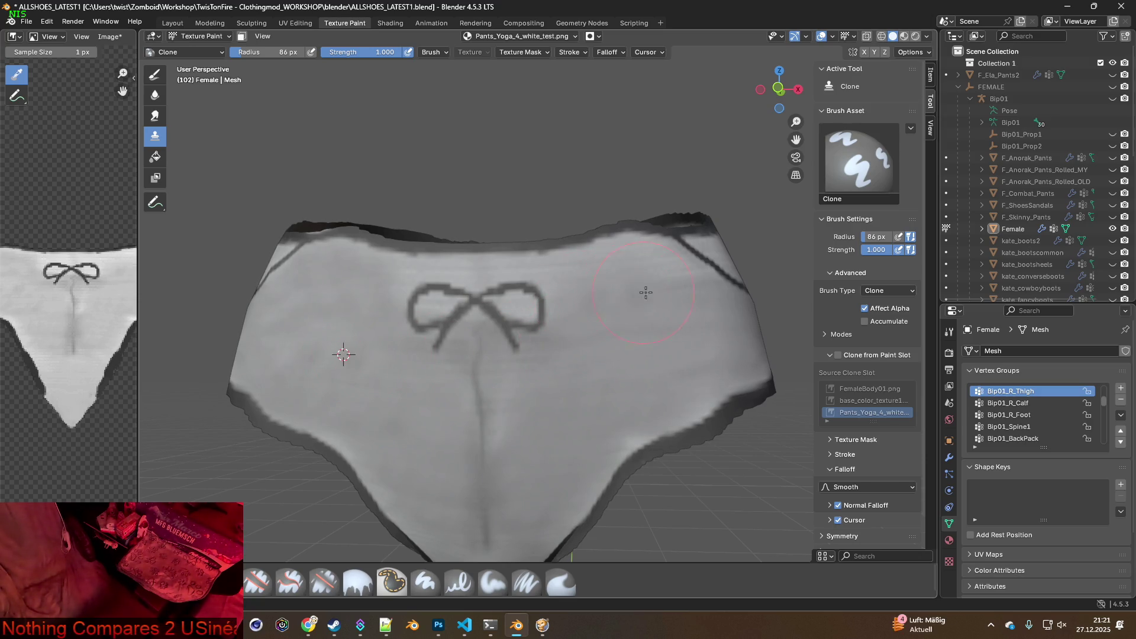
pyautogui.moveTo(598, 343); pyautogui.dragTo(591, 342, button='middle')
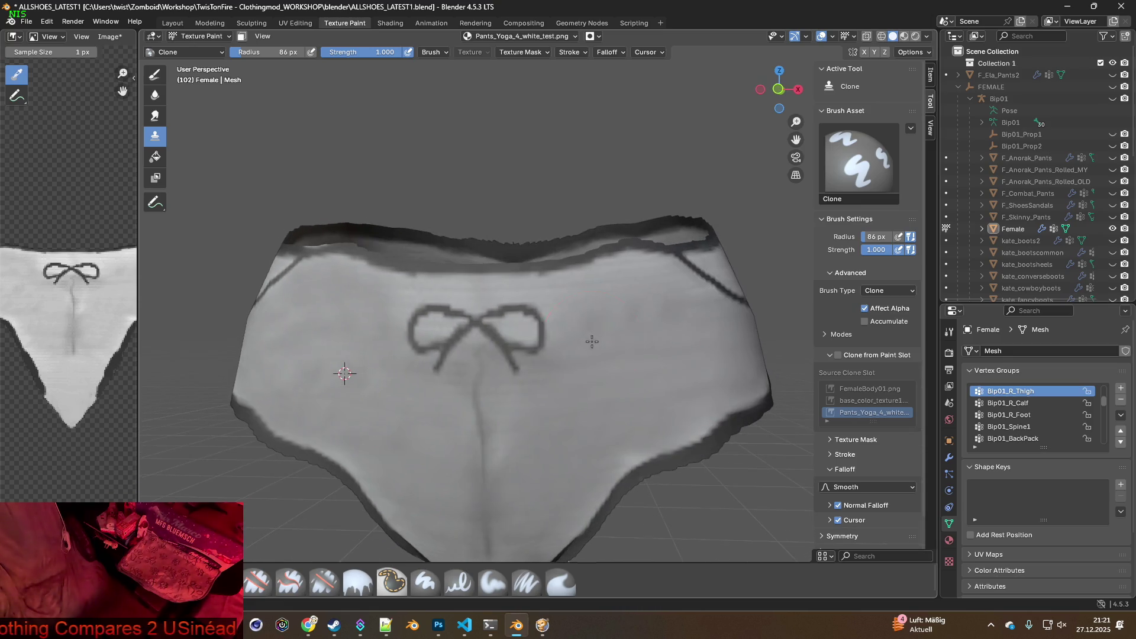
pyautogui.scroll(1, 642, 308)
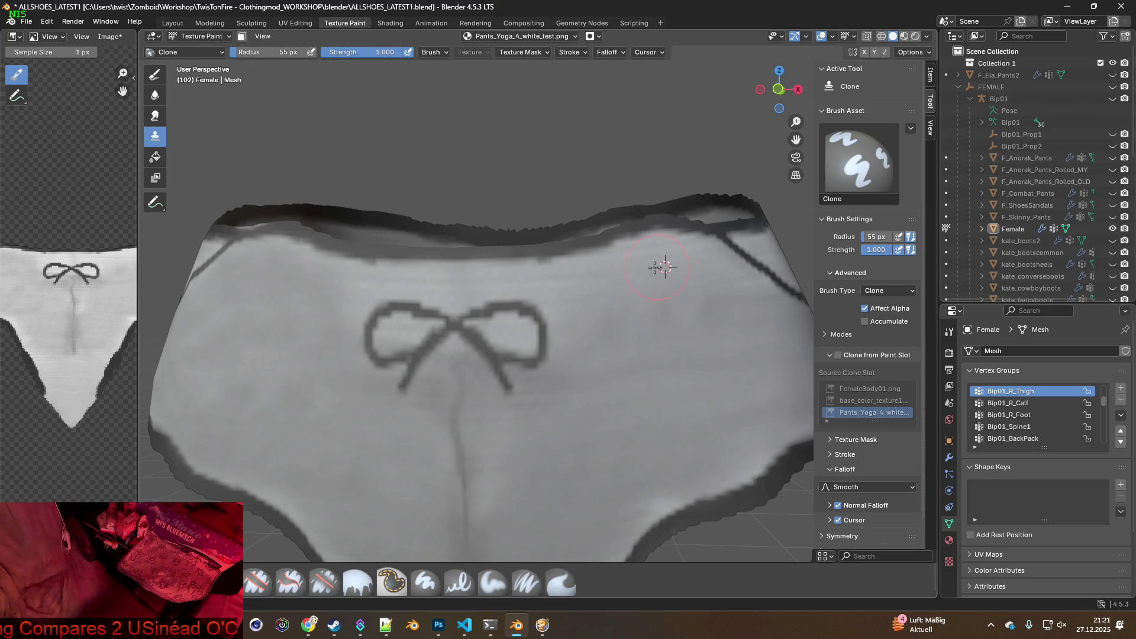
# Clone fabric over the upper waist area and set a fresh clone source point
pyautogui.moveTo(414, 281); pyautogui.dragTo(459, 285, button='middle')
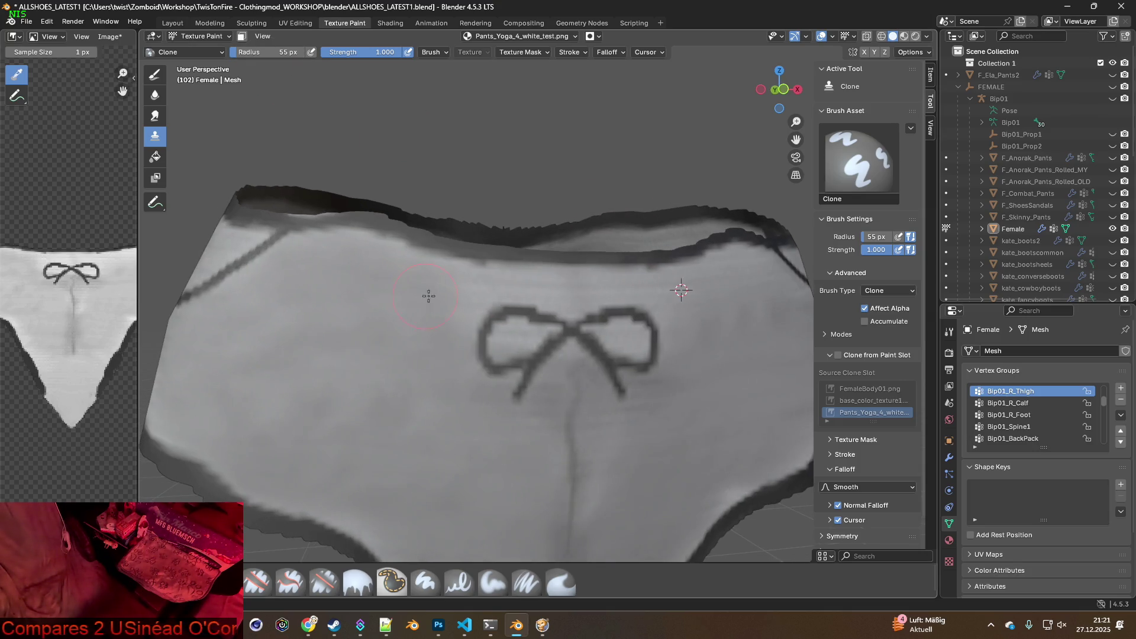
pyautogui.moveTo(466, 288); pyautogui.dragTo(345, 265)
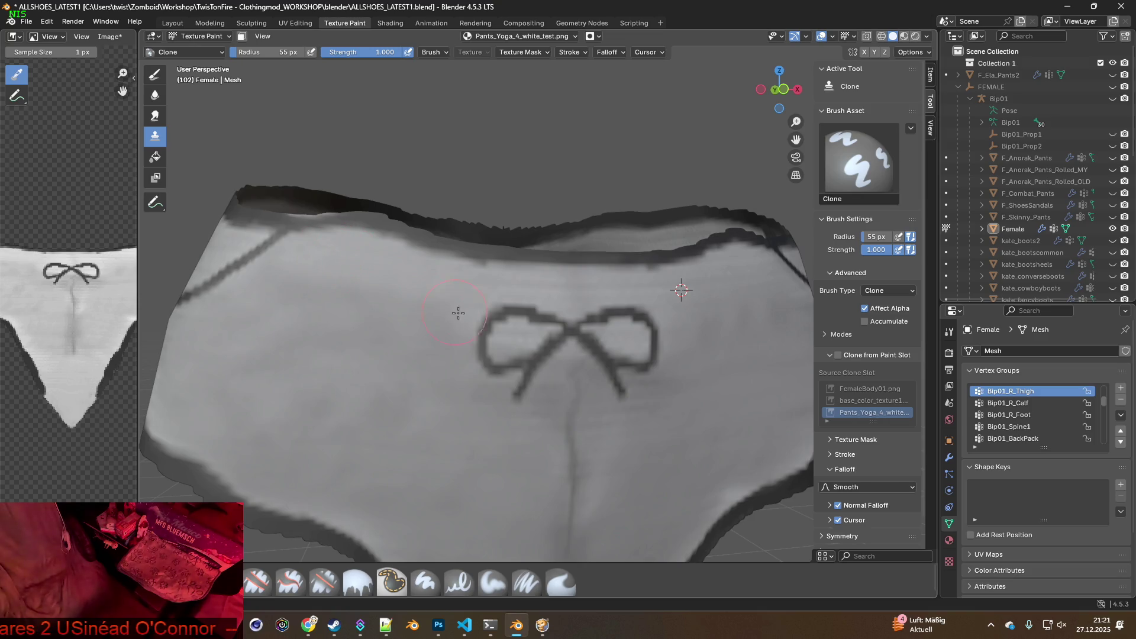
pyautogui.moveTo(445, 308); pyautogui.dragTo(330, 256, button='middle')
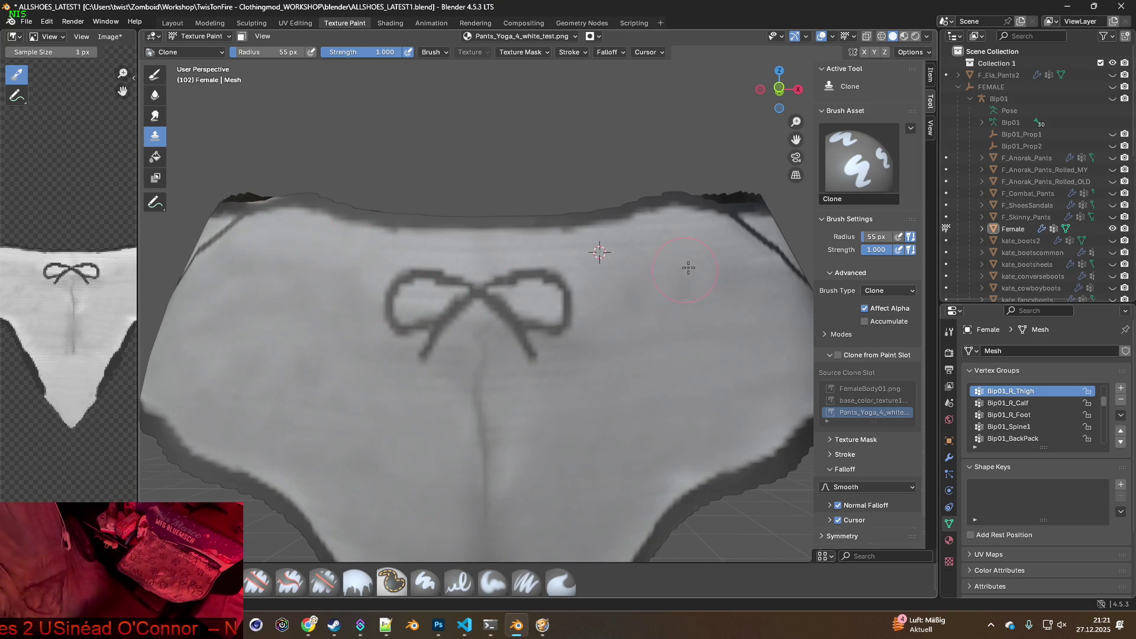
pyautogui.moveTo(697, 239); pyautogui.dragTo(460, 291, button='middle')
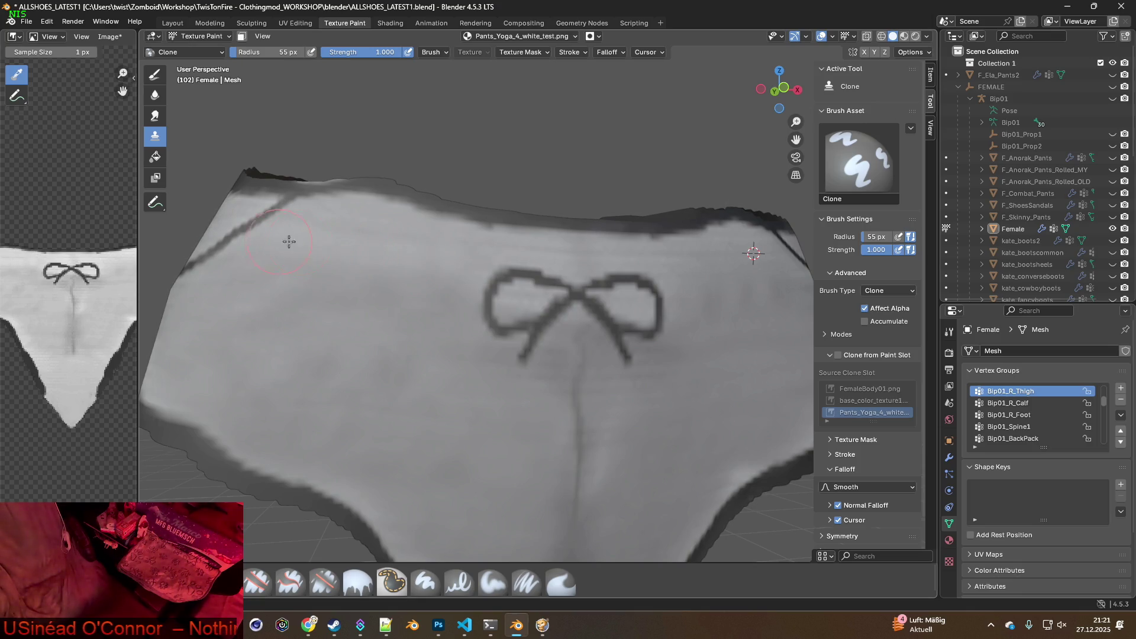
pyautogui.moveTo(303, 227)
pyautogui.mouseDown(button='middle')
pyautogui.moveTo(442, 316)
pyautogui.moveTo(584, 350)
pyautogui.moveTo(555, 365)
pyautogui.moveTo(592, 351)
pyautogui.moveTo(659, 361)
pyautogui.moveTo(480, 350)
pyautogui.mouseUp(button='middle')
pyautogui.scroll(-4, 592, 351)
pyautogui.scroll(3, 480, 351)
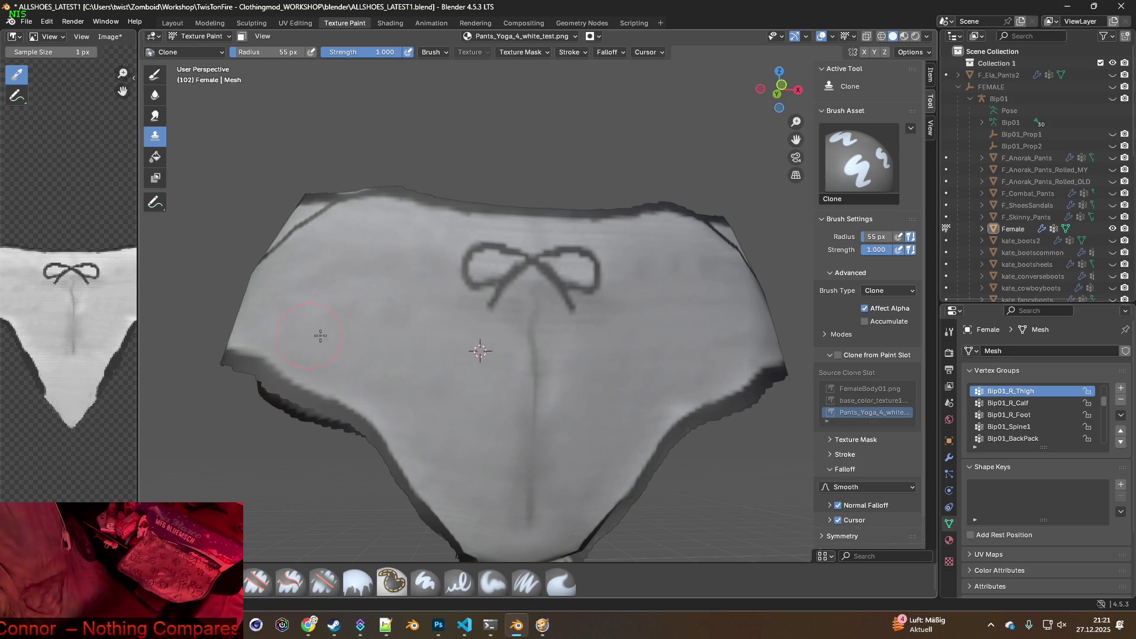
pyautogui.keyDown('ctrl'); pyautogui.click(567, 348); pyautogui.keyUp('ctrl')
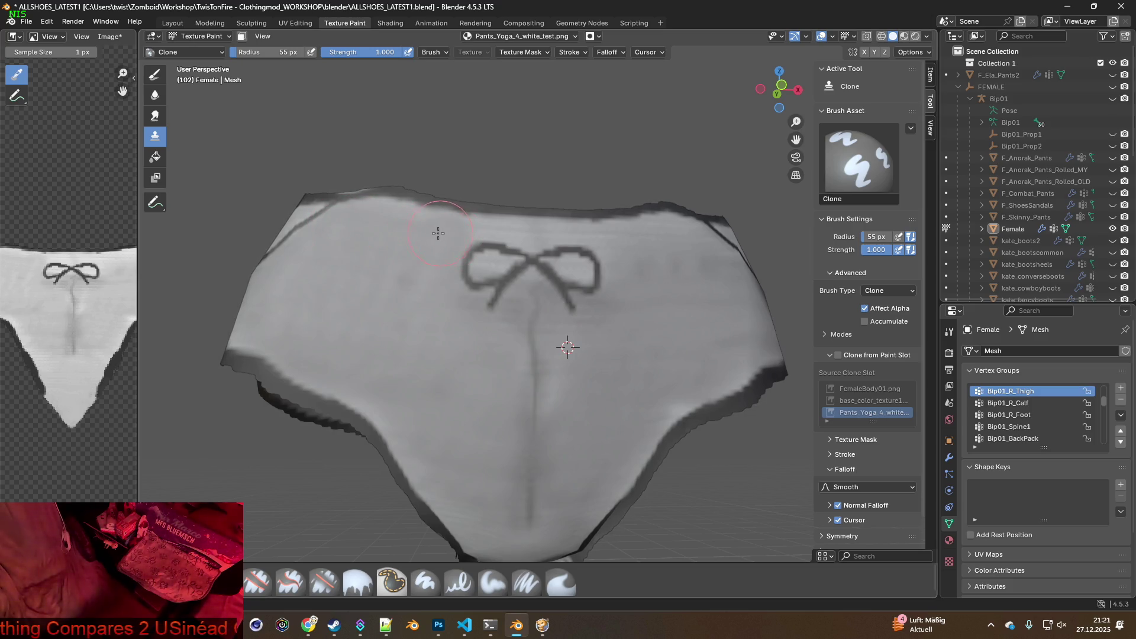
# Clone over a spot on the lower front and inspect the result from several angles
pyautogui.moveTo(568, 298)
pyautogui.mouseDown(button='middle')
pyautogui.moveTo(515, 363)
pyautogui.moveTo(451, 406)
pyautogui.moveTo(562, 349)
pyautogui.moveTo(483, 369)
pyautogui.mouseUp(button='middle')
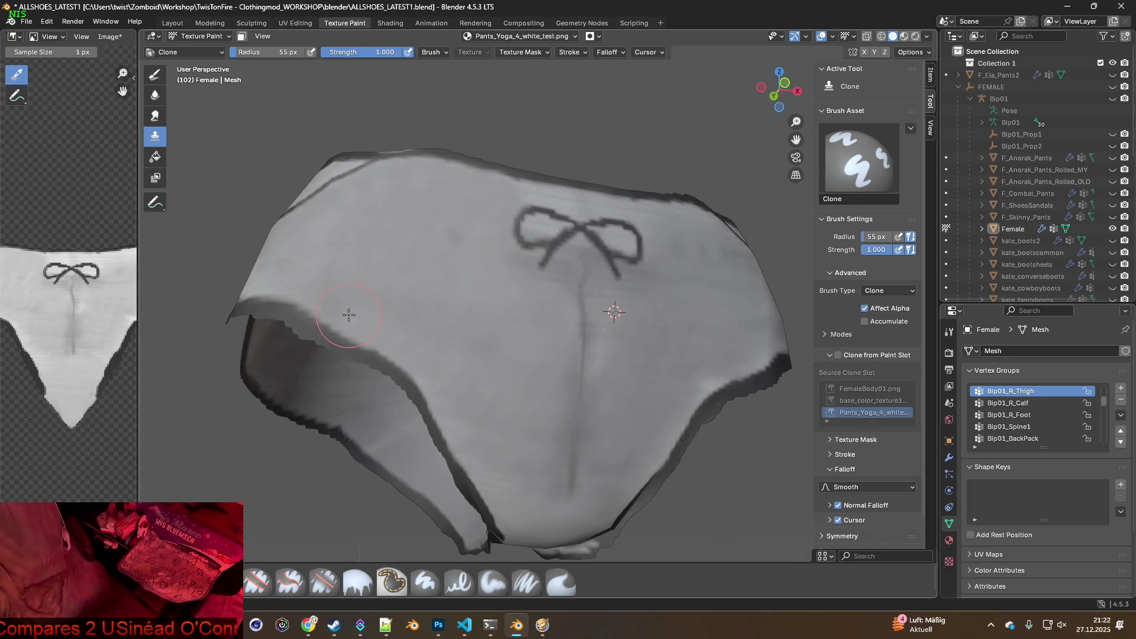
pyautogui.moveTo(395, 325); pyautogui.dragTo(462, 344, button='middle')
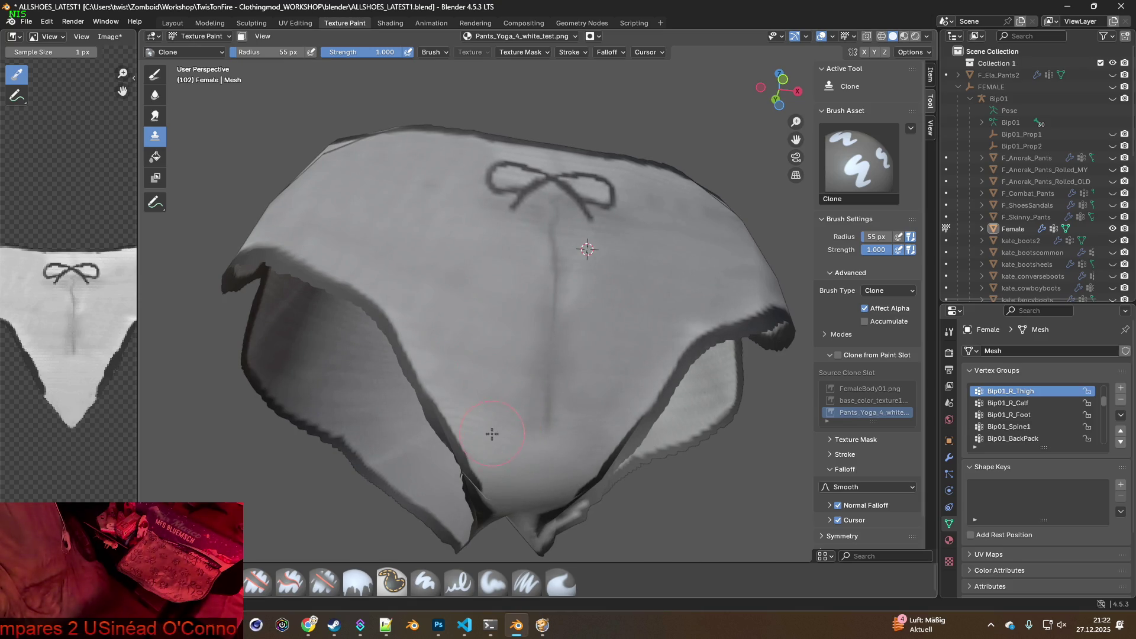
pyautogui.moveTo(509, 416)
pyautogui.mouseDown(button='middle')
pyautogui.moveTo(521, 422)
pyautogui.moveTo(492, 419)
pyautogui.mouseUp(button='middle')
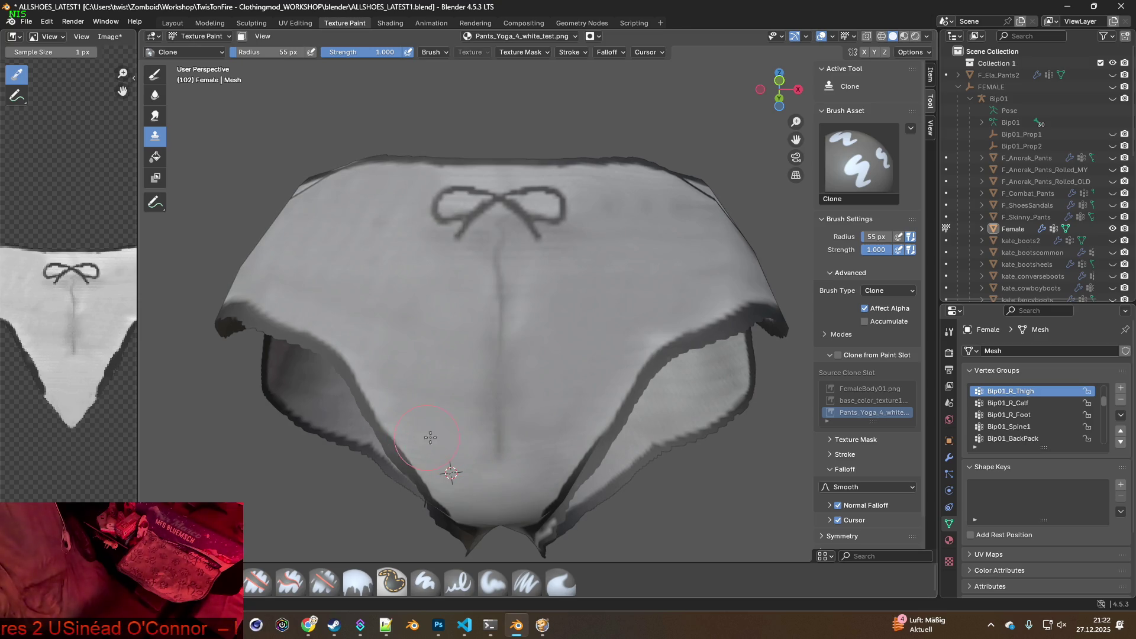
pyautogui.moveTo(470, 393); pyautogui.dragTo(407, 387)
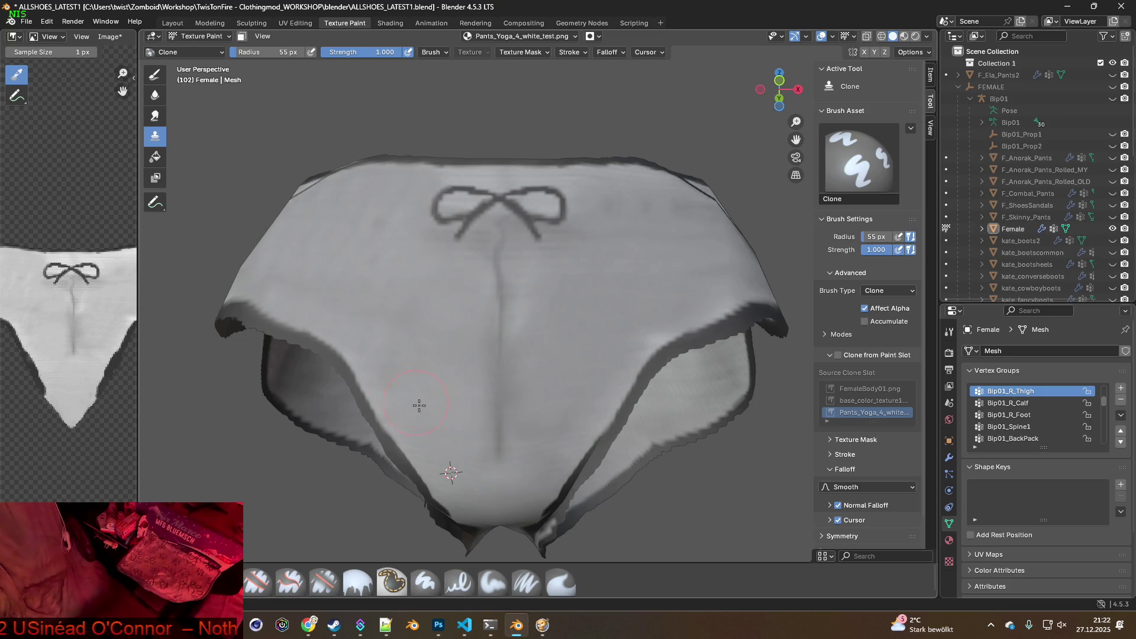
pyautogui.moveTo(540, 410); pyautogui.dragTo(397, 414, button='middle')
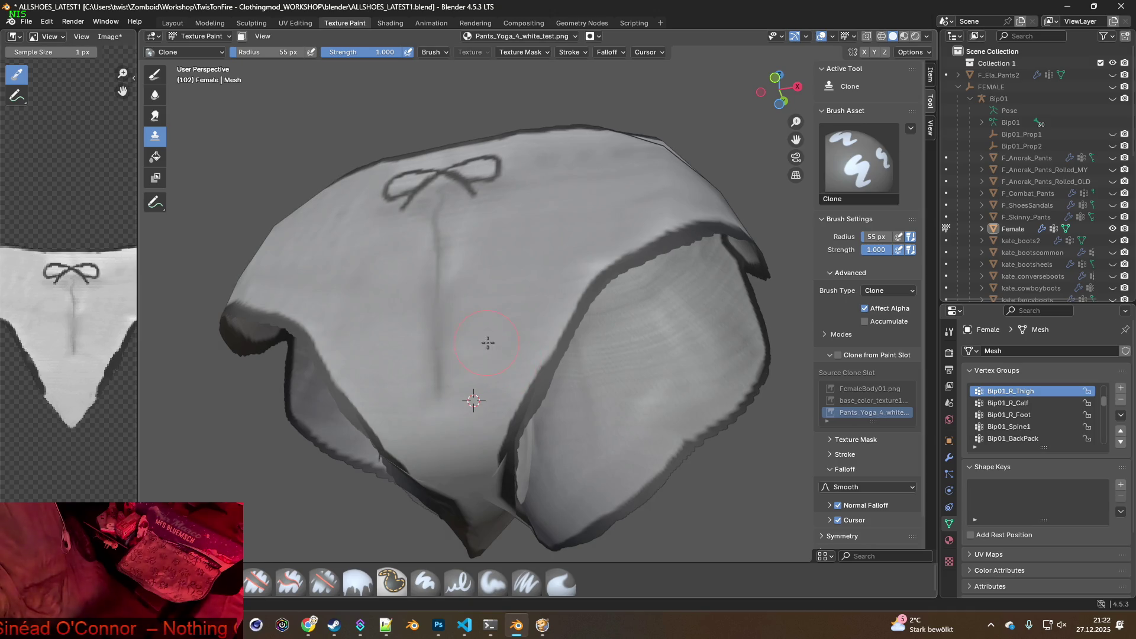
pyautogui.moveTo(531, 321); pyautogui.dragTo(508, 372, button='middle')
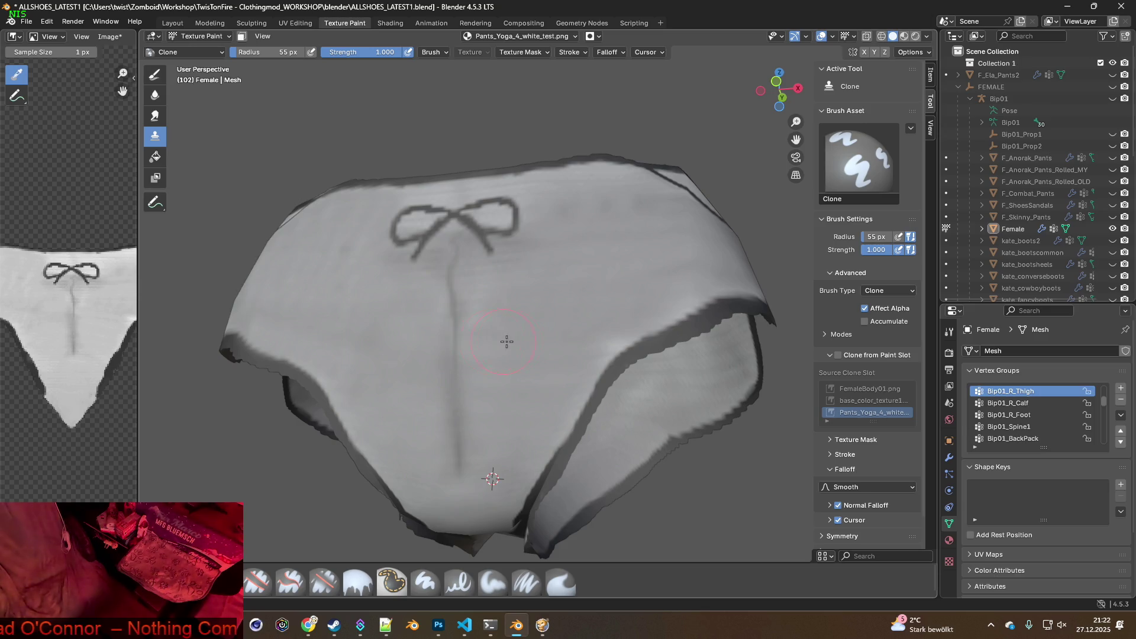
pyautogui.moveTo(609, 332); pyautogui.dragTo(553, 363, button='middle')
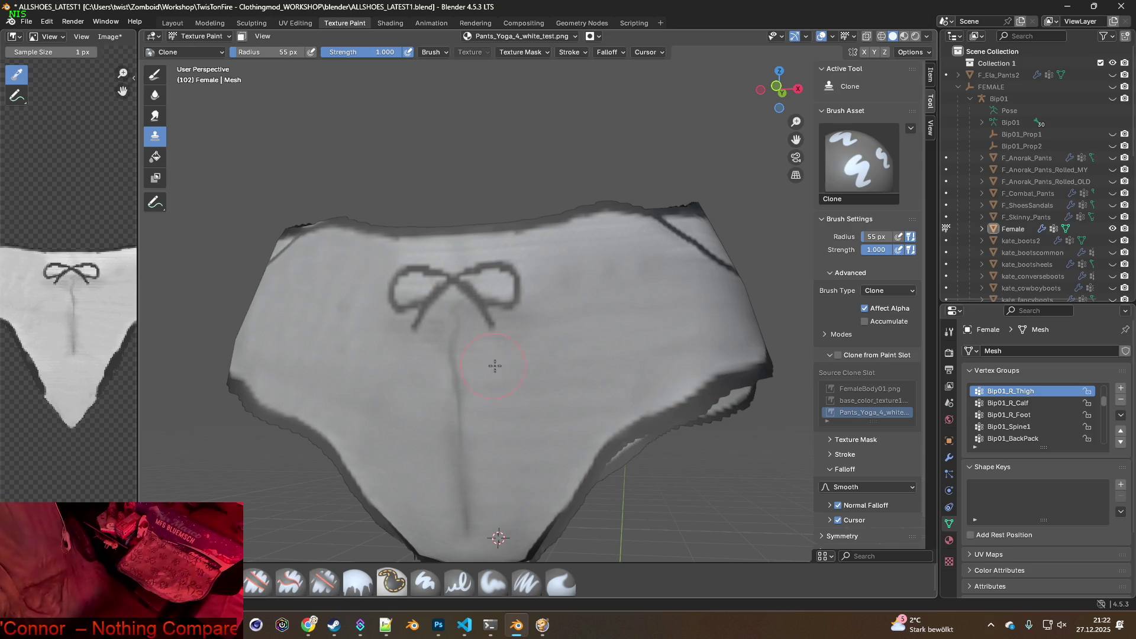
pyautogui.moveTo(662, 365)
pyautogui.mouseDown(button='middle')
pyautogui.moveTo(505, 390)
pyautogui.moveTo(543, 385)
pyautogui.mouseUp(button='middle')
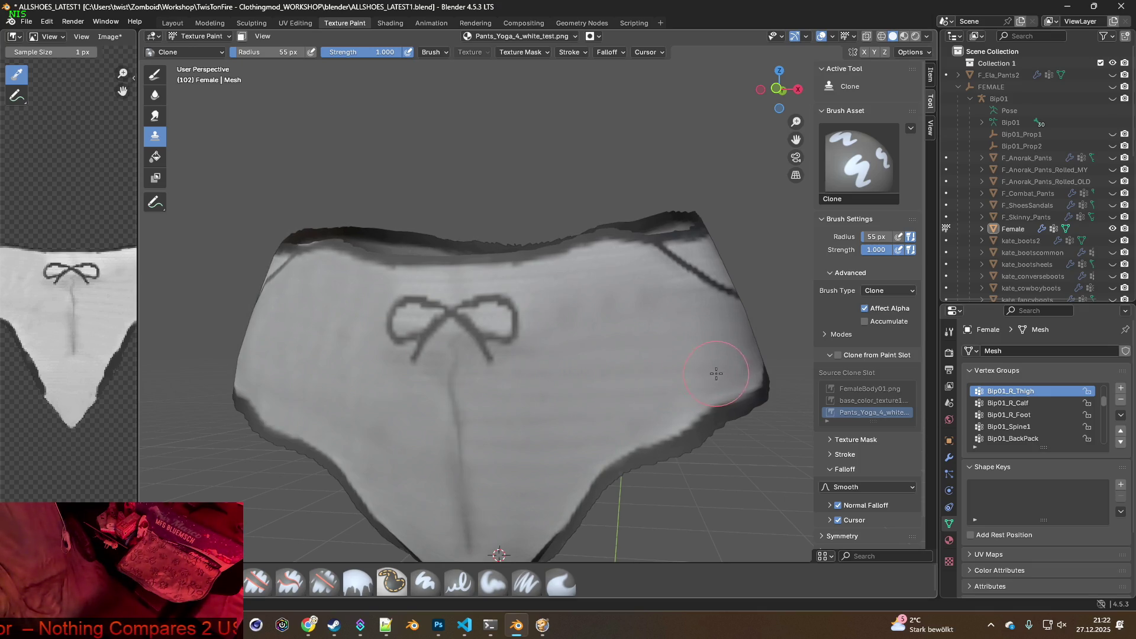
pyautogui.moveTo(722, 376); pyautogui.dragTo(543, 366, button='middle')
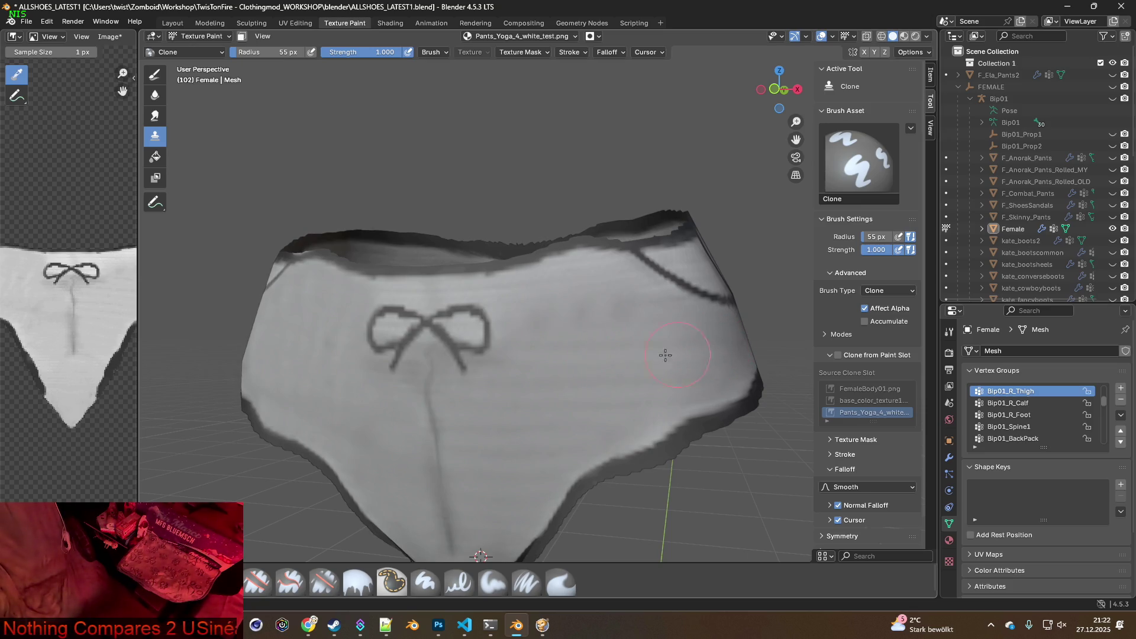
pyautogui.moveTo(723, 345); pyautogui.dragTo(579, 352, button='middle')
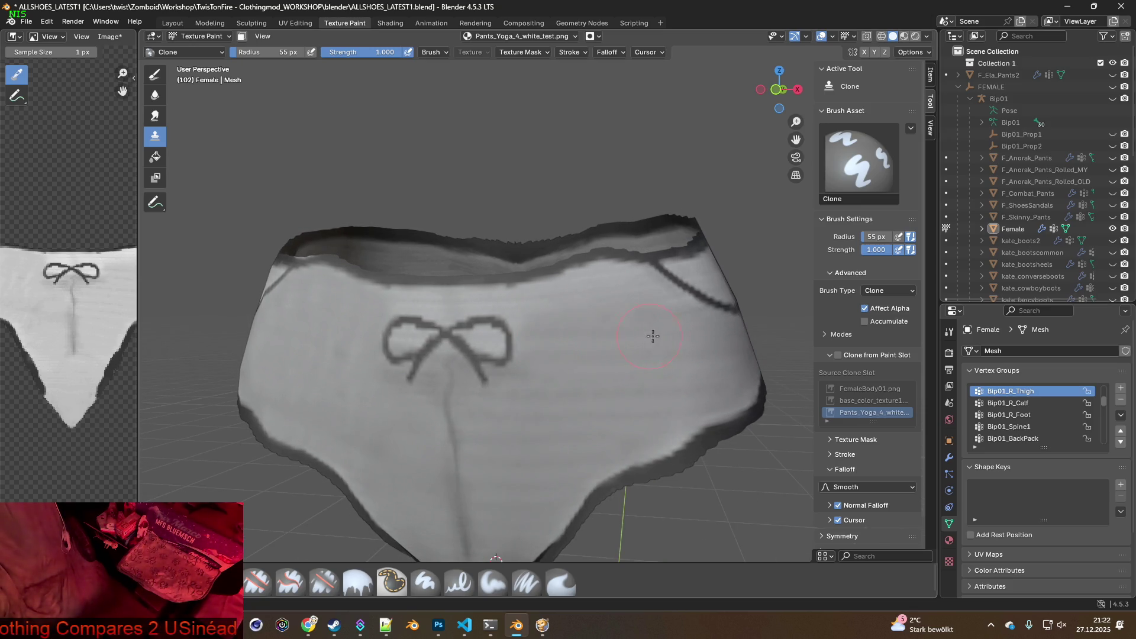
pyautogui.moveTo(703, 337); pyautogui.dragTo(563, 315, button='middle')
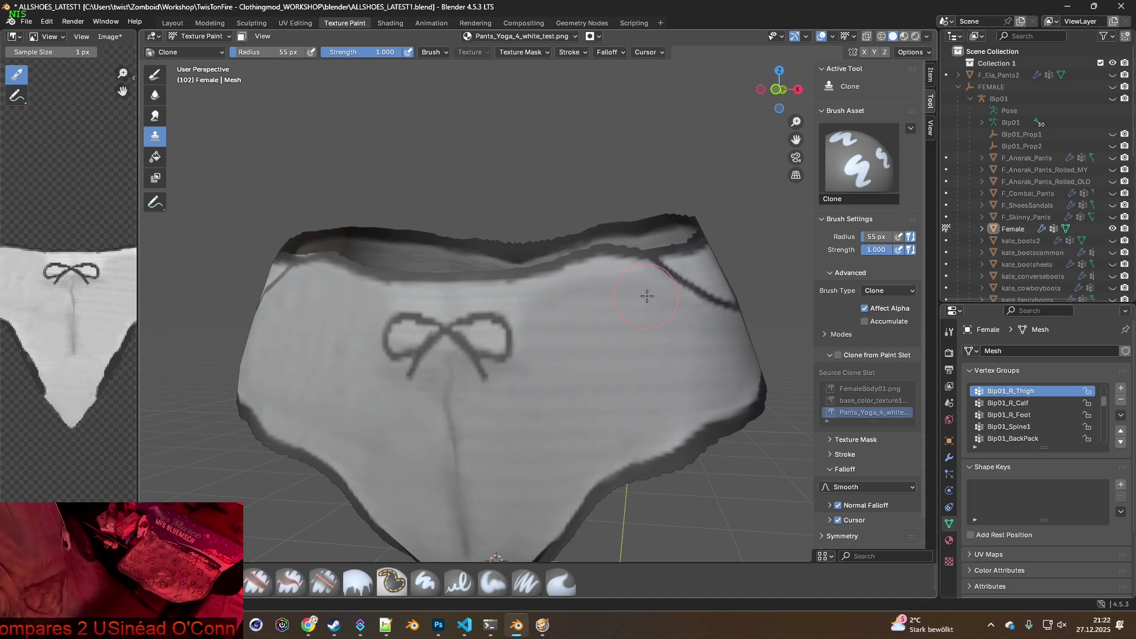
pyautogui.moveTo(560, 339); pyautogui.dragTo(512, 349, button='middle')
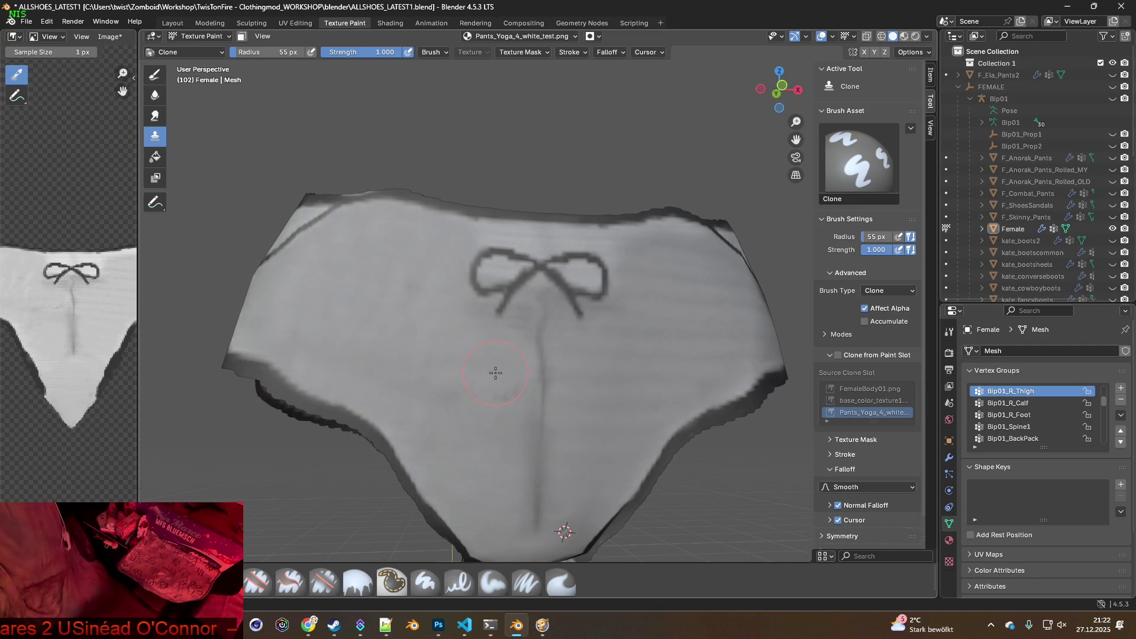
pyautogui.moveTo(449, 371); pyautogui.dragTo(429, 358, button='middle')
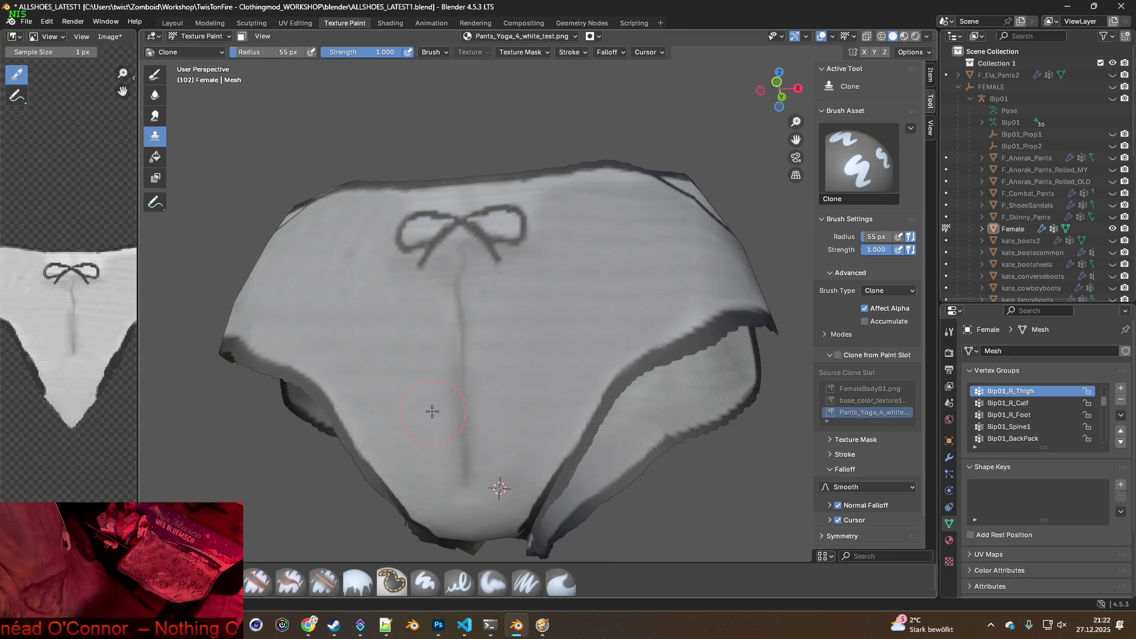
pyautogui.moveTo(363, 398); pyautogui.dragTo(464, 390, button='middle')
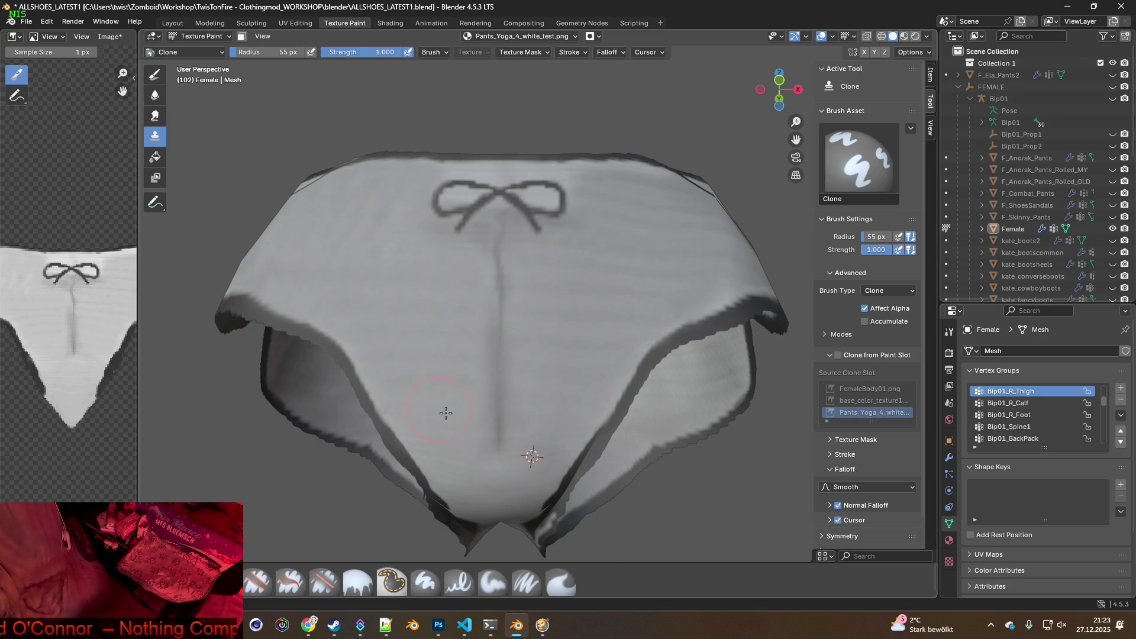
# Clone over a small spot on the fabric and inspect the waistband edge
pyautogui.moveTo(431, 420); pyautogui.dragTo(443, 367, button='middle')
pyautogui.moveTo(438, 360); pyautogui.dragTo(411, 357)
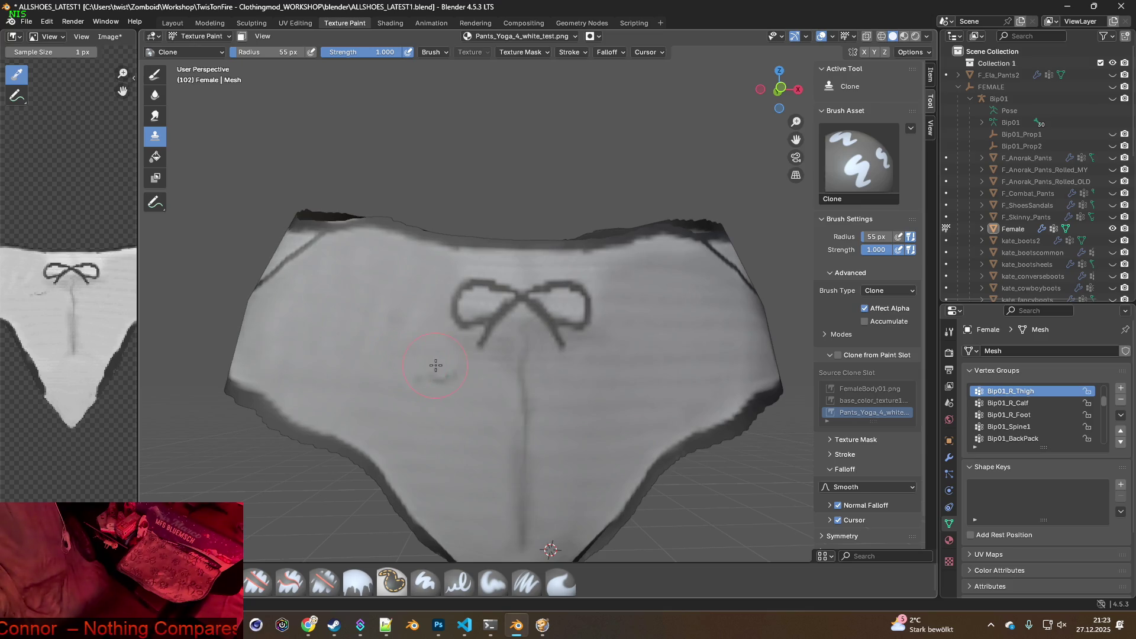
pyautogui.moveTo(477, 381)
pyautogui.mouseDown(button='middle')
pyautogui.moveTo(567, 436)
pyautogui.moveTo(448, 341)
pyautogui.mouseUp(button='middle')
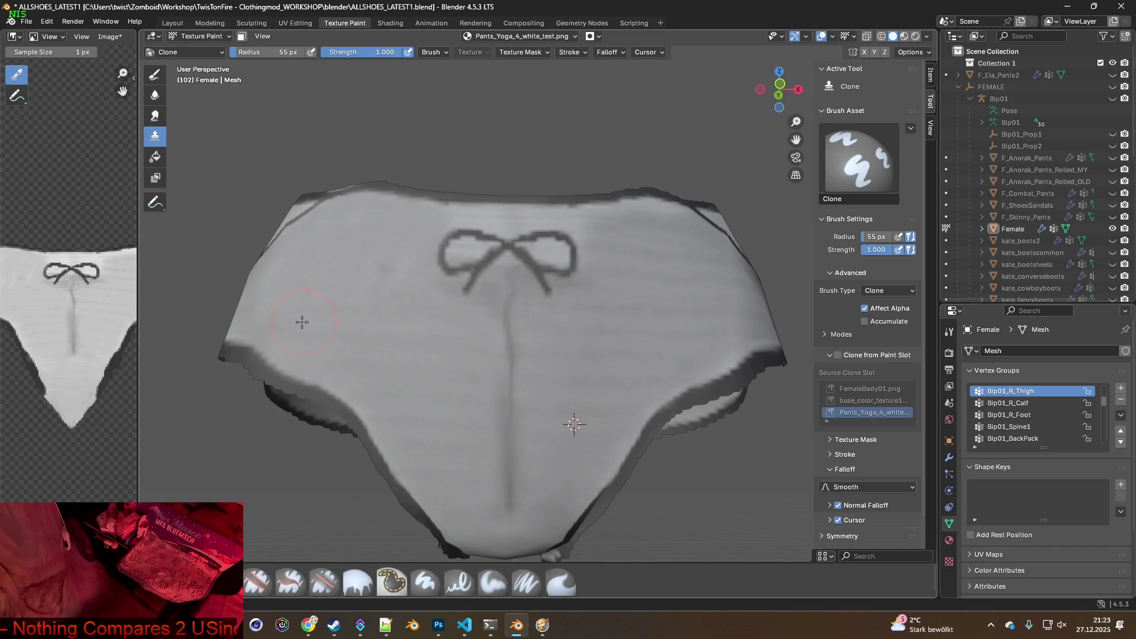
pyautogui.moveTo(268, 320)
pyautogui.mouseDown(button='middle')
pyautogui.moveTo(343, 355)
pyautogui.moveTo(418, 334)
pyautogui.mouseUp(button='middle')
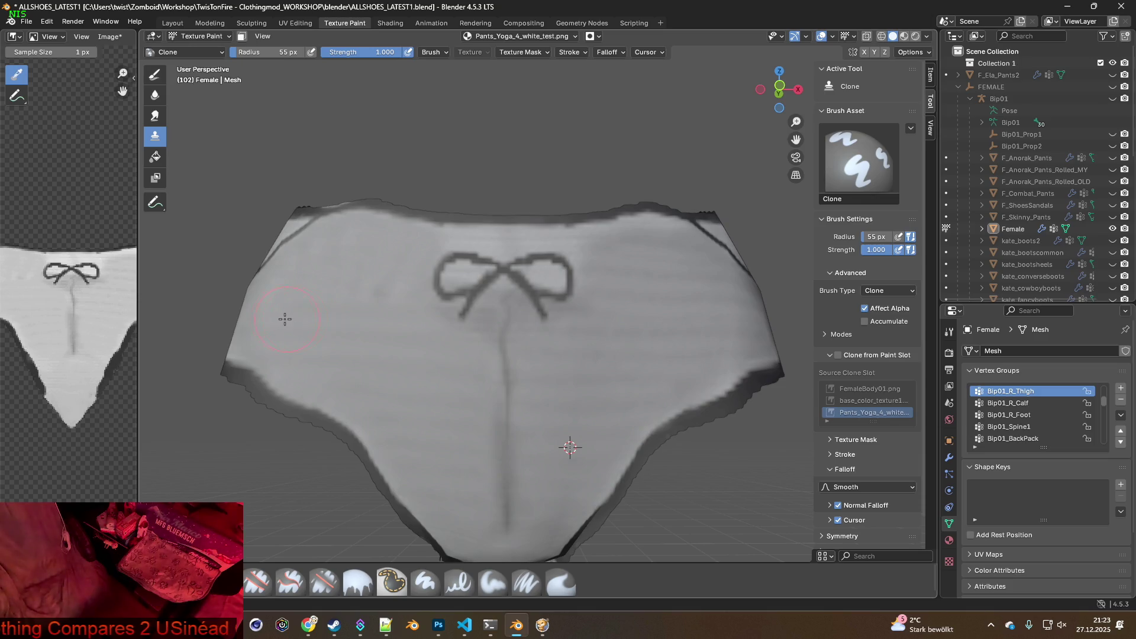
pyautogui.moveTo(315, 337); pyautogui.dragTo(366, 370, button='middle')
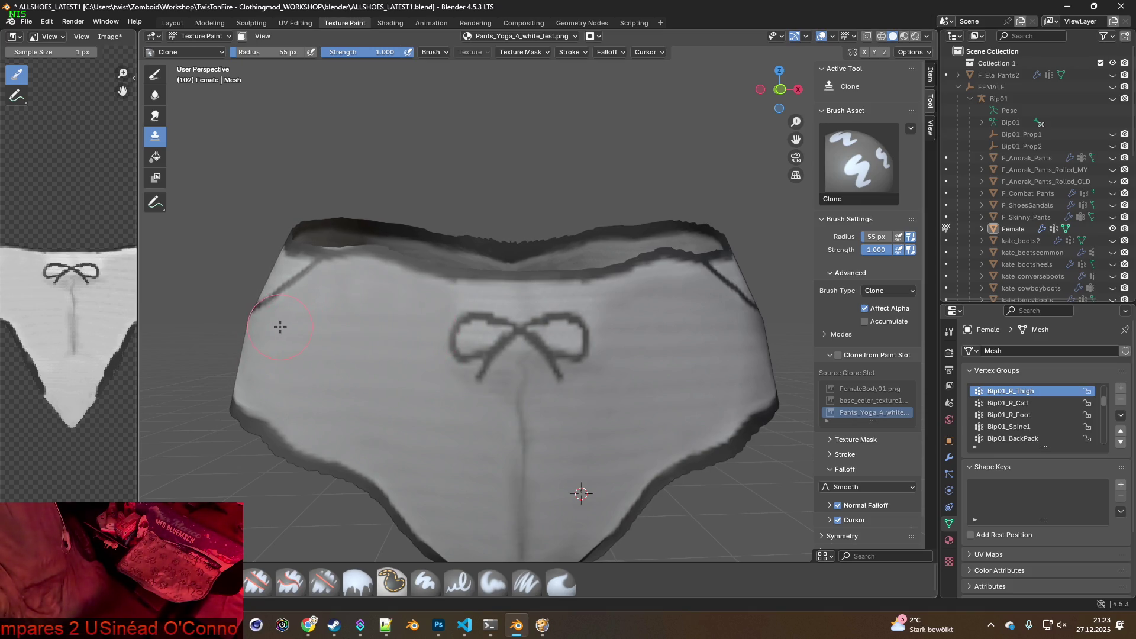
pyautogui.moveTo(329, 337); pyautogui.dragTo(375, 342, button='middle')
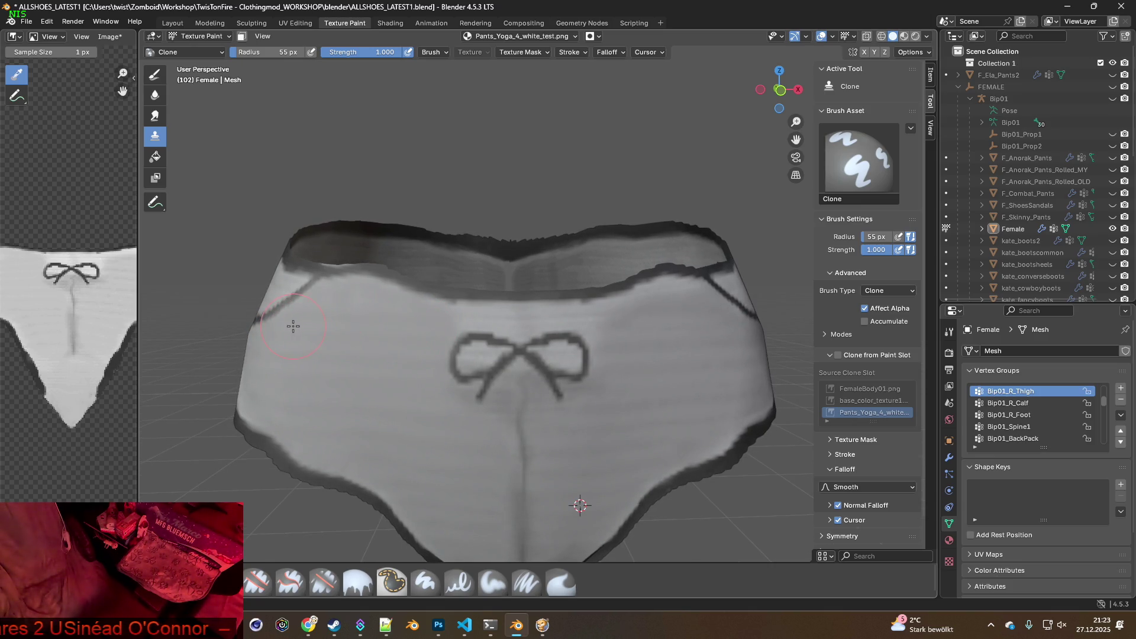
pyautogui.moveTo(401, 356)
pyautogui.mouseDown(button='middle')
pyautogui.moveTo(398, 378)
pyautogui.moveTo(405, 364)
pyautogui.mouseUp(button='middle')
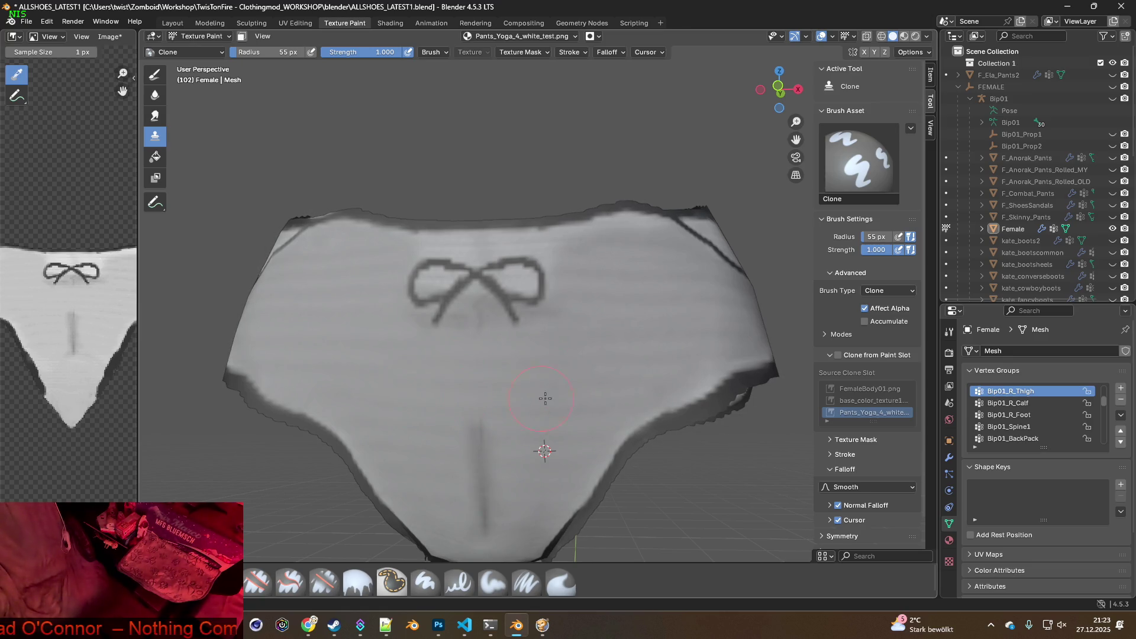
# Lighten the dark vertical crease below the bow with three clone strokes
pyautogui.moveTo(514, 424); pyautogui.dragTo(457, 390, button='middle')
pyautogui.moveTo(464, 381); pyautogui.dragTo(531, 384)
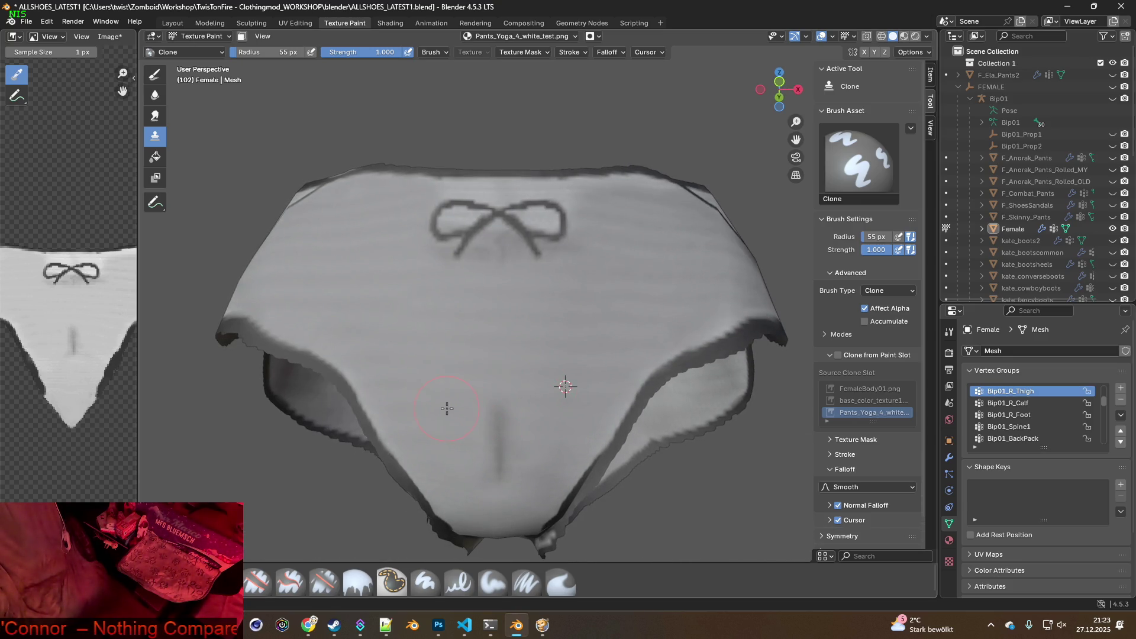
pyautogui.moveTo(455, 409); pyautogui.dragTo(545, 412)
pyautogui.moveTo(462, 443)
pyautogui.mouseDown()
pyautogui.moveTo(539, 434)
pyautogui.moveTo(536, 458)
pyautogui.mouseUp()
pyautogui.moveTo(495, 471)
pyautogui.mouseDown(button='middle')
pyautogui.moveTo(459, 408)
pyautogui.moveTo(515, 411)
pyautogui.moveTo(510, 435)
pyautogui.moveTo(544, 438)
pyautogui.moveTo(563, 424)
pyautogui.mouseUp(button='middle')
pyautogui.moveTo(629, 401)
pyautogui.mouseDown(button='middle')
pyautogui.moveTo(594, 396)
pyautogui.moveTo(620, 382)
pyautogui.moveTo(491, 398)
pyautogui.moveTo(551, 403)
pyautogui.mouseUp(button='middle')
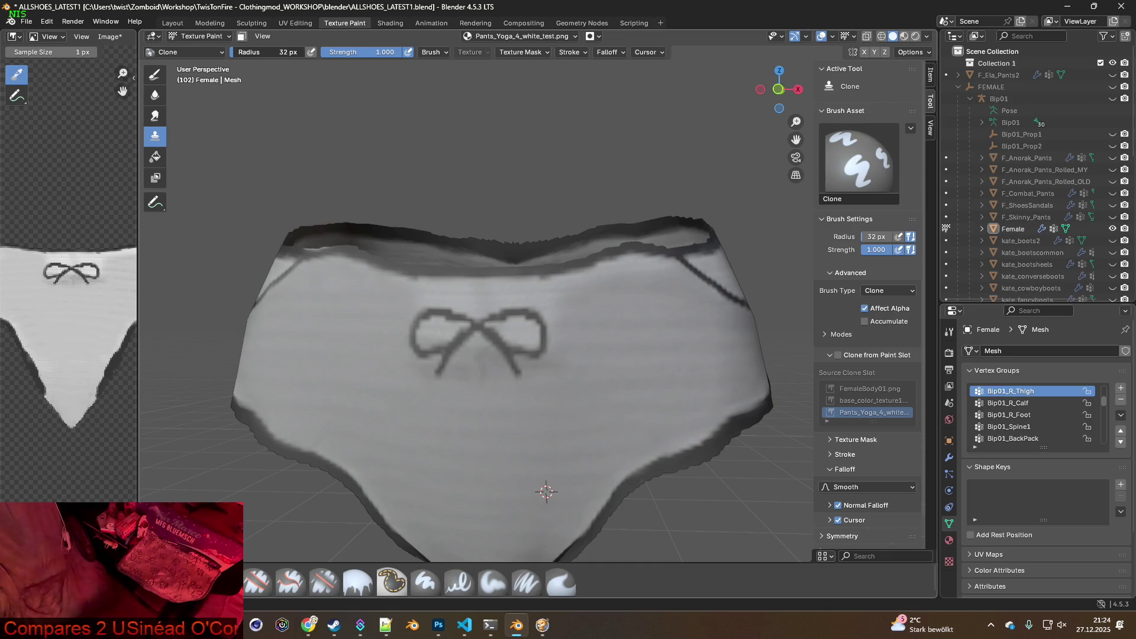
# Shrink the clone brush to 24 px and clone fabric across the mesh in one sweep
pyautogui.moveTo(272, 52); pyautogui.dragTo(257, 52)
pyautogui.scroll(2, 387, 266)
pyautogui.moveTo(429, 275); pyautogui.dragTo(609, 278)
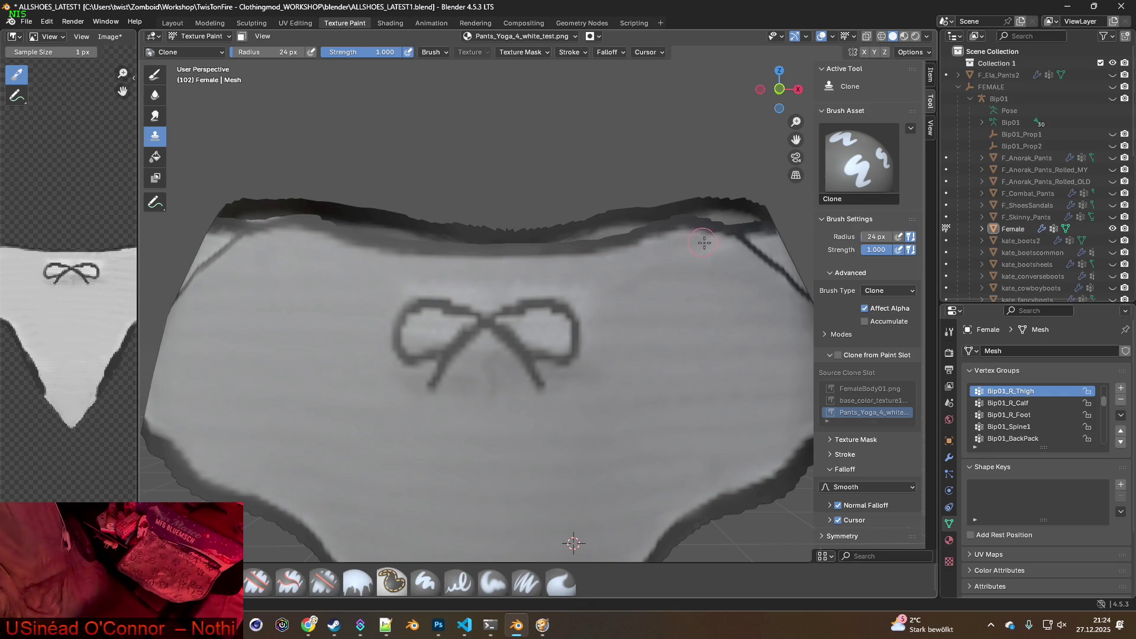
# Darken the bow outline's top edge and clone through its centre and lower legs
pyautogui.moveTo(641, 306); pyautogui.dragTo(646, 269, button='middle')
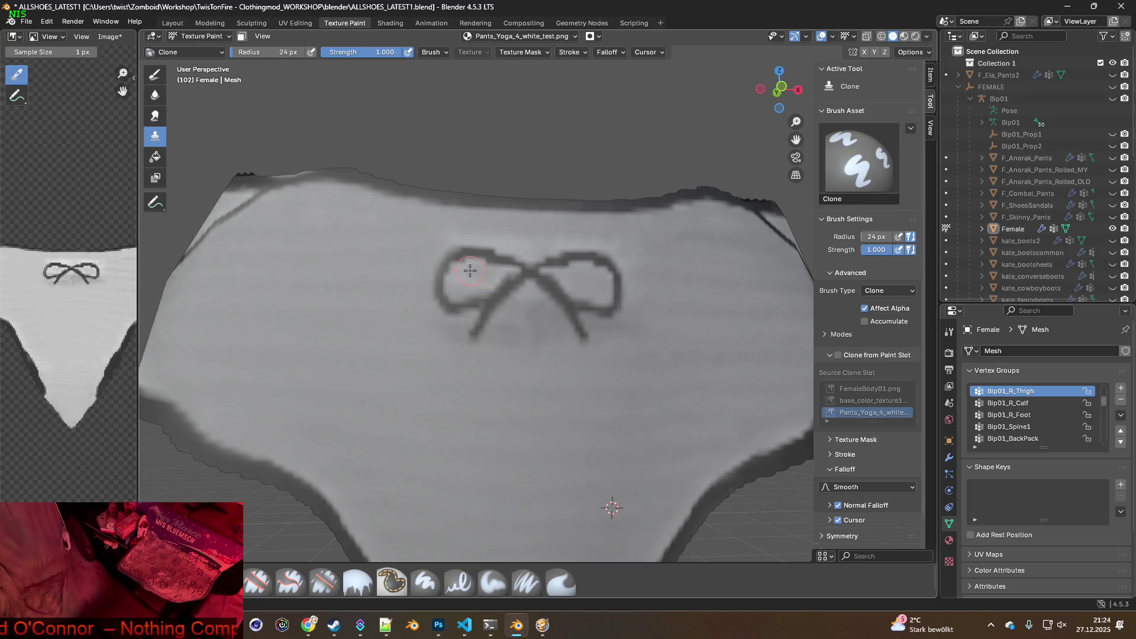
pyautogui.moveTo(446, 242); pyautogui.dragTo(618, 248)
pyautogui.moveTo(602, 325)
pyautogui.mouseDown()
pyautogui.moveTo(573, 287)
pyautogui.moveTo(538, 322)
pyautogui.moveTo(501, 336)
pyautogui.moveTo(551, 336)
pyautogui.moveTo(537, 315)
pyautogui.moveTo(513, 314)
pyautogui.moveTo(533, 291)
pyautogui.moveTo(452, 327)
pyautogui.mouseUp()
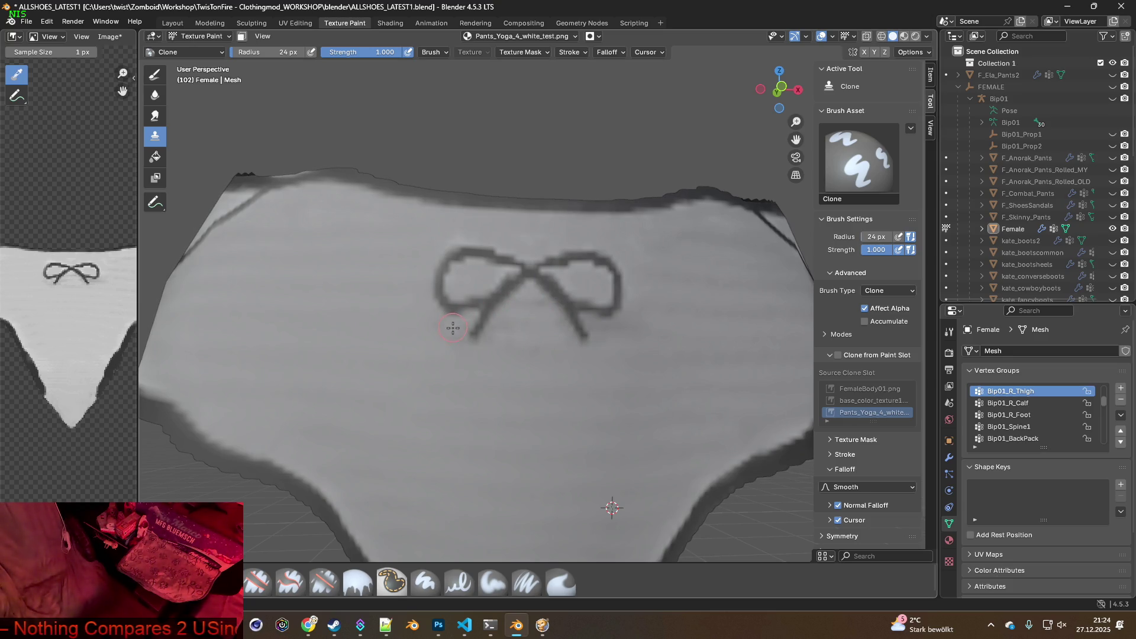
pyautogui.moveTo(601, 329); pyautogui.dragTo(627, 327)
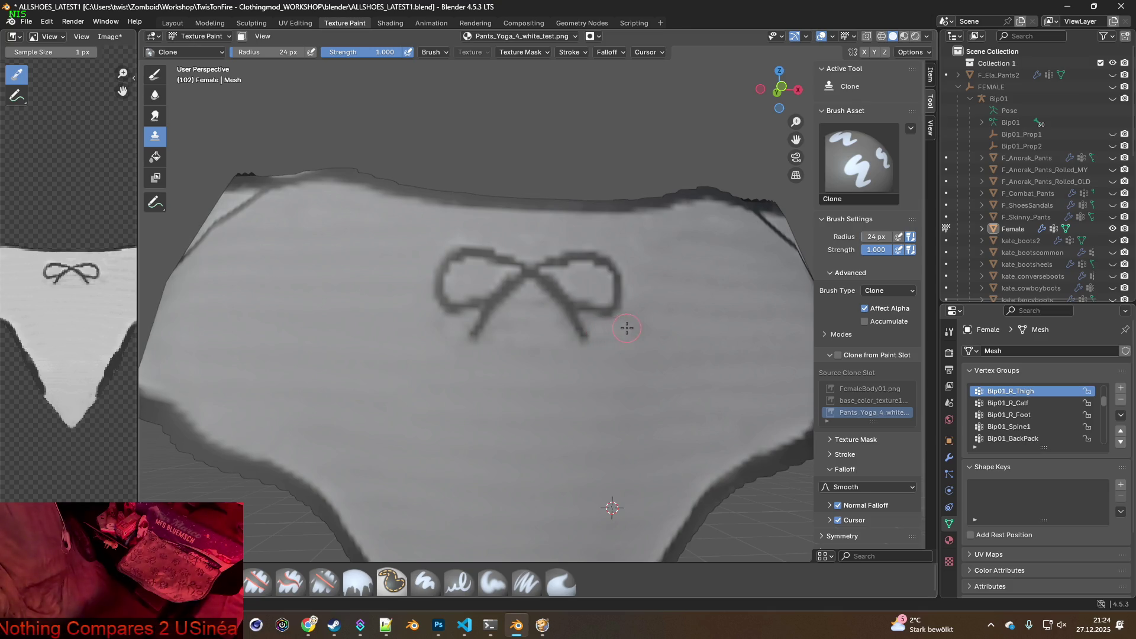
# Orbit and zoom around the pants to inspect the retouched bow and waistband
pyautogui.scroll(-6, 633, 331)
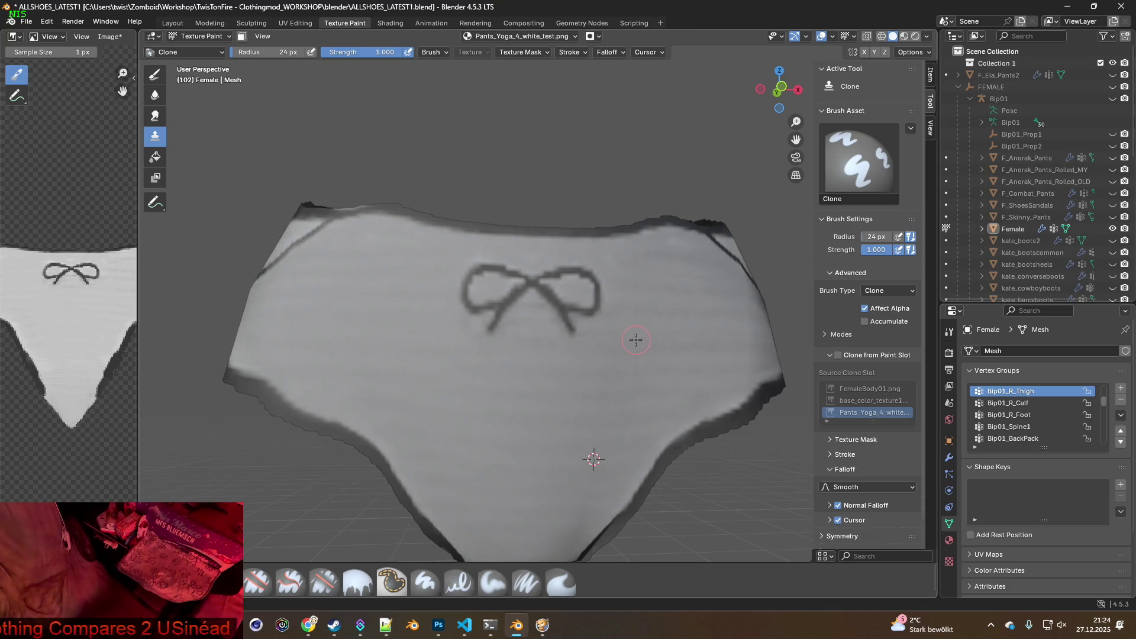
pyautogui.moveTo(568, 353)
pyautogui.mouseDown(button='middle')
pyautogui.moveTo(533, 354)
pyautogui.moveTo(657, 359)
pyautogui.moveTo(541, 385)
pyautogui.moveTo(550, 402)
pyautogui.moveTo(541, 344)
pyautogui.moveTo(571, 330)
pyautogui.moveTo(598, 349)
pyautogui.moveTo(545, 380)
pyautogui.mouseUp(button='middle')
pyautogui.scroll(7, 599, 345)
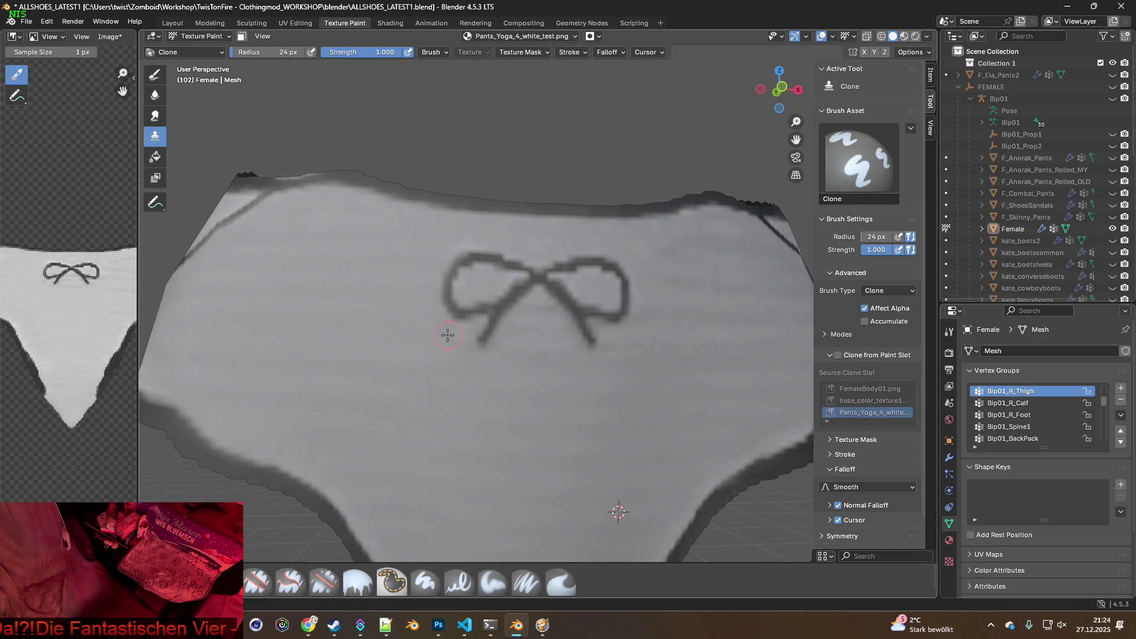
pyautogui.moveTo(436, 338)
pyautogui.mouseDown(button='middle')
pyautogui.moveTo(537, 360)
pyautogui.moveTo(637, 336)
pyautogui.moveTo(532, 355)
pyautogui.moveTo(427, 355)
pyautogui.moveTo(740, 352)
pyautogui.moveTo(624, 349)
pyautogui.moveTo(655, 406)
pyautogui.moveTo(562, 461)
pyautogui.moveTo(438, 394)
pyautogui.moveTo(652, 325)
pyautogui.moveTo(603, 385)
pyautogui.moveTo(633, 393)
pyautogui.moveTo(456, 361)
pyautogui.moveTo(467, 372)
pyautogui.moveTo(520, 348)
pyautogui.moveTo(471, 357)
pyautogui.moveTo(486, 331)
pyautogui.moveTo(515, 375)
pyautogui.moveTo(579, 370)
pyautogui.moveTo(433, 362)
pyautogui.moveTo(452, 373)
pyautogui.mouseUp(button='middle')
pyautogui.scroll(-5, 621, 334)
pyautogui.scroll(5, 474, 373)
pyautogui.scroll(-2, 513, 355)
pyautogui.scroll(-3, 473, 361)
pyautogui.scroll(3, 461, 379)
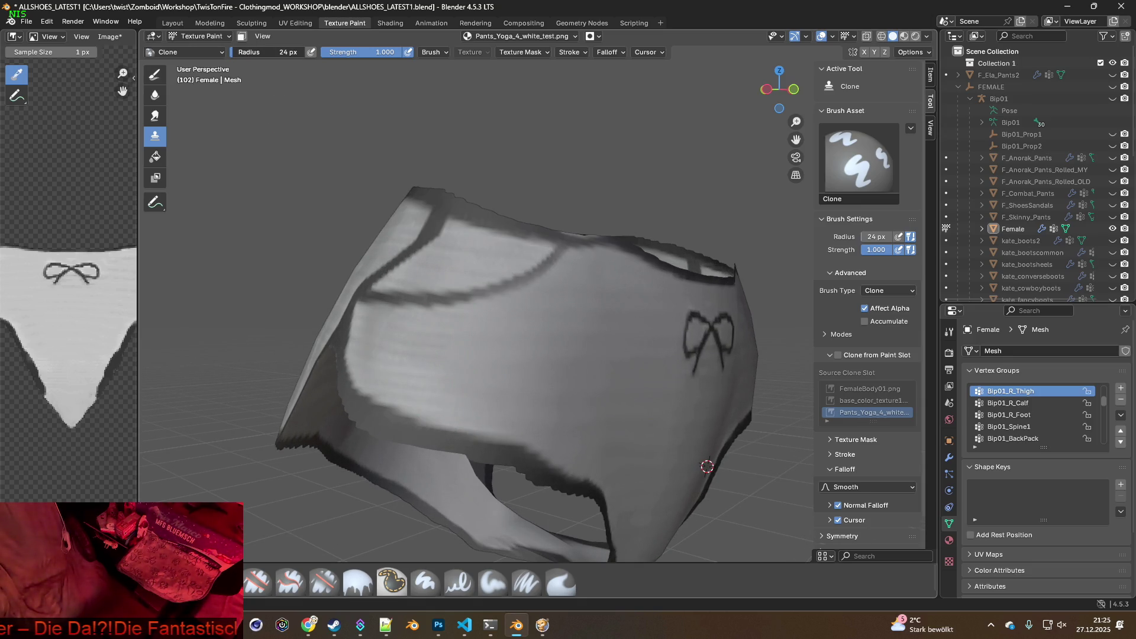
# Enlarge the clone brush to 59 px and clone a patch onto the pants' side panel
pyautogui.moveTo(266, 52); pyautogui.dragTo(284, 53)
pyautogui.moveTo(456, 309); pyautogui.dragTo(481, 347, button='middle')
pyautogui.moveTo(487, 370); pyautogui.dragTo(475, 369)
pyautogui.moveTo(550, 380)
pyautogui.mouseDown(button='middle')
pyautogui.moveTo(414, 284)
pyautogui.moveTo(296, 177)
pyautogui.mouseUp(button='middle')
pyautogui.click(47, 22)
pyautogui.click(59, 36)
# Clone fabric across the front panel and bring the bow back facing the viewer
pyautogui.moveTo(451, 279); pyautogui.dragTo(587, 358, button='middle')
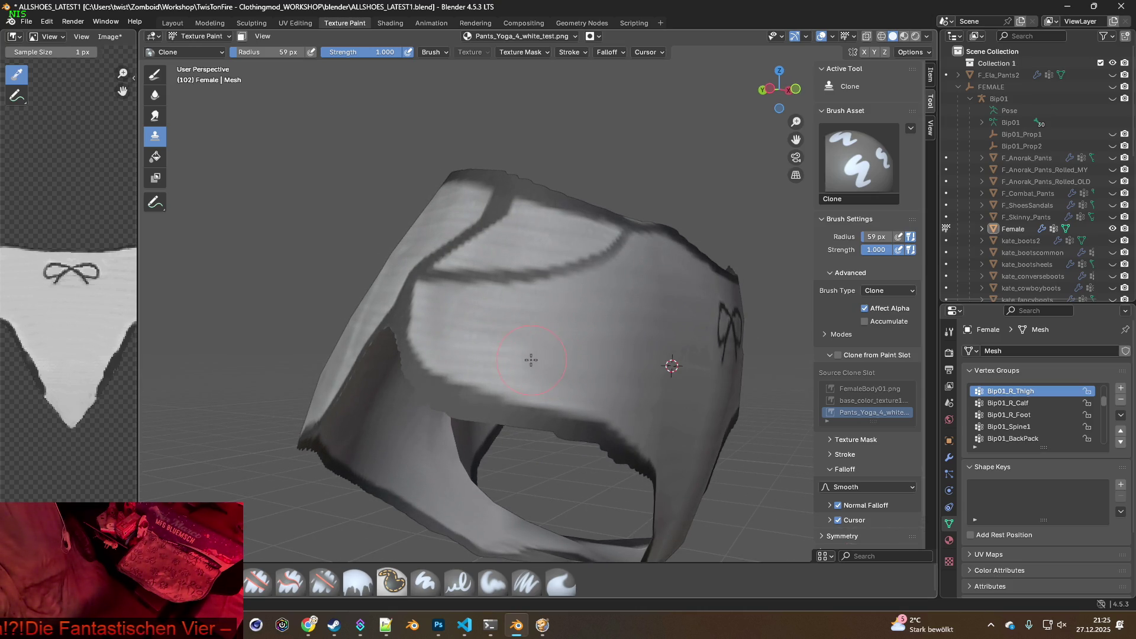
pyautogui.moveTo(487, 354)
pyautogui.mouseDown()
pyautogui.moveTo(432, 345)
pyautogui.moveTo(451, 339)
pyautogui.mouseUp()
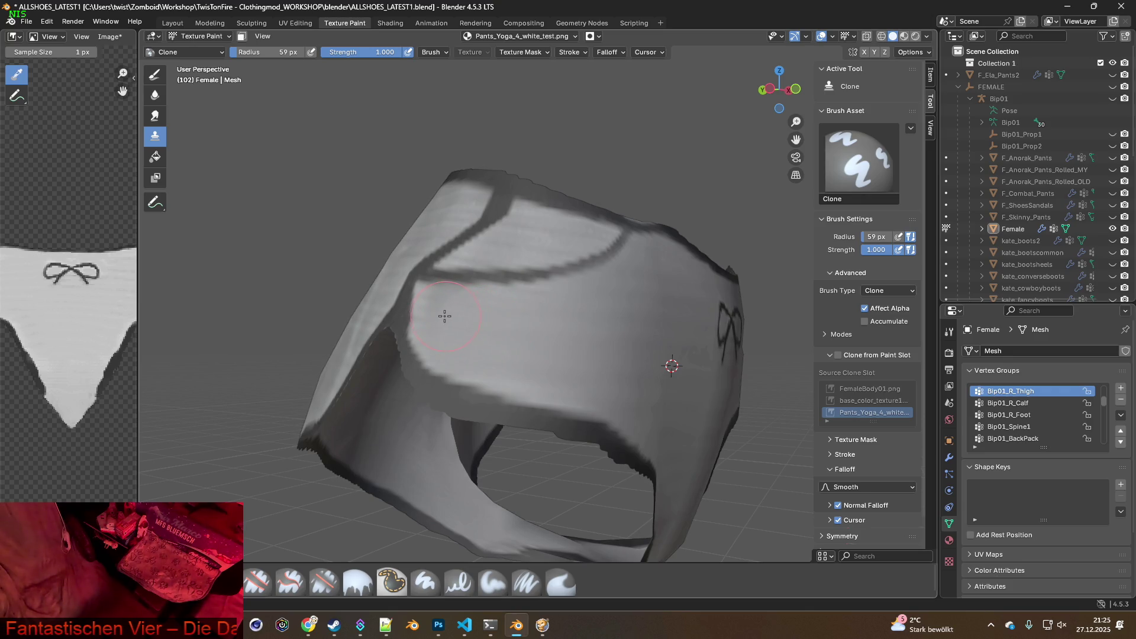
pyautogui.moveTo(462, 325)
pyautogui.mouseDown(button='middle')
pyautogui.moveTo(503, 348)
pyautogui.moveTo(553, 343)
pyautogui.moveTo(553, 363)
pyautogui.moveTo(569, 368)
pyautogui.mouseUp(button='middle')
pyautogui.scroll(-3, 480, 348)
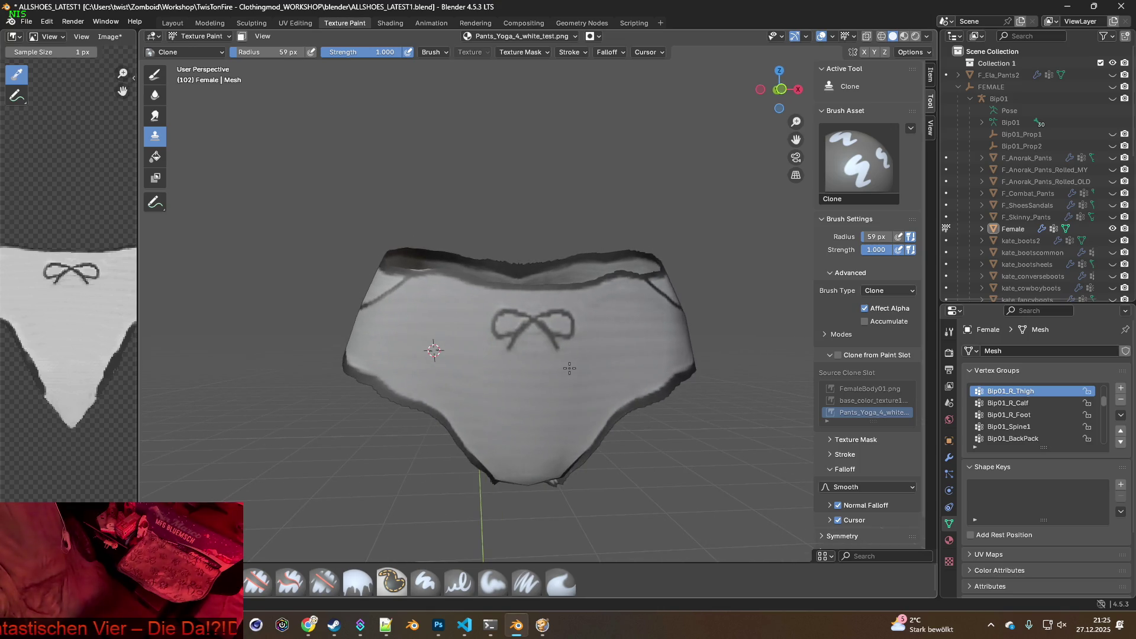
pyautogui.scroll(5, 569, 368)
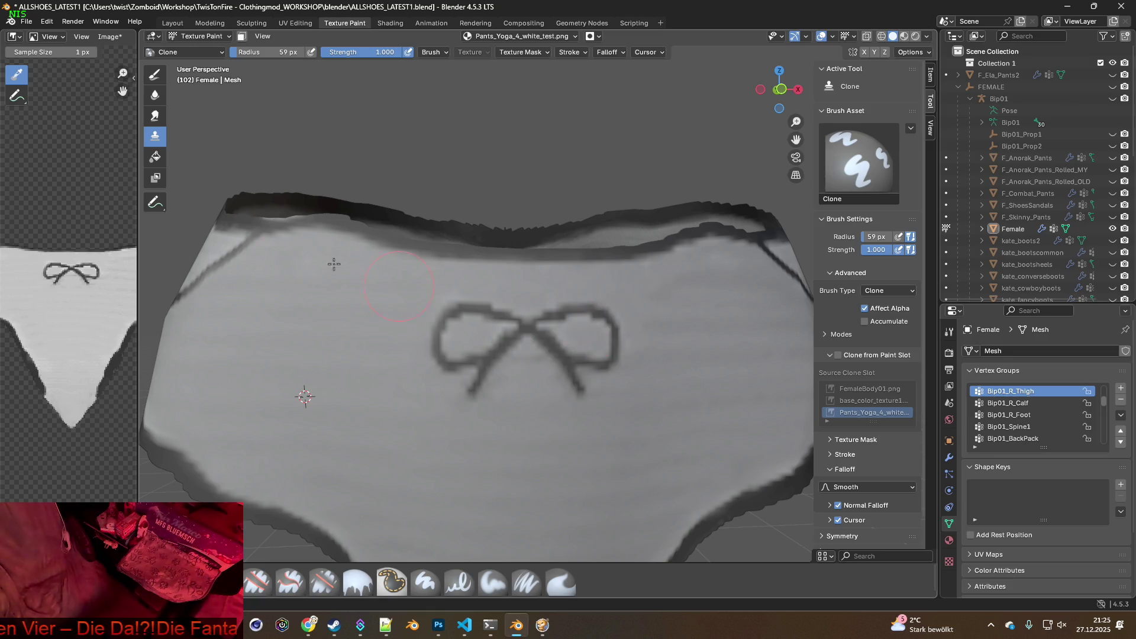
# Switch to the Paint Soft Pressure brush, sample the waistband's dark grey, and set radius 20 then 16 px
pyautogui.click(526, 582)
pyautogui.click(379, 52)
pyautogui.write('20')
pyautogui.press('Return')
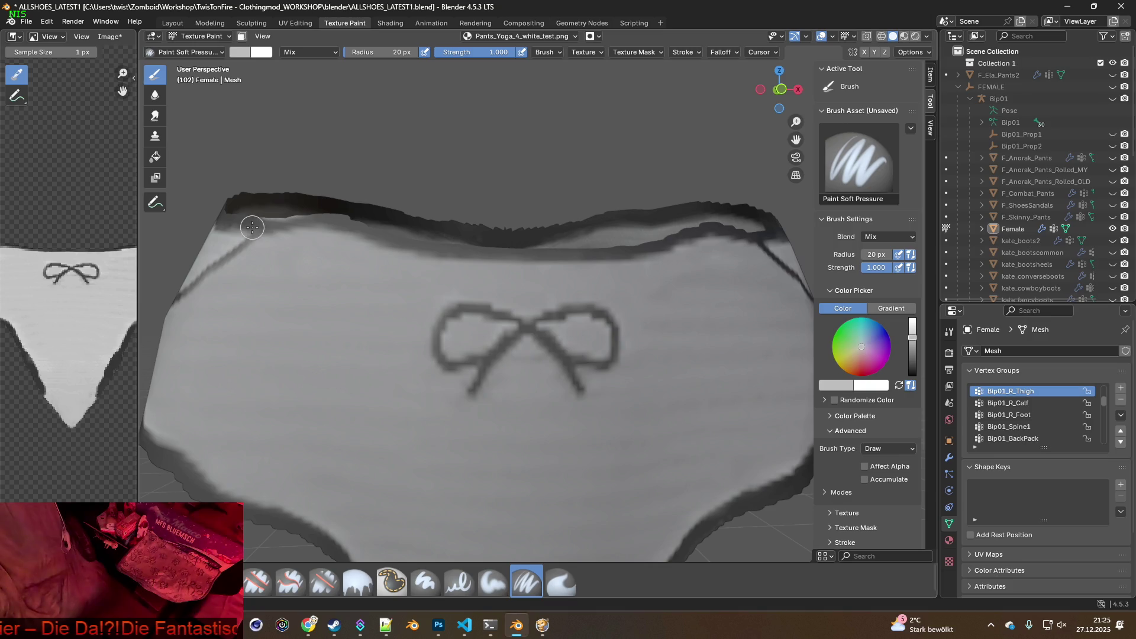
pyautogui.press('s')
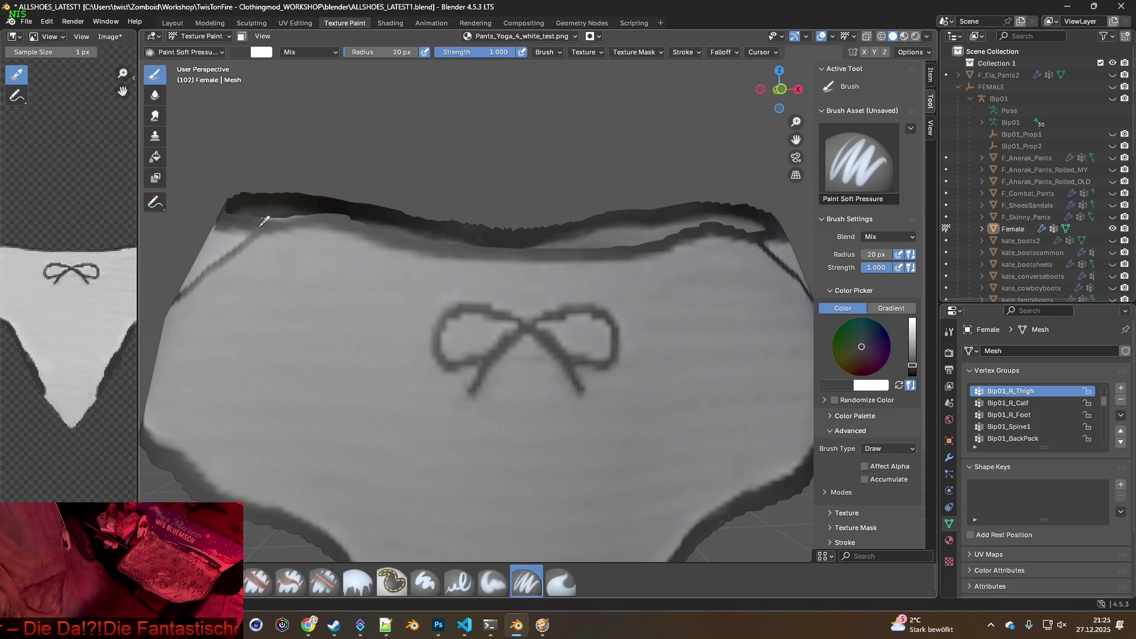
pyautogui.moveTo(469, 284); pyautogui.dragTo(469, 260, button='middle')
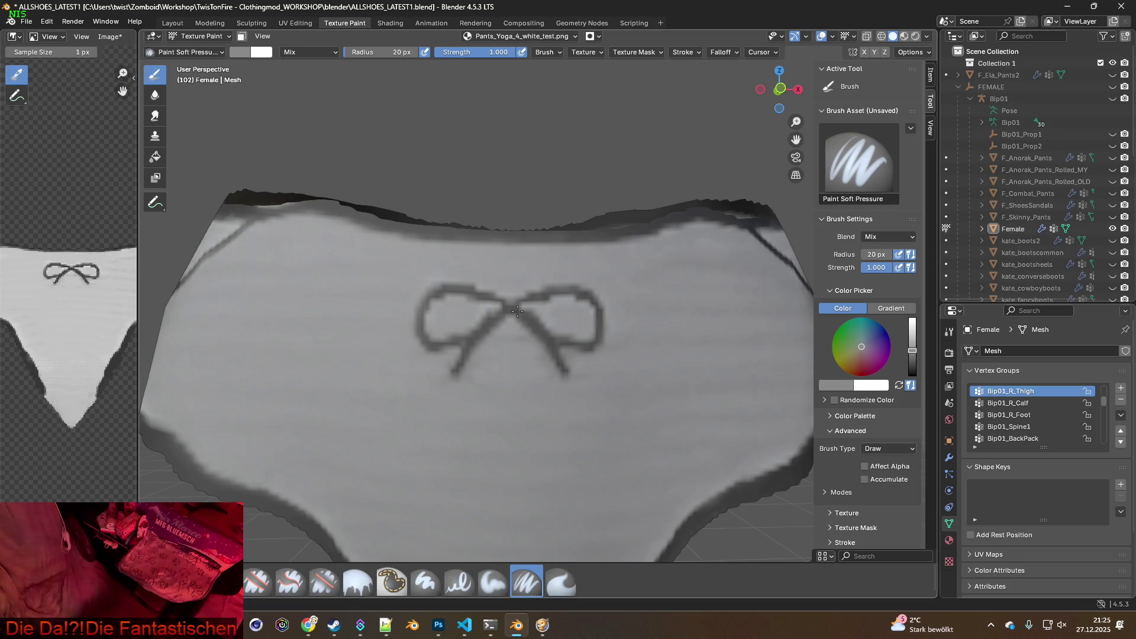
pyautogui.click(350, 54)
pyautogui.write('16')
pyautogui.press('Return')
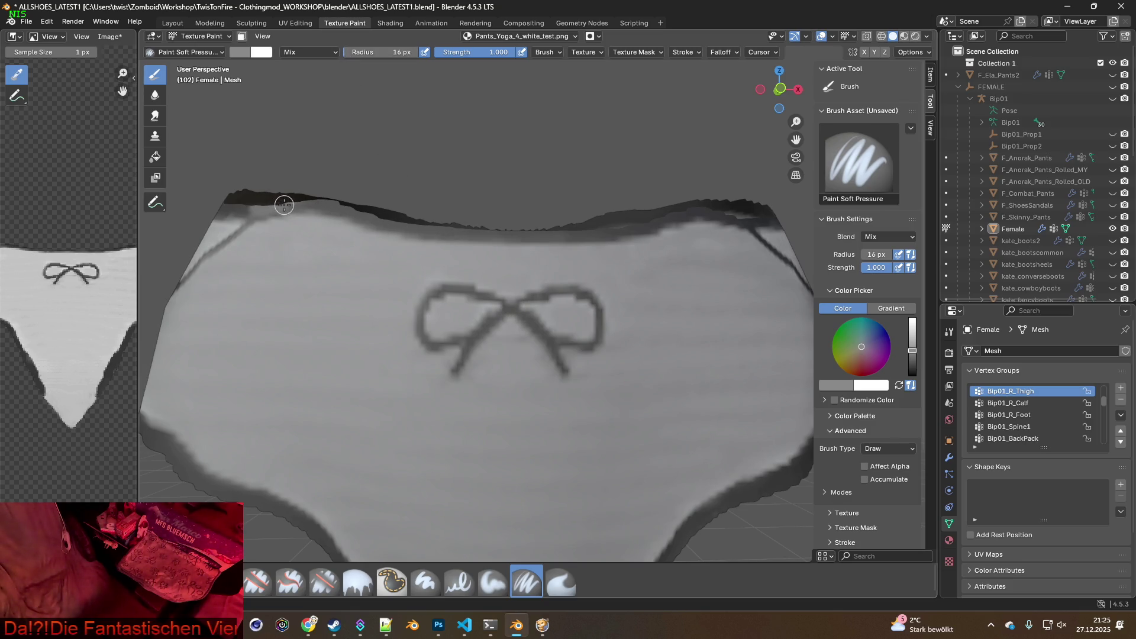
# Shrink the brush to 12 px, retrace the bow's left loop, and add a short dark stroke across the knot
pyautogui.moveTo(314, 221); pyautogui.dragTo(318, 221, button='middle')
pyautogui.press('s')
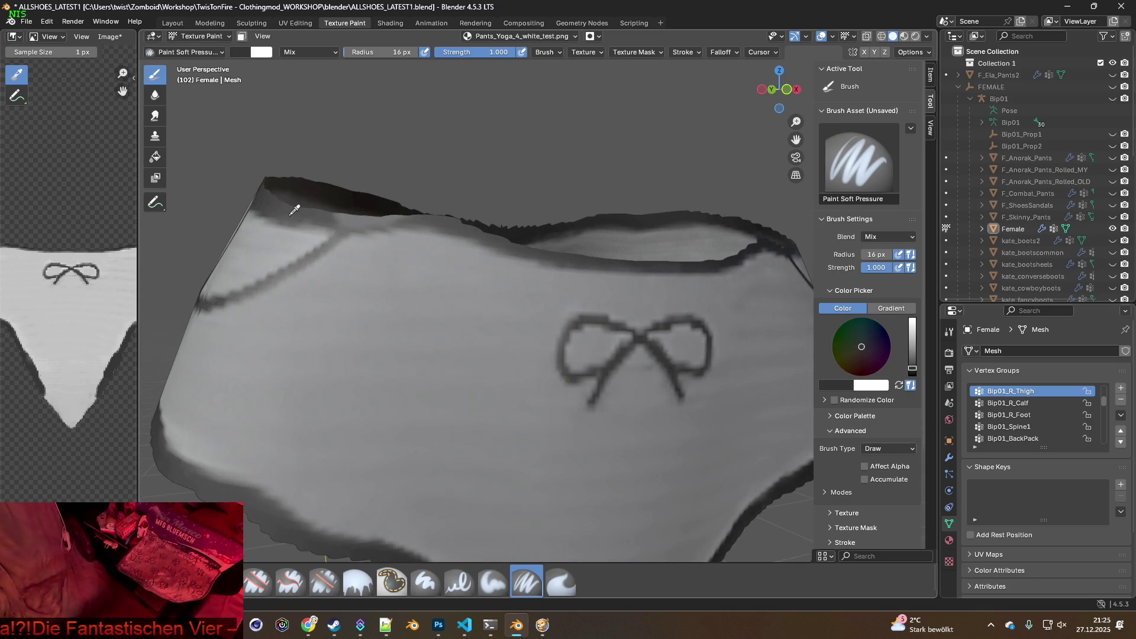
pyautogui.press('s')
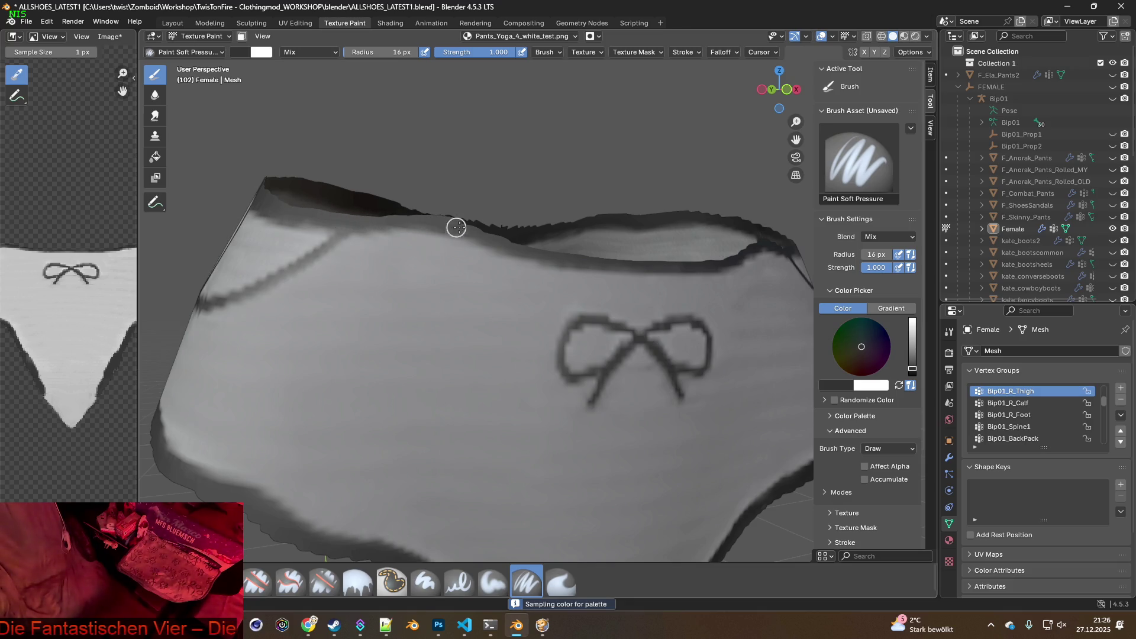
pyautogui.moveTo(595, 269); pyautogui.dragTo(551, 257, button='middle')
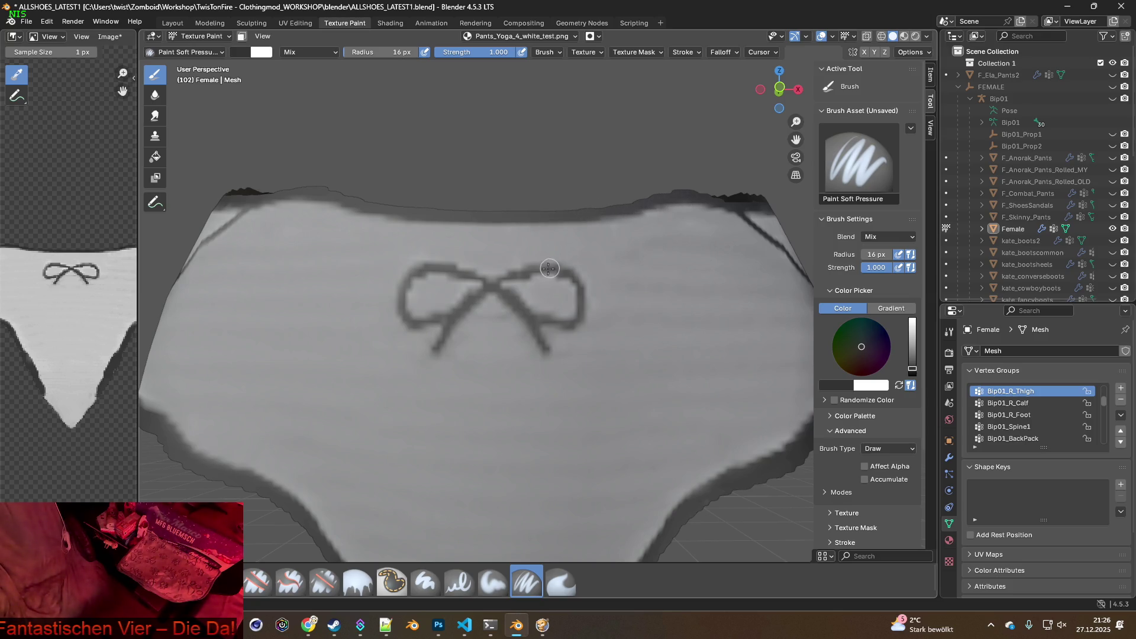
pyautogui.moveTo(629, 268)
pyautogui.mouseDown(button='middle')
pyautogui.moveTo(587, 270)
pyautogui.moveTo(535, 299)
pyautogui.moveTo(493, 298)
pyautogui.mouseUp(button='middle')
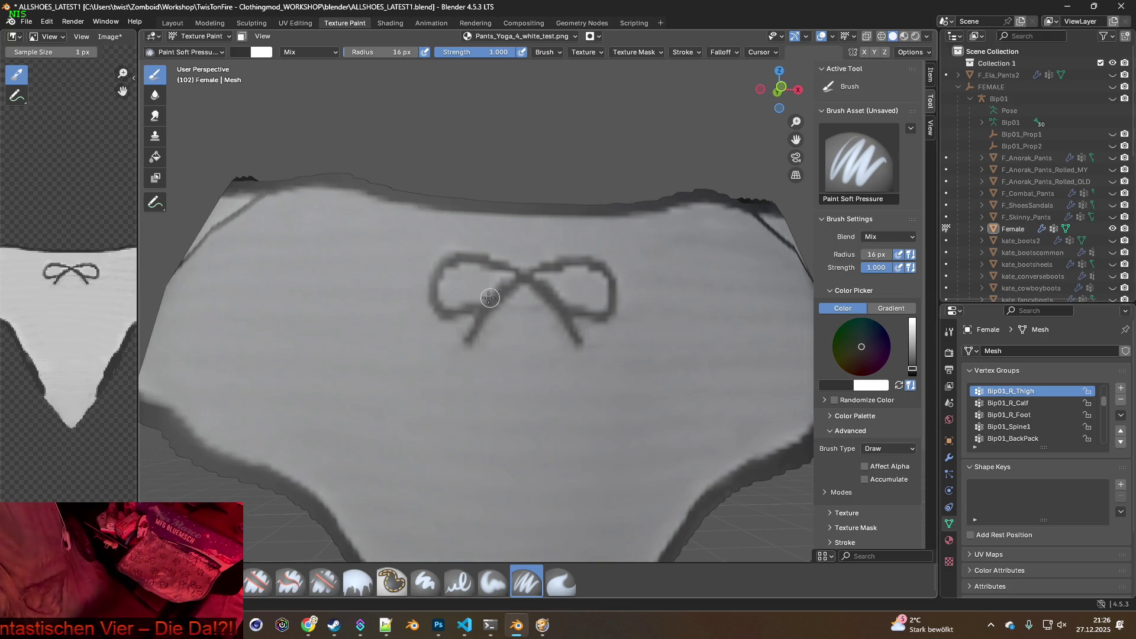
pyautogui.scroll(2, 492, 298)
pyautogui.press('[')
pyautogui.press('[')
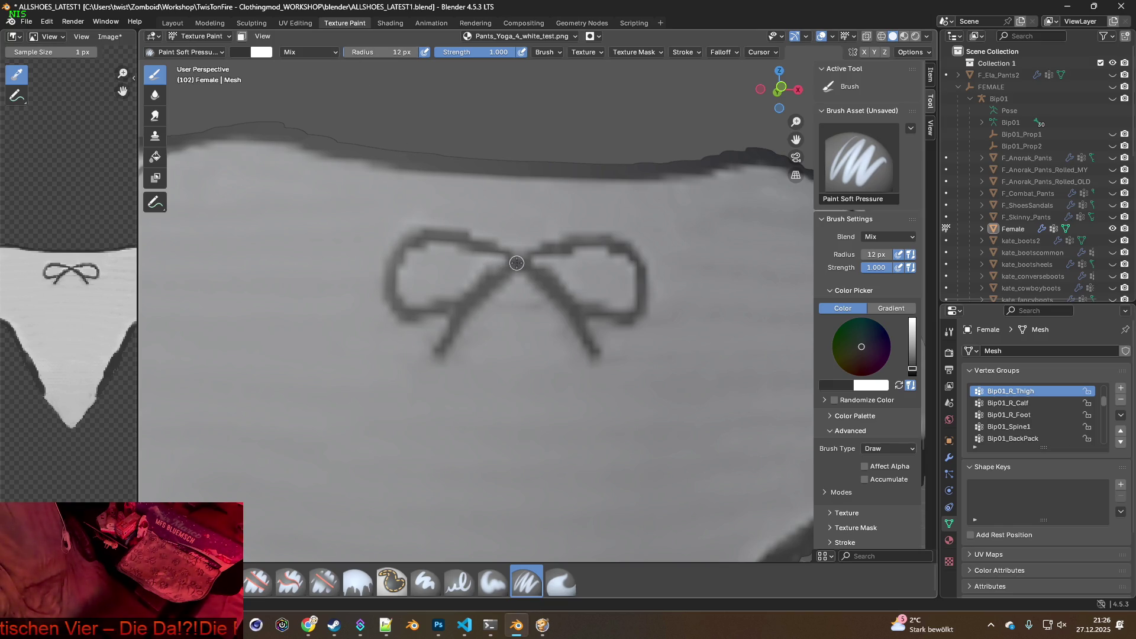
pyautogui.moveTo(497, 251)
pyautogui.mouseDown()
pyautogui.moveTo(400, 246)
pyautogui.moveTo(389, 282)
pyautogui.moveTo(399, 307)
pyautogui.moveTo(436, 312)
pyautogui.moveTo(542, 255)
pyautogui.moveTo(616, 243)
pyautogui.moveTo(637, 256)
pyautogui.moveTo(637, 312)
pyautogui.moveTo(593, 310)
pyautogui.moveTo(513, 270)
pyautogui.moveTo(472, 297)
pyautogui.moveTo(528, 264)
pyautogui.moveTo(592, 351)
pyautogui.mouseUp()
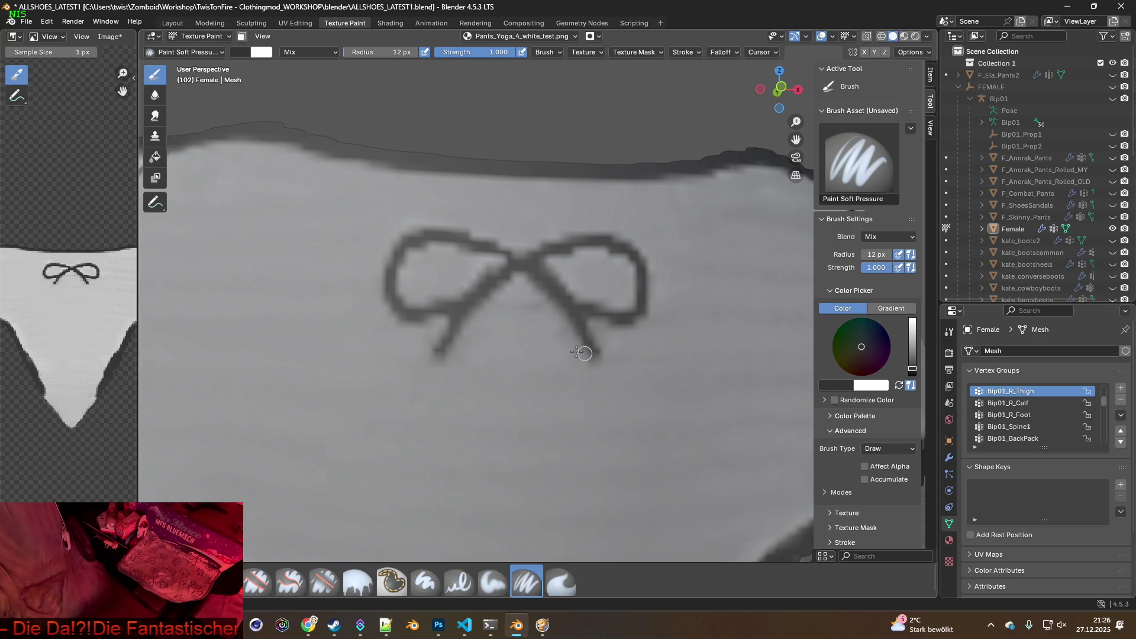
pyautogui.press('s')
pyautogui.moveTo(548, 317); pyautogui.dragTo(509, 319)
# Undo the stroke across the bow's knot and sample the light grey fabric colours
pyautogui.click(47, 21)
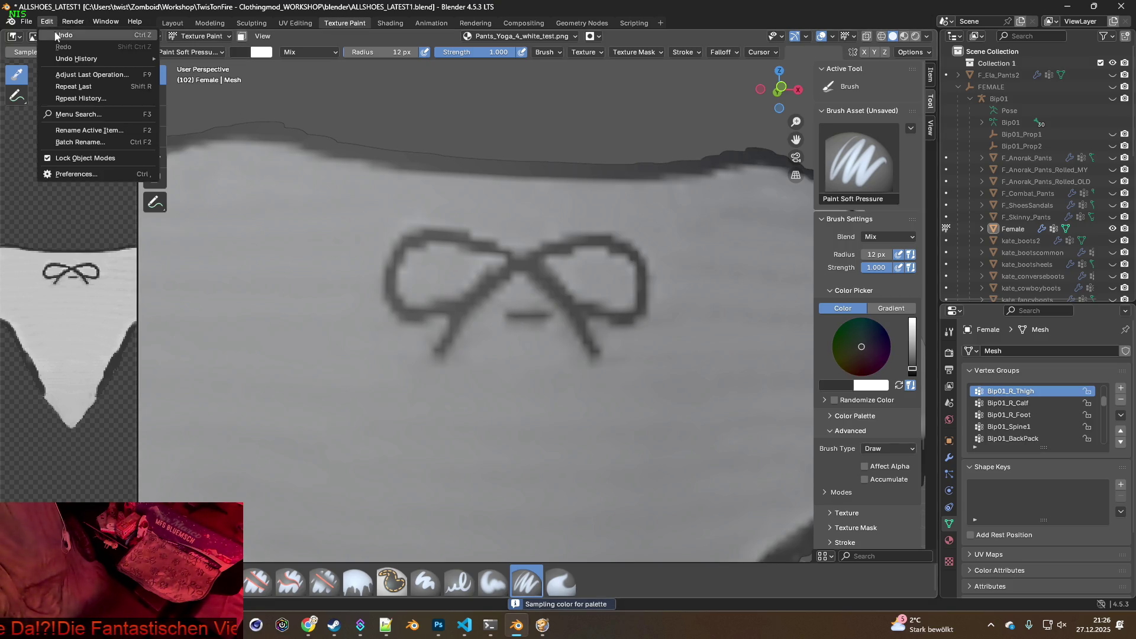
pyautogui.click(65, 35)
pyautogui.scroll(2, 471, 289)
pyautogui.press('s')
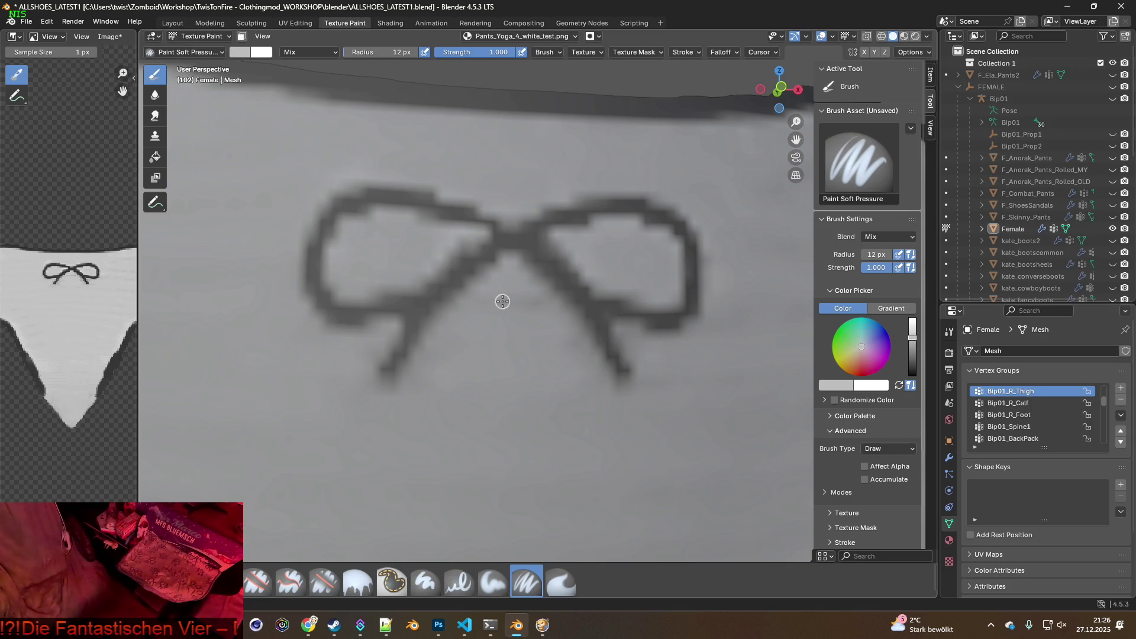
pyautogui.press('s')
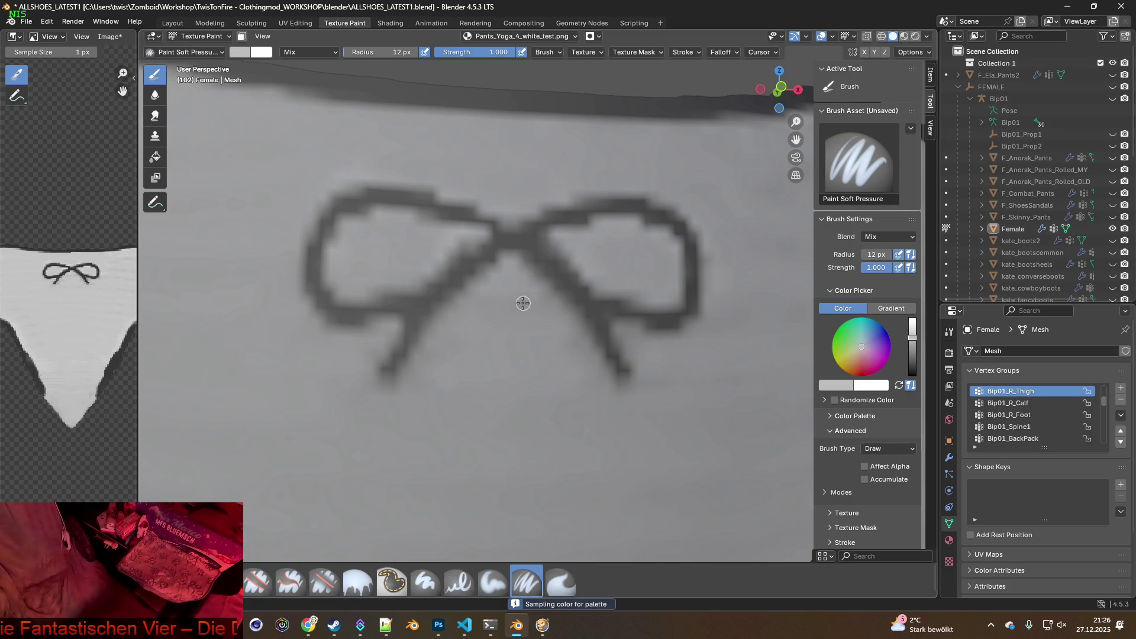
# Paint faint grey strokes above the bow and across the front of the pants
pyautogui.moveTo(501, 320)
pyautogui.mouseDown(button='middle')
pyautogui.moveTo(639, 375)
pyautogui.moveTo(543, 353)
pyautogui.mouseUp(button='middle')
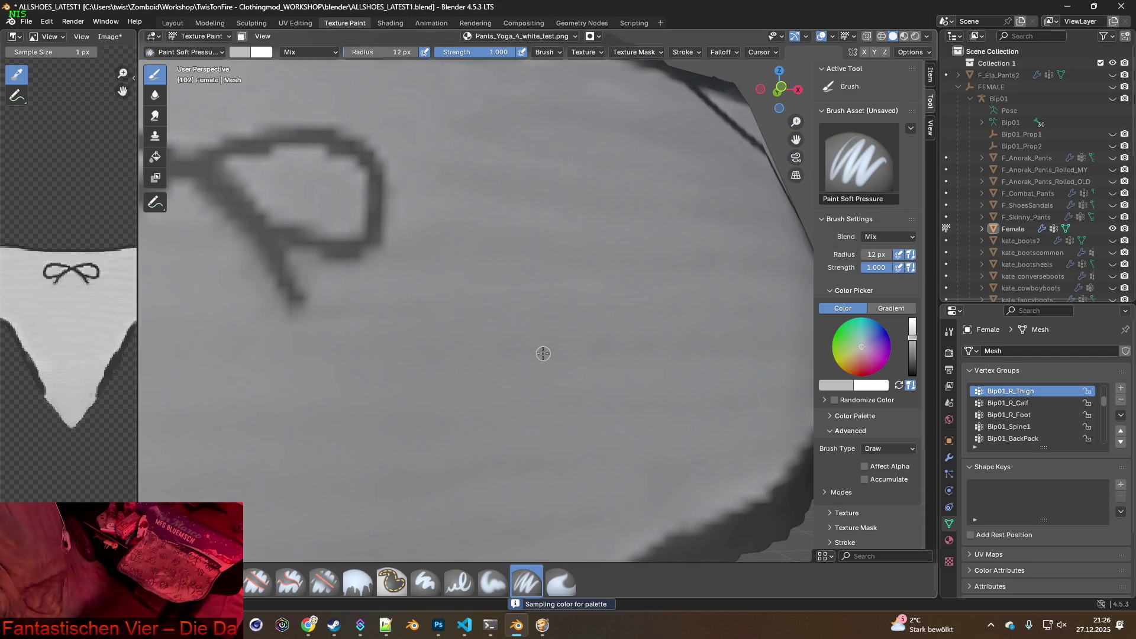
pyautogui.moveTo(456, 342)
pyautogui.mouseDown(button='middle')
pyautogui.moveTo(500, 337)
pyautogui.moveTo(426, 319)
pyautogui.moveTo(416, 350)
pyautogui.mouseUp(button='middle')
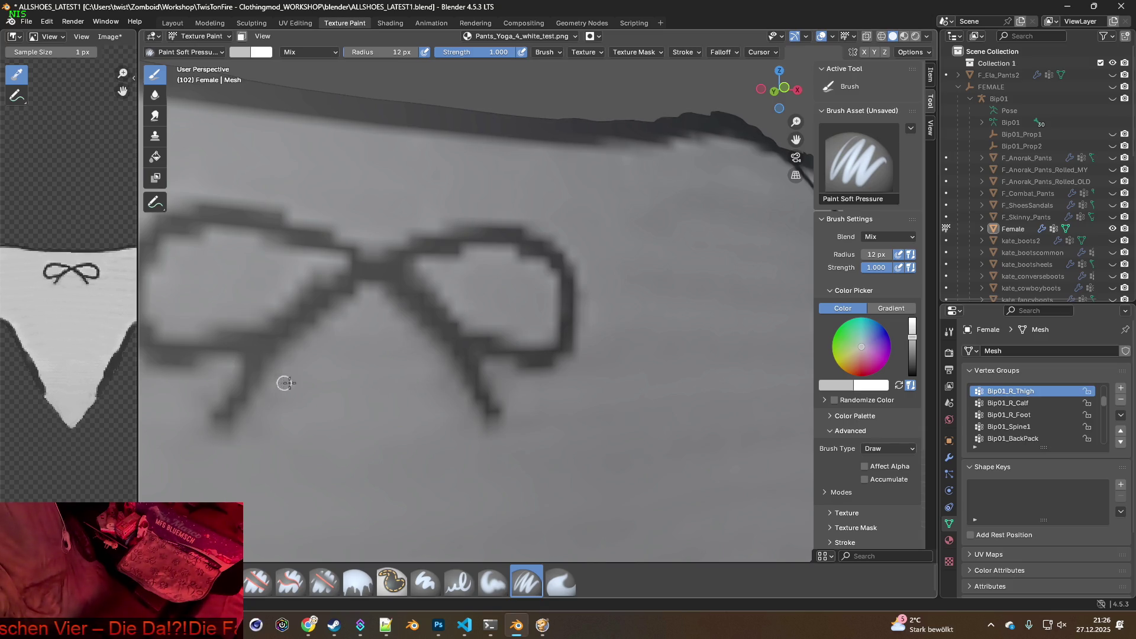
pyautogui.scroll(-5, 439, 380)
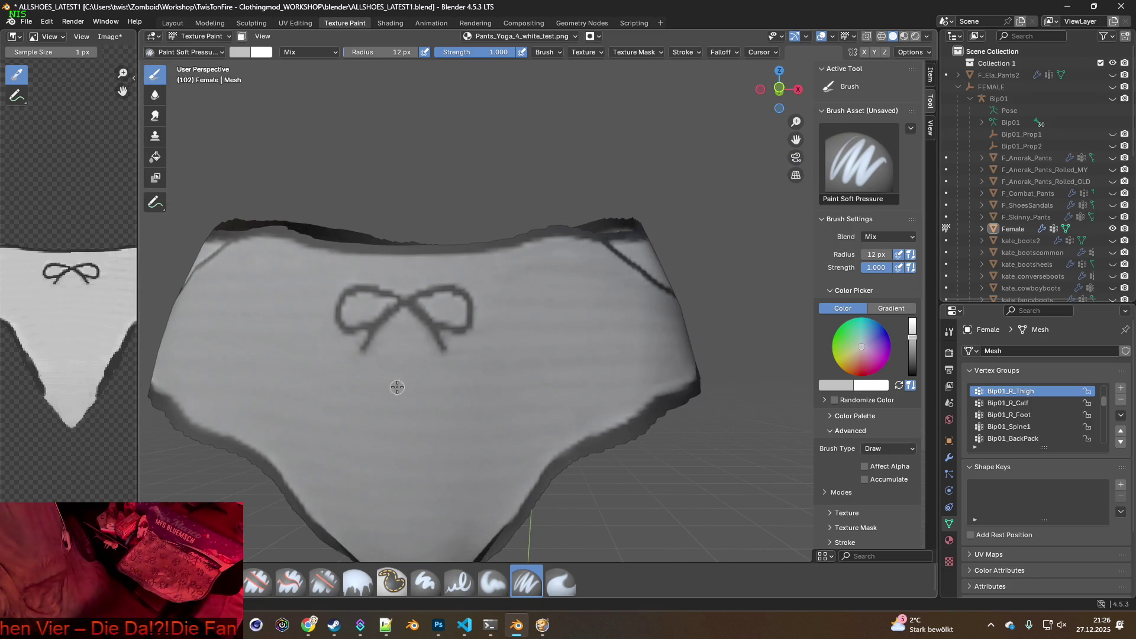
pyautogui.moveTo(397, 387); pyautogui.dragTo(413, 388, button='middle')
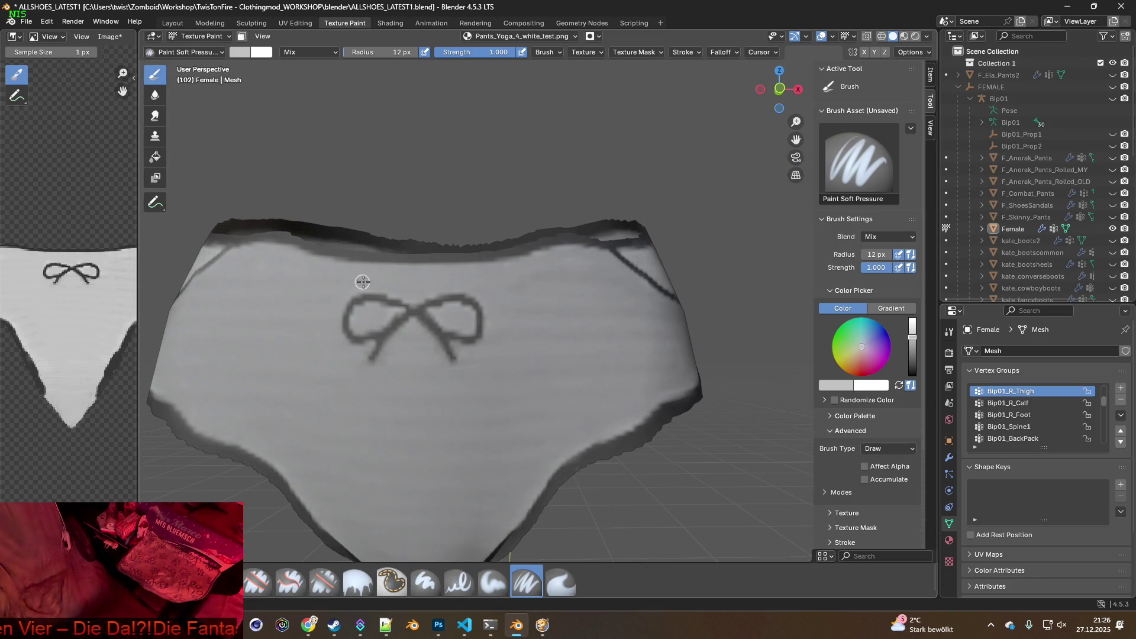
pyautogui.moveTo(391, 282); pyautogui.dragTo(502, 281)
pyautogui.moveTo(373, 287); pyautogui.dragTo(393, 292, button='middle')
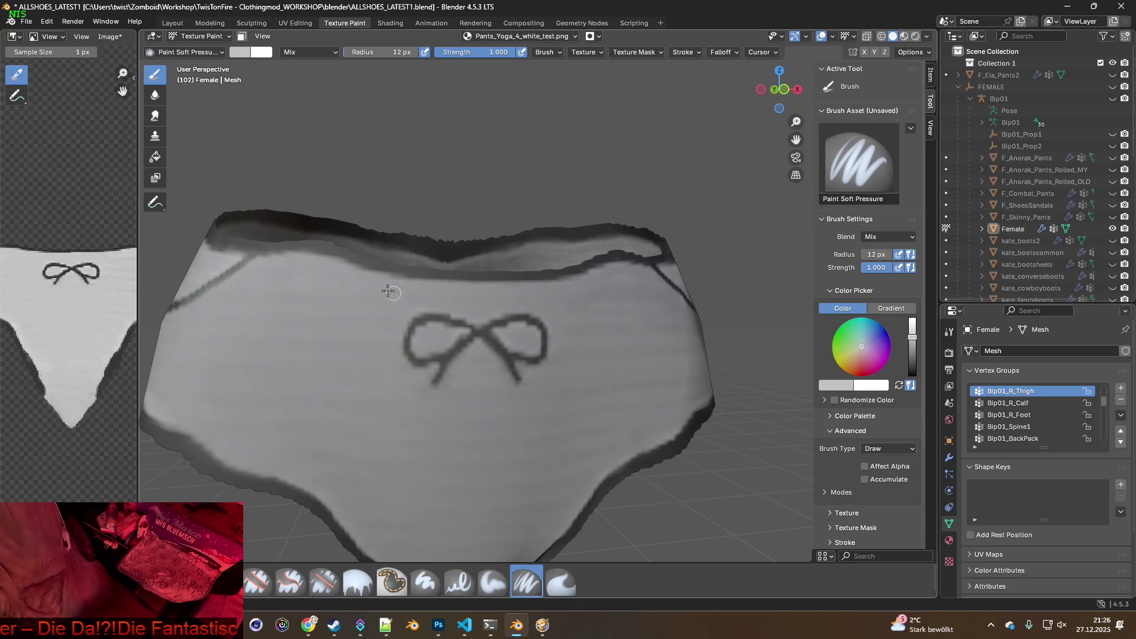
pyautogui.moveTo(354, 275)
pyautogui.mouseDown()
pyautogui.moveTo(247, 275)
pyautogui.moveTo(370, 271)
pyautogui.moveTo(259, 274)
pyautogui.mouseUp()
# Frame the whole pants and inspect the painted texture from the side and below
pyautogui.moveTo(463, 304); pyautogui.dragTo(476, 282, button='middle')
pyautogui.scroll(-3, 578, 321)
pyautogui.moveTo(578, 322)
pyautogui.mouseDown(button='middle')
pyautogui.moveTo(603, 291)
pyautogui.moveTo(597, 319)
pyautogui.mouseUp(button='middle')
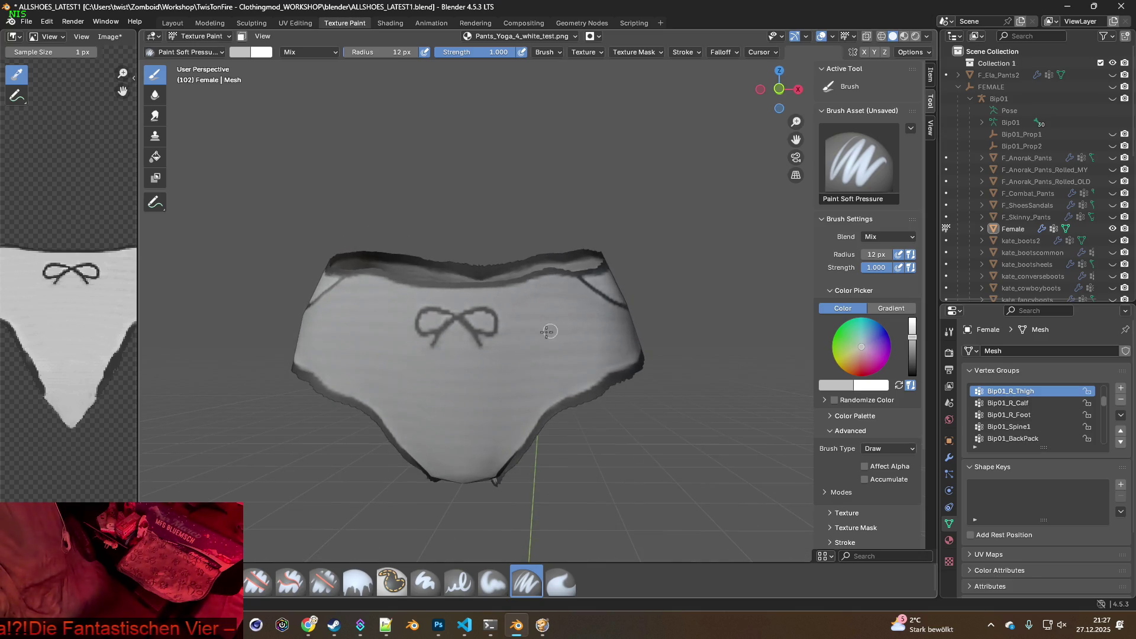
pyautogui.scroll(5, 552, 330)
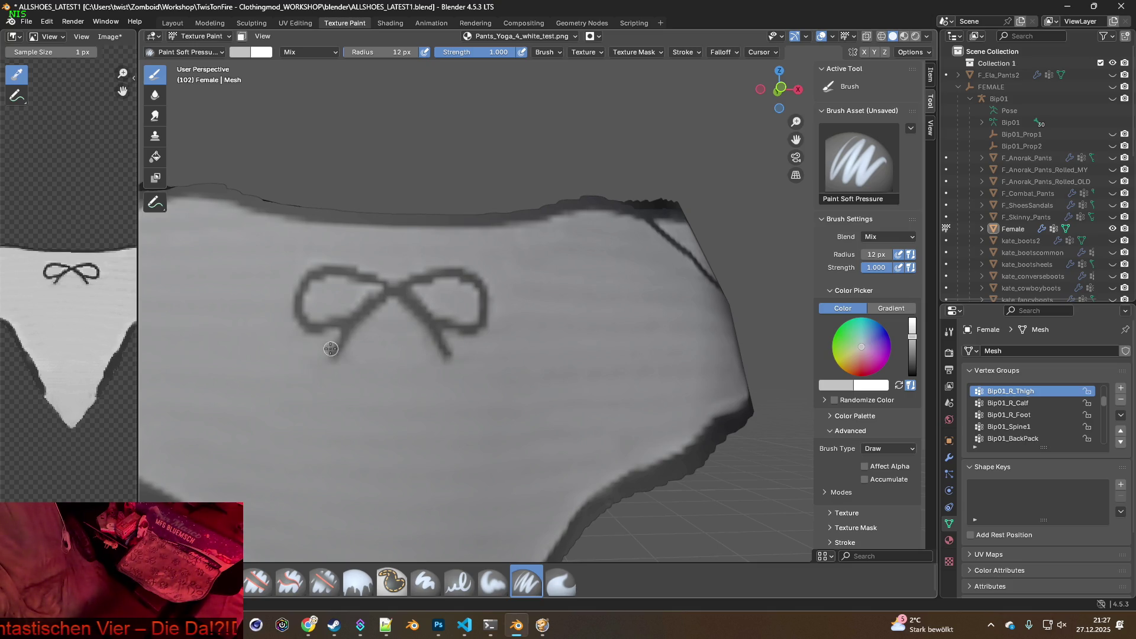
pyautogui.press('KP_Decimal')
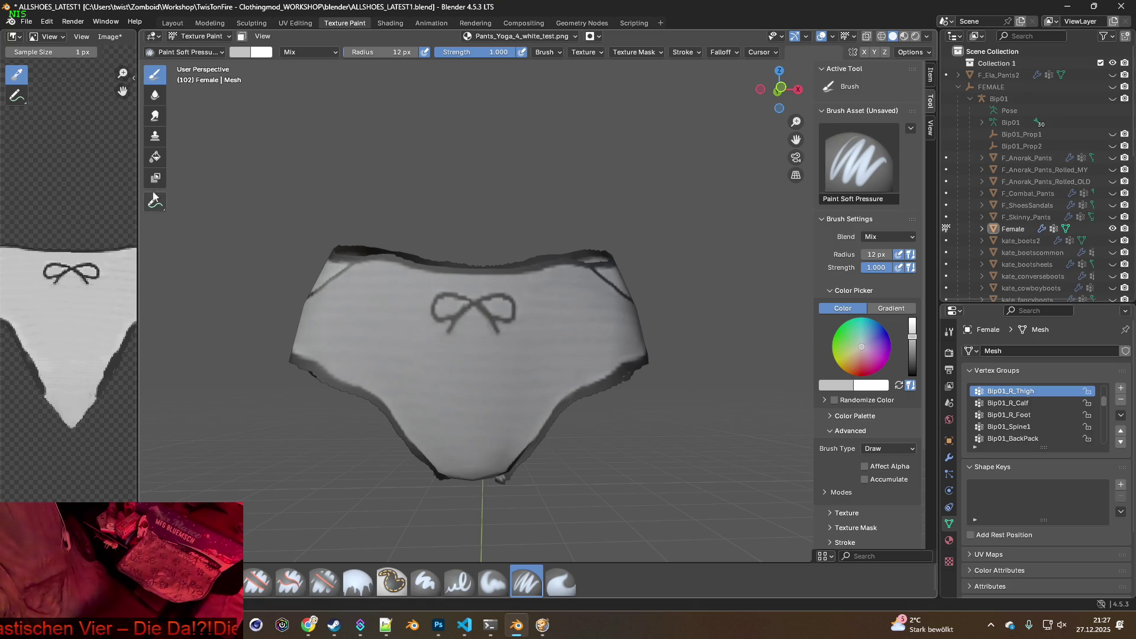
pyautogui.moveTo(401, 259)
pyautogui.mouseDown(button='middle')
pyautogui.moveTo(414, 261)
pyautogui.moveTo(385, 243)
pyautogui.moveTo(365, 280)
pyautogui.moveTo(338, 289)
pyautogui.moveTo(645, 259)
pyautogui.moveTo(401, 279)
pyautogui.moveTo(418, 271)
pyautogui.moveTo(554, 315)
pyautogui.moveTo(530, 309)
pyautogui.mouseUp(button='middle')
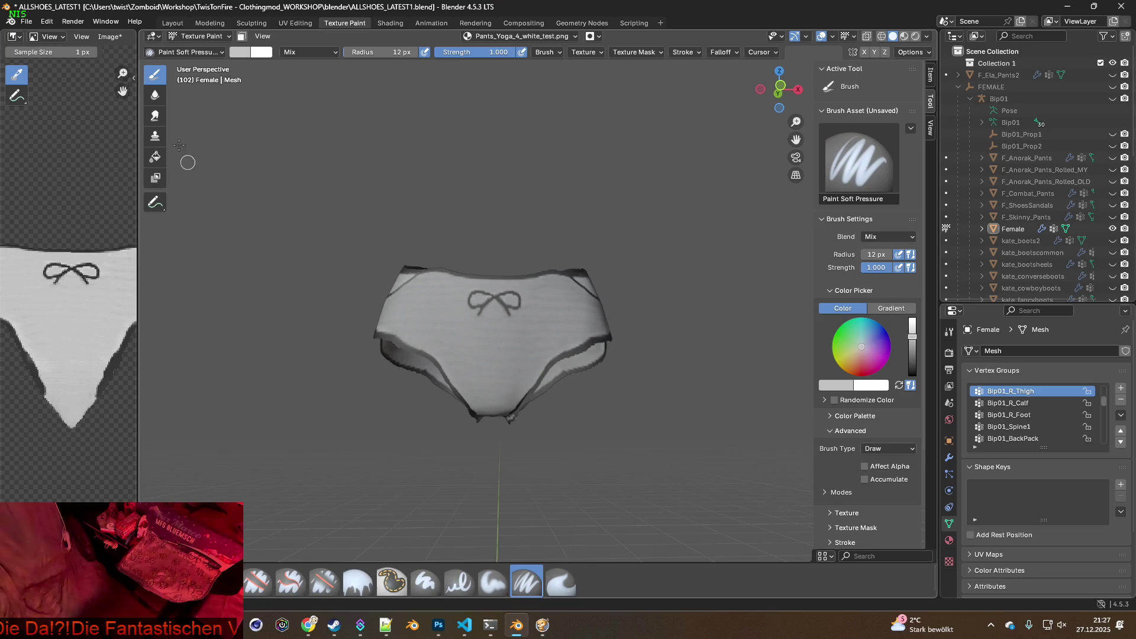
pyautogui.click(119, 35)
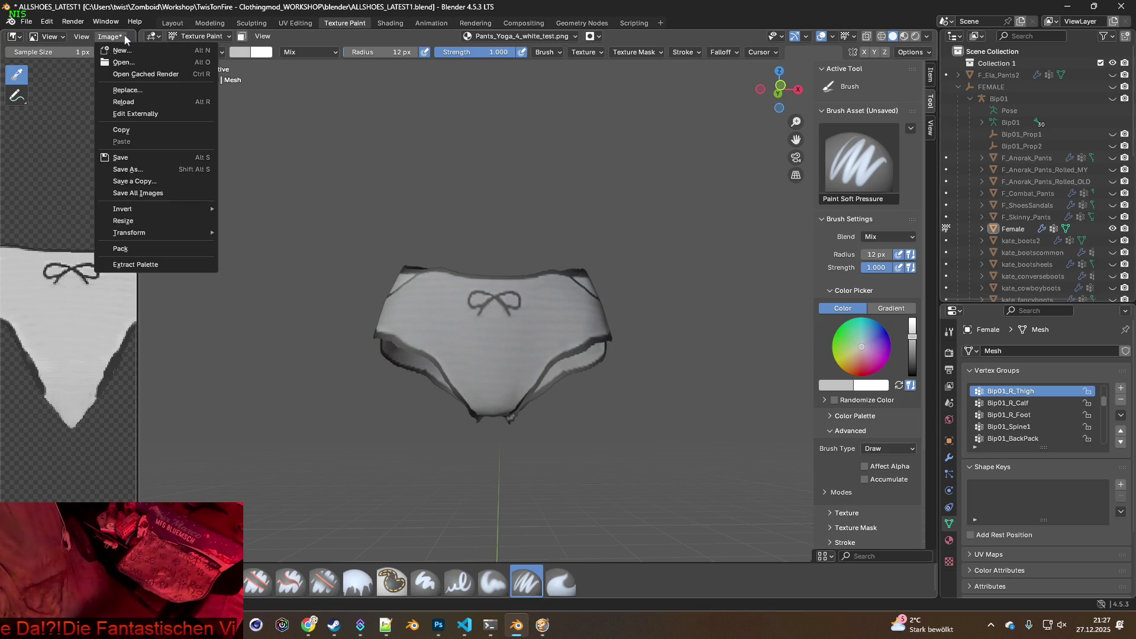
# Save the painted texture as Pants_Yoga_4.png in the clothes textures folder, overwriting the old file
pyautogui.click(136, 170)
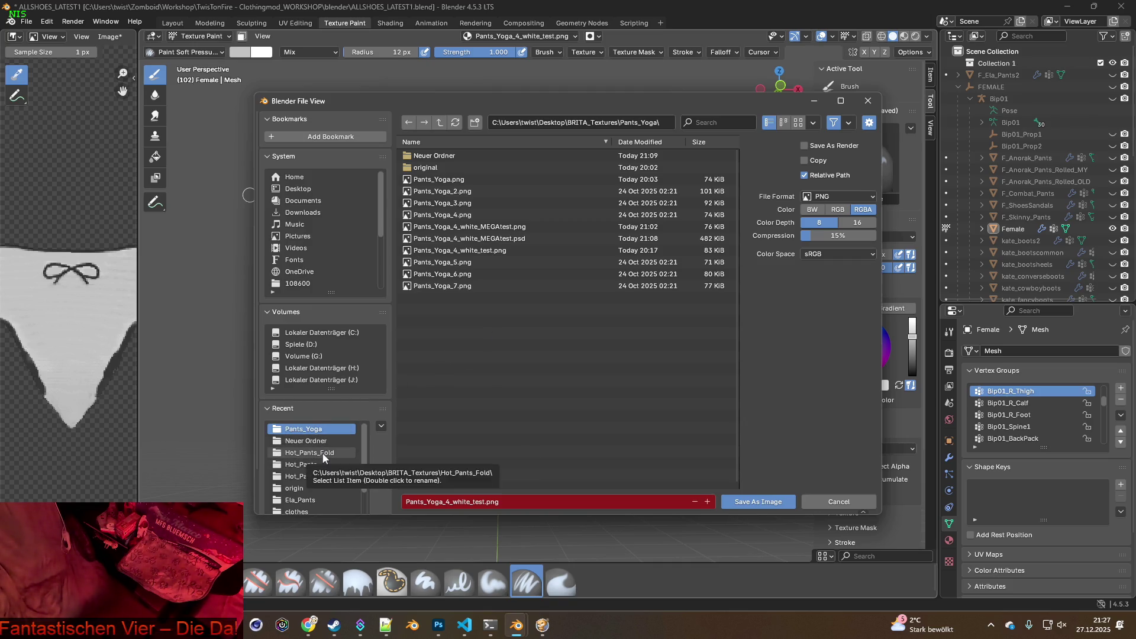
pyautogui.click(300, 512)
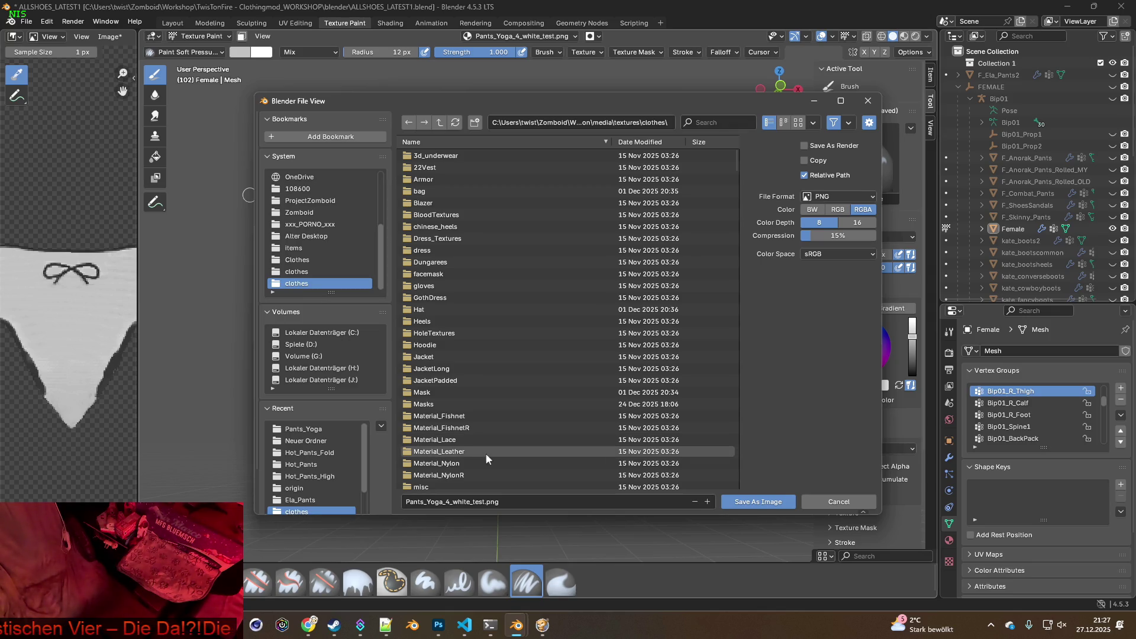
pyautogui.click(459, 502)
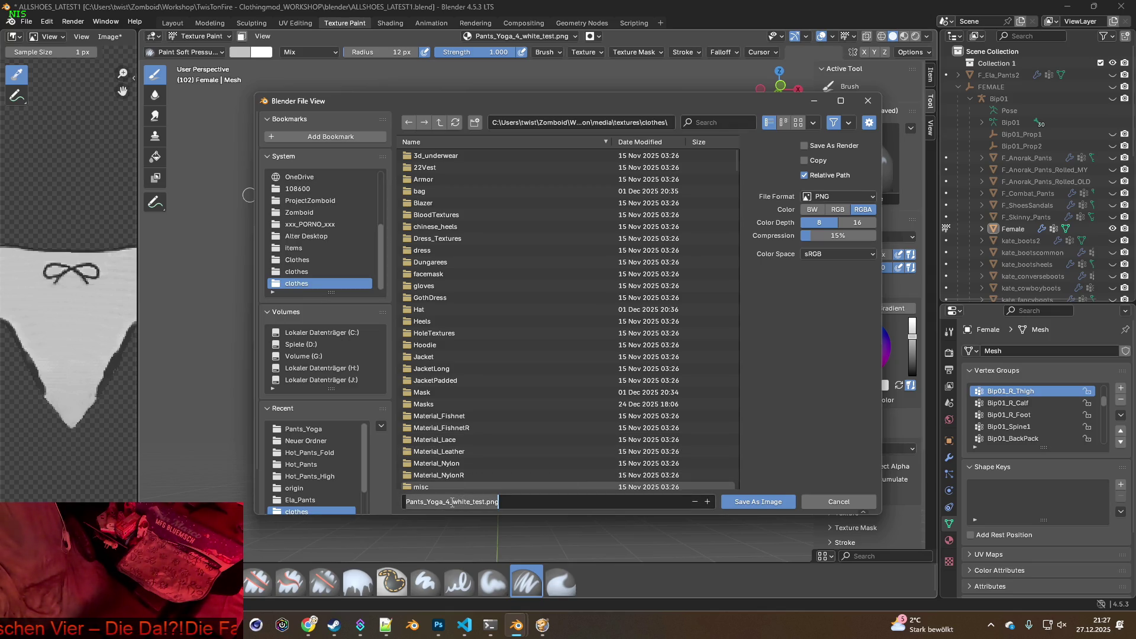
pyautogui.moveTo(452, 503); pyautogui.dragTo(472, 502)
pyautogui.press('BackSpace')
pyautogui.press('Return')
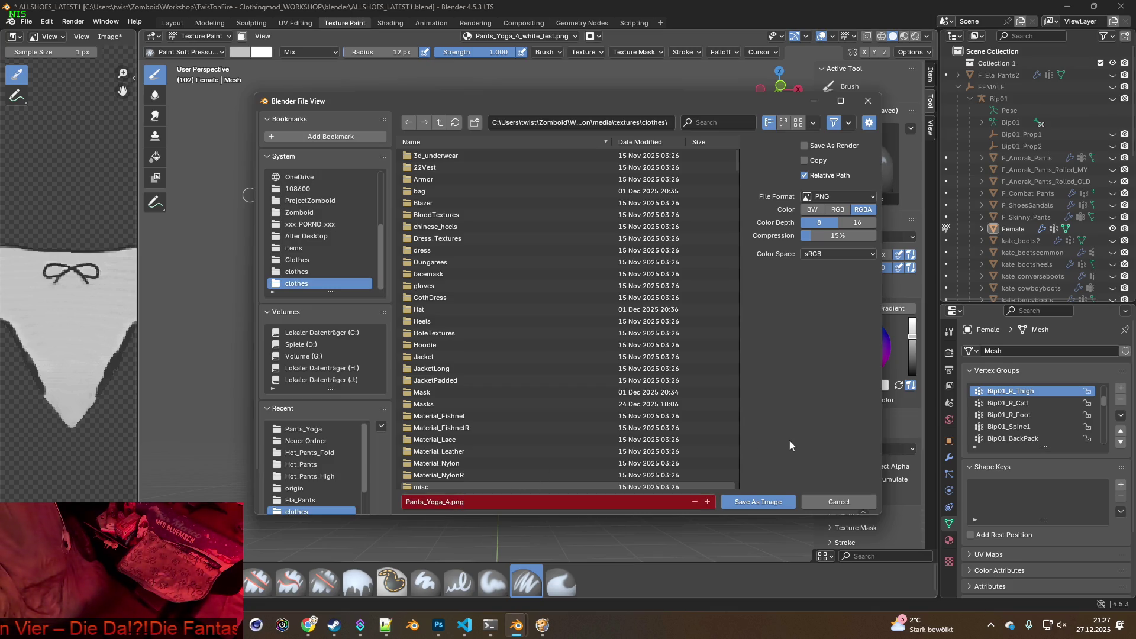
pyautogui.click(767, 501)
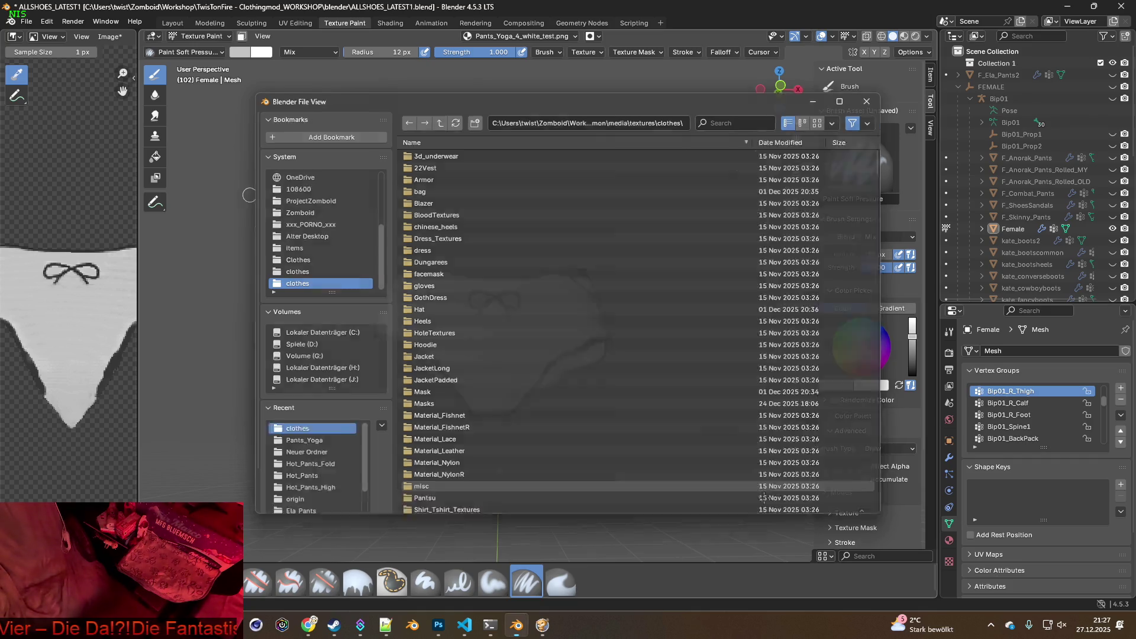
# Quit the running Project Zomboid game to the desktop
pyautogui.click(542, 625)
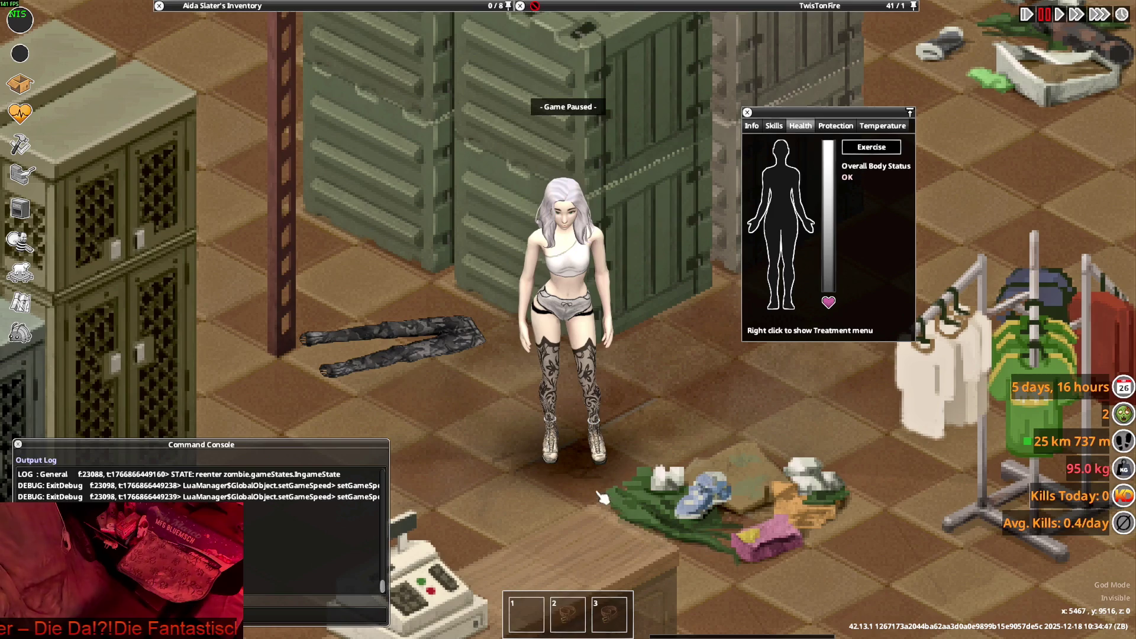
pyautogui.press('Escape')
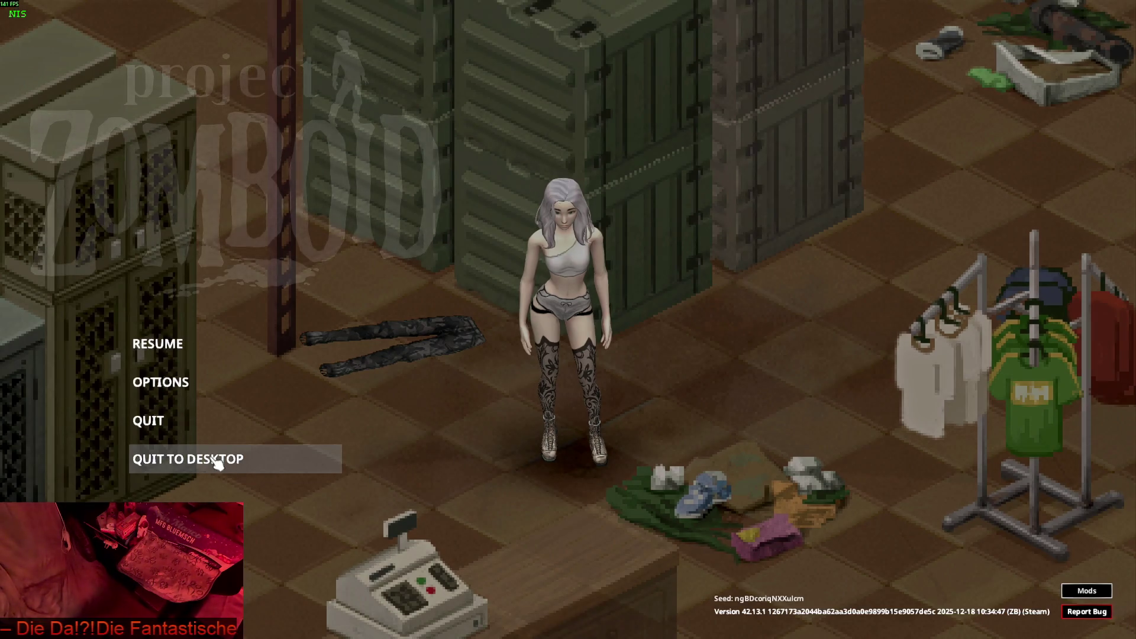
pyautogui.click(216, 462)
pyautogui.click(537, 340)
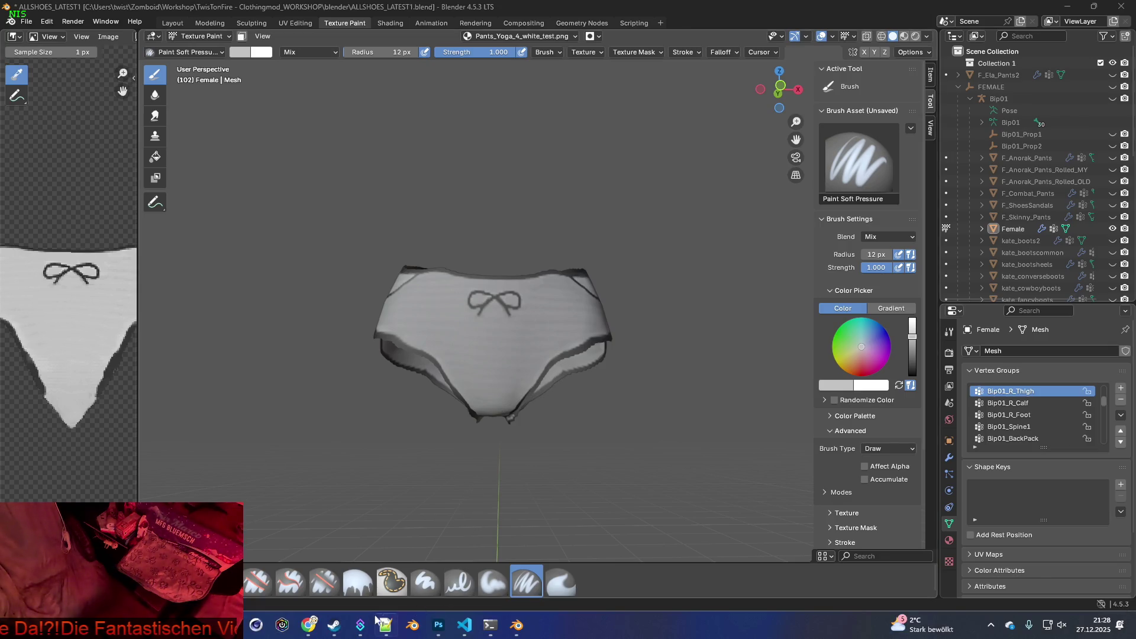
# Relaunch Project Zomboid from the Steam library with the default launch option and continue the last save
pyautogui.click(334, 625)
pyautogui.click(903, 13)
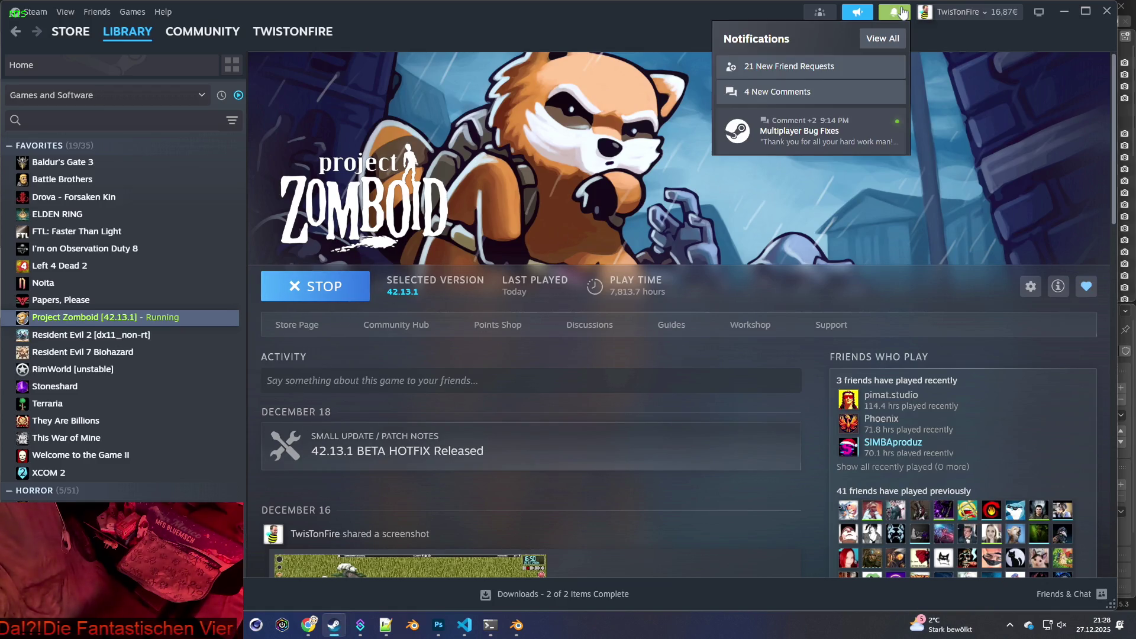
pyautogui.click(315, 286)
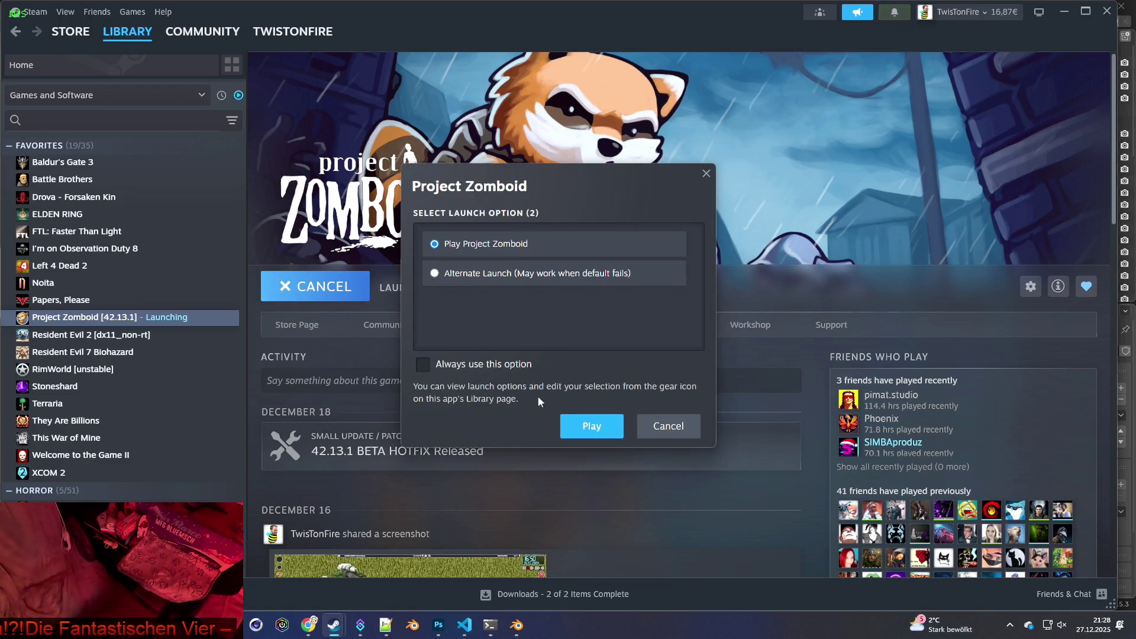
pyautogui.click(592, 421)
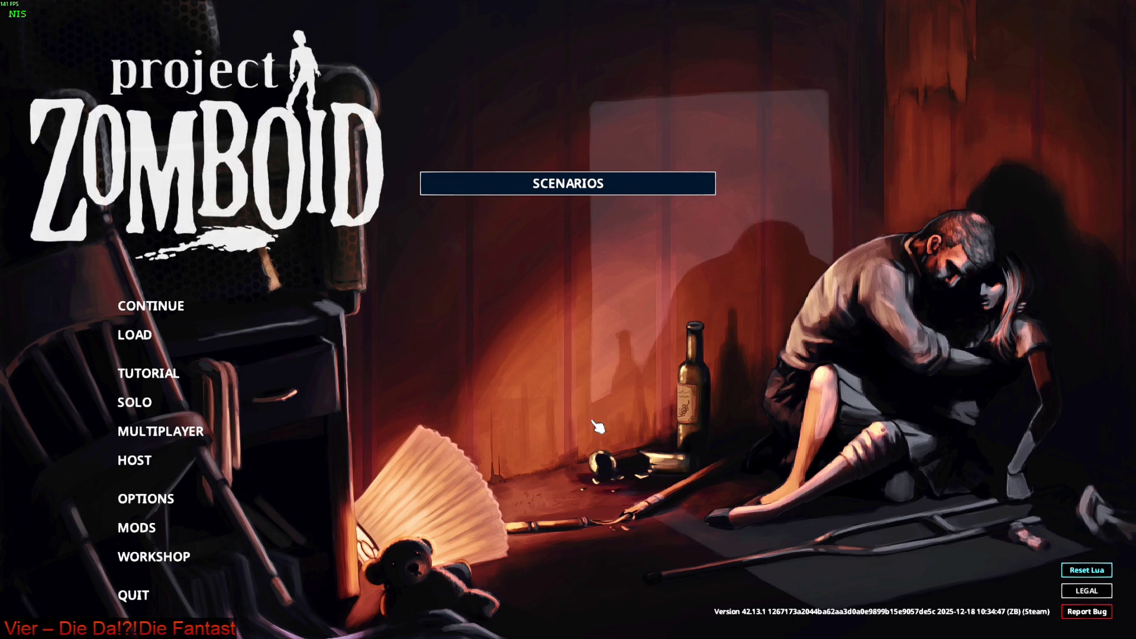
pyautogui.click(177, 311)
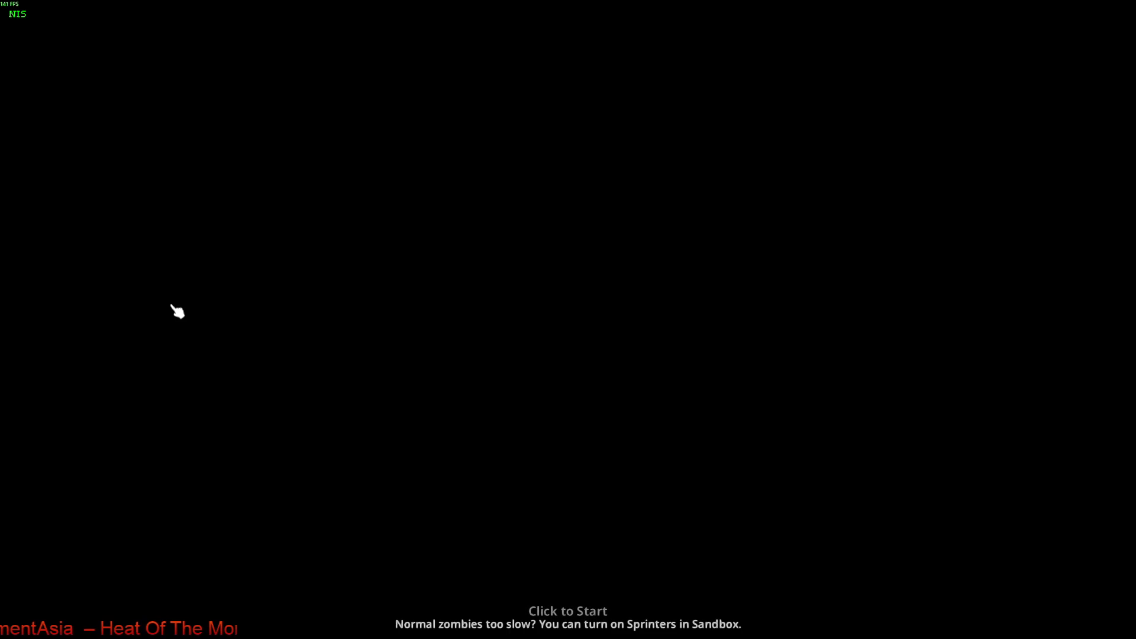
# Enter the loaded save once loading finishes, with the character back in the shop
pyautogui.click(184, 315)
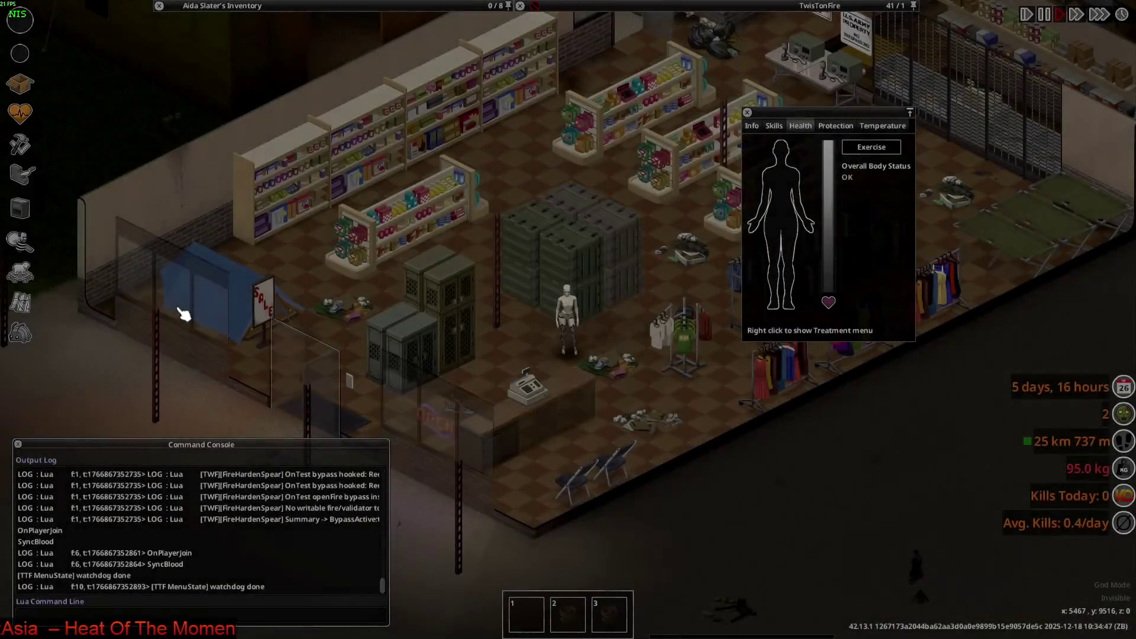
# Zoom in and walk the character around the shop in all directions to view the underwear
pyautogui.scroll(4, 580, 440)
pyautogui.hotkey('s', 'd')
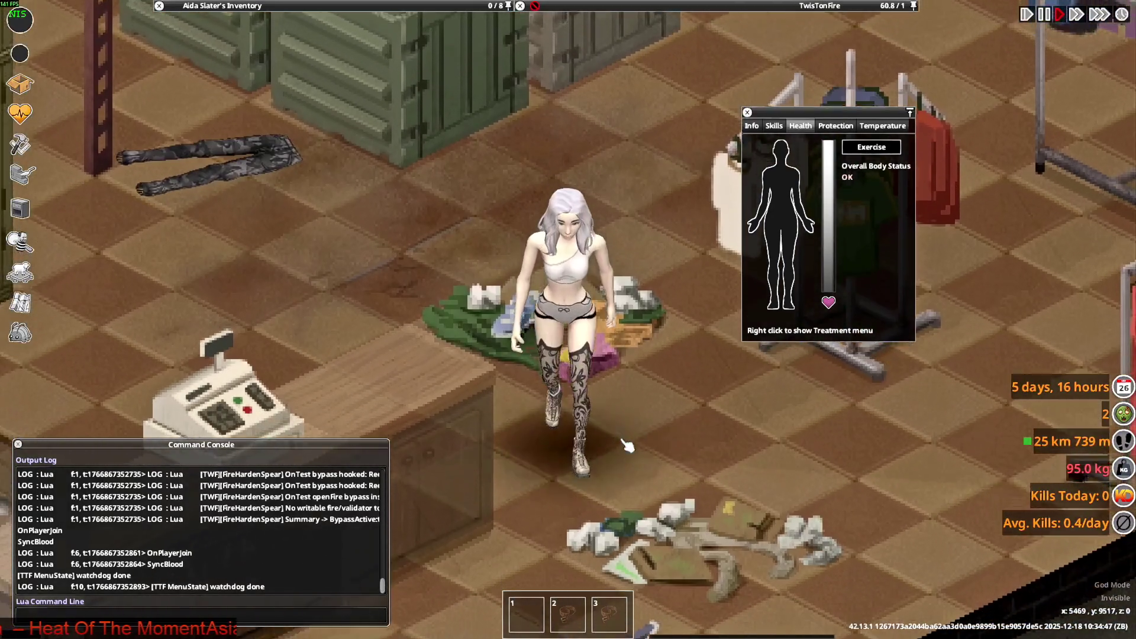
pyautogui.press('s')
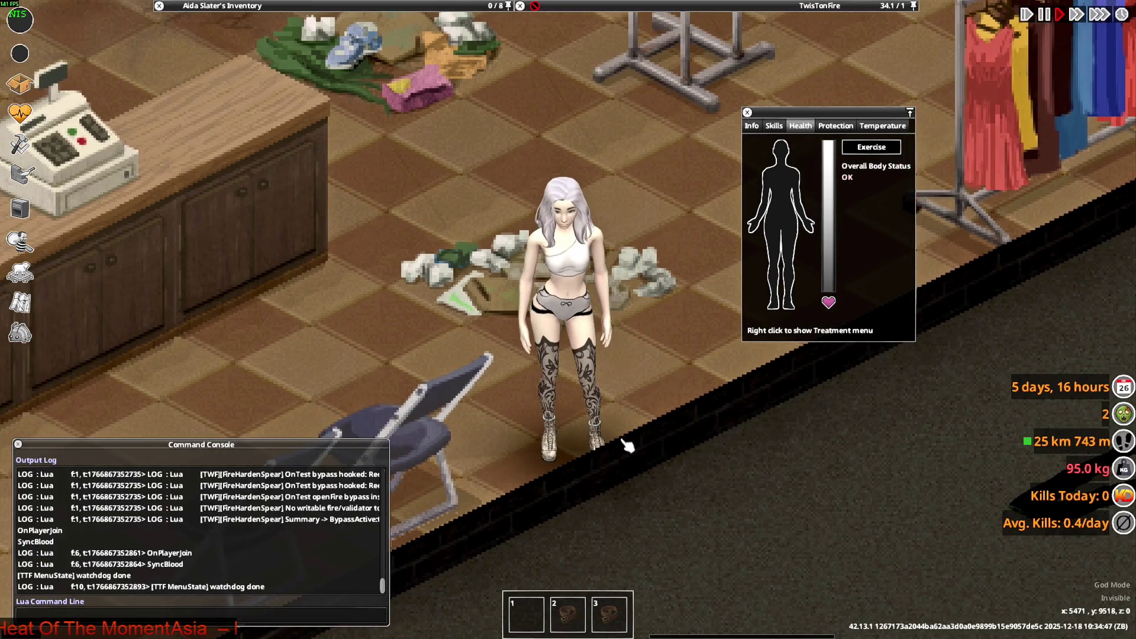
pyautogui.hotkey('s', 'a')
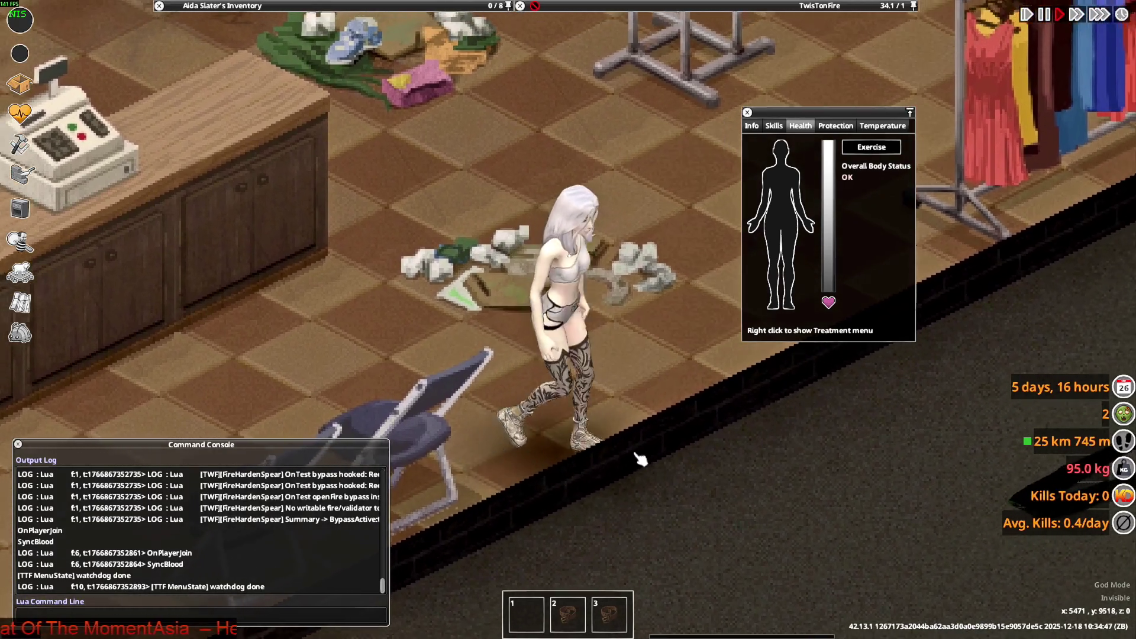
pyautogui.press('w')
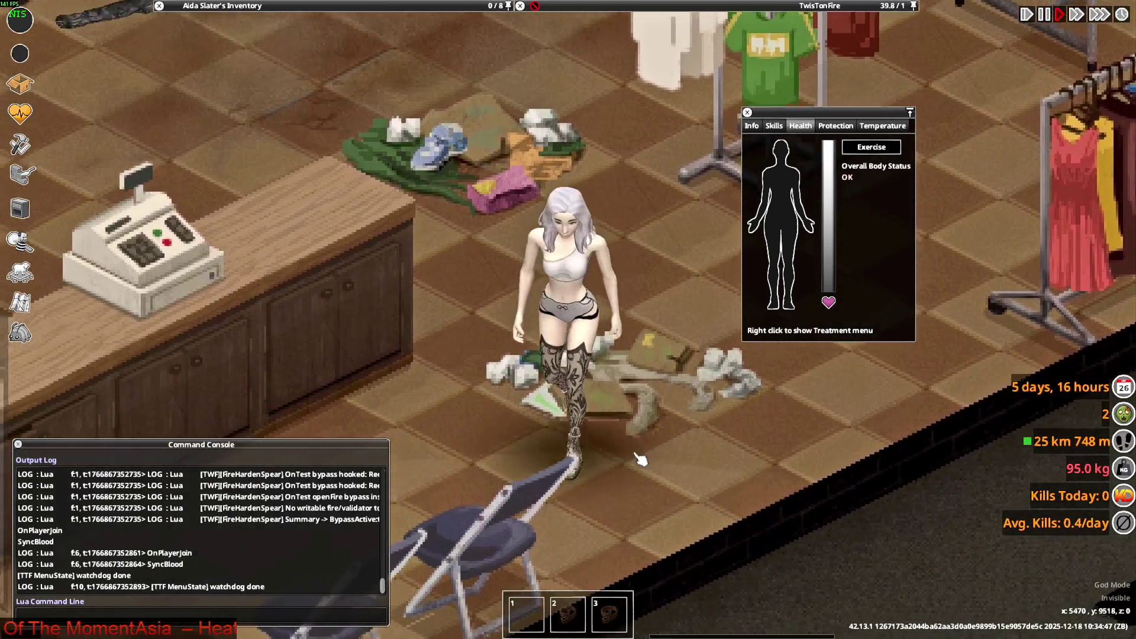
pyautogui.press('s')
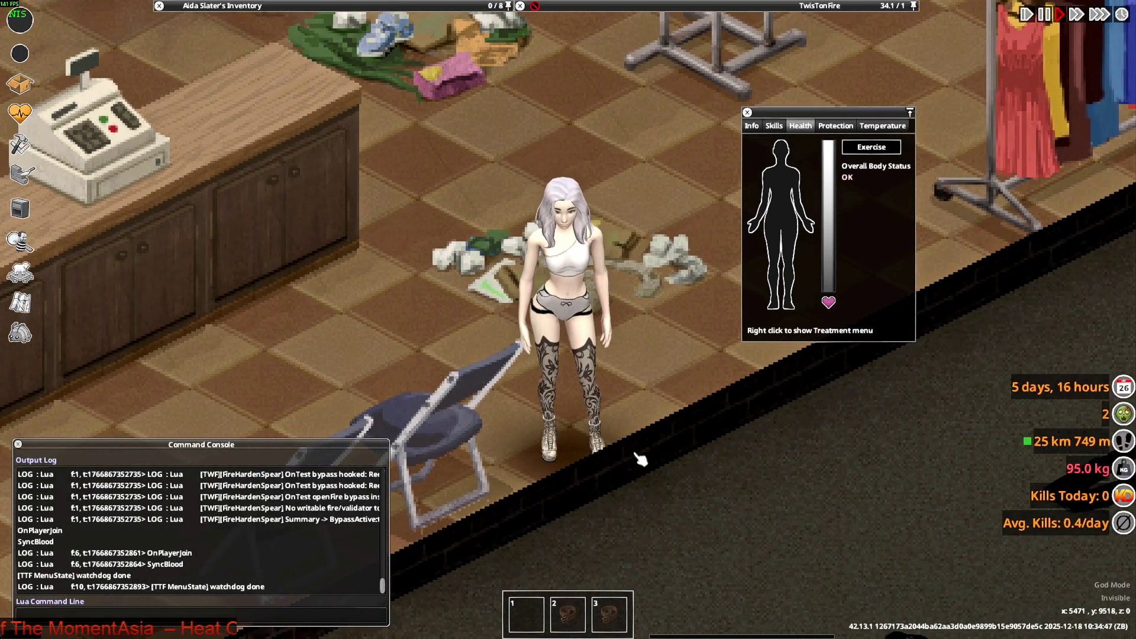
pyautogui.press('a')
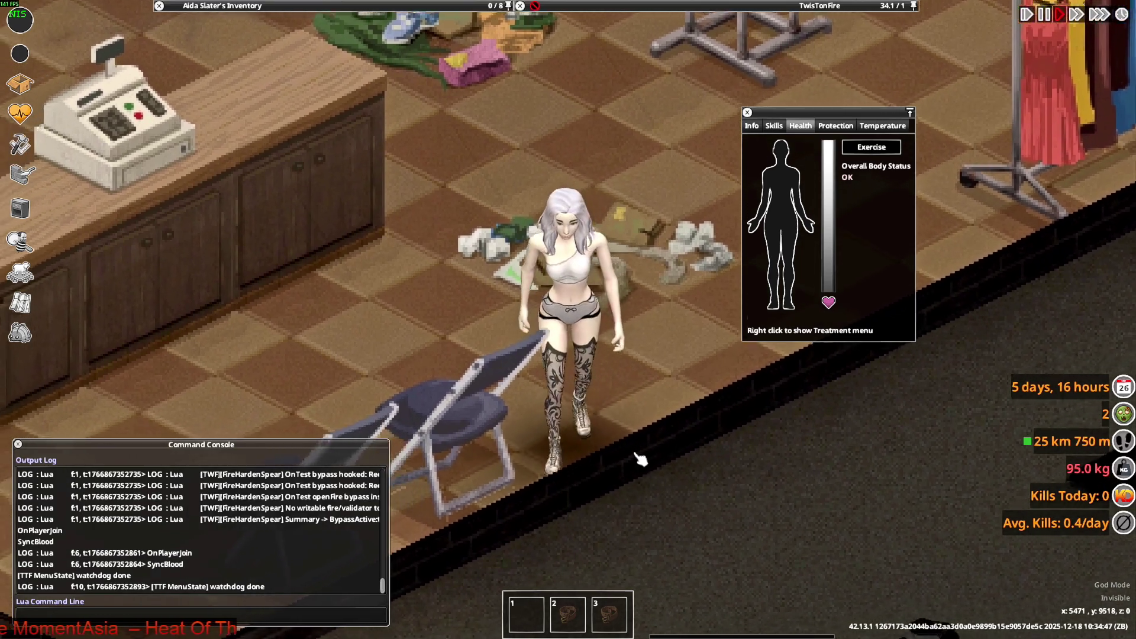
pyautogui.press('d')
pyautogui.press('s')
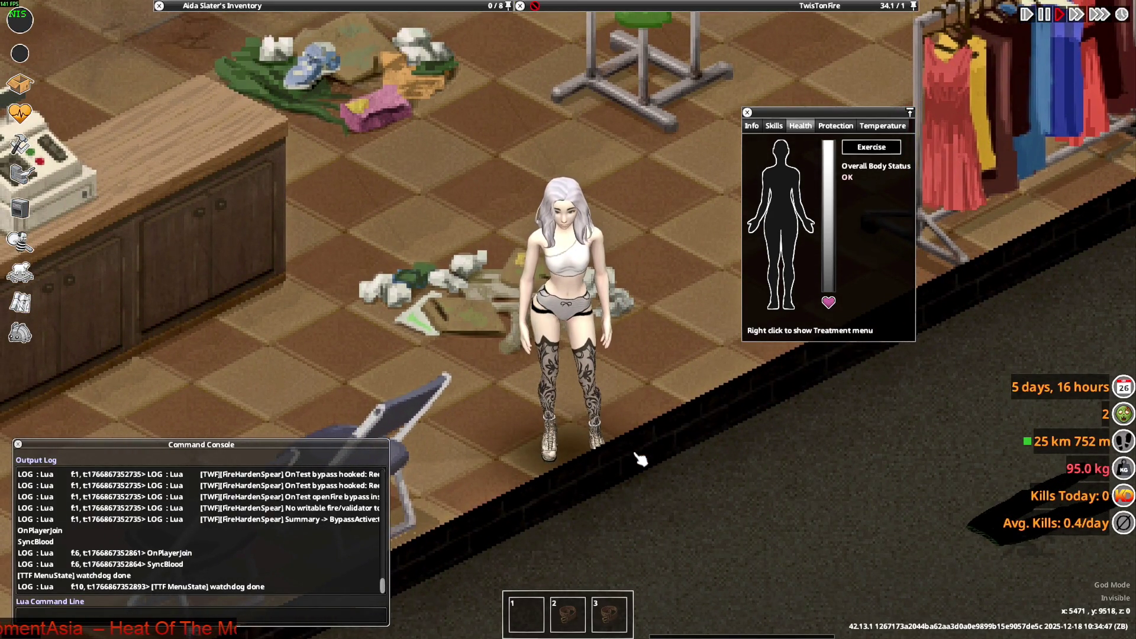
pyautogui.press('w')
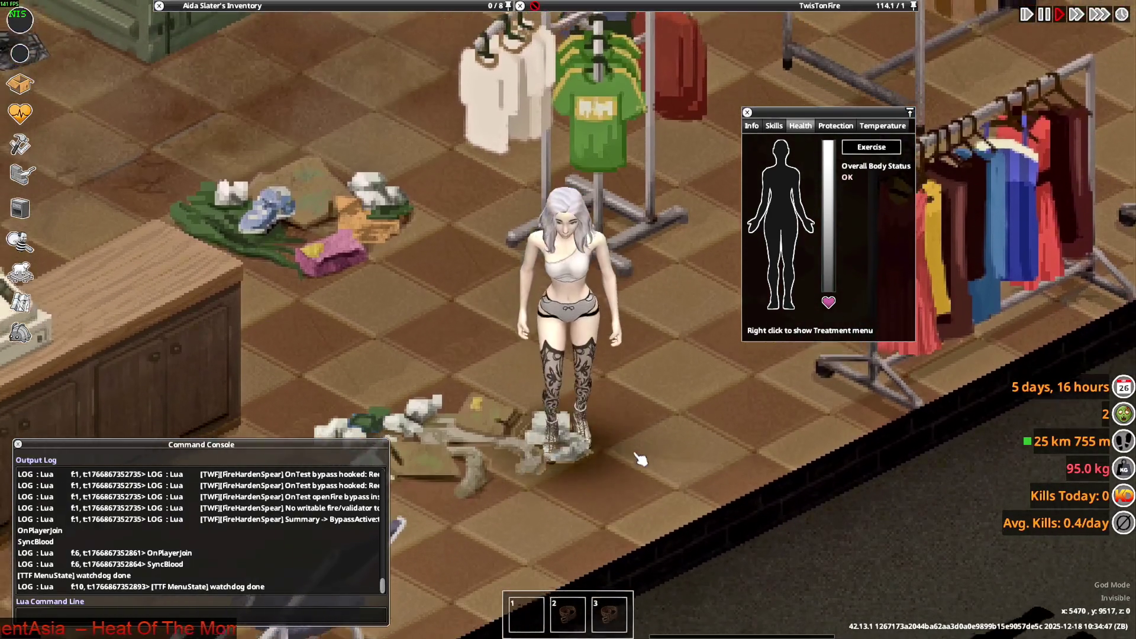
pyautogui.press('s')
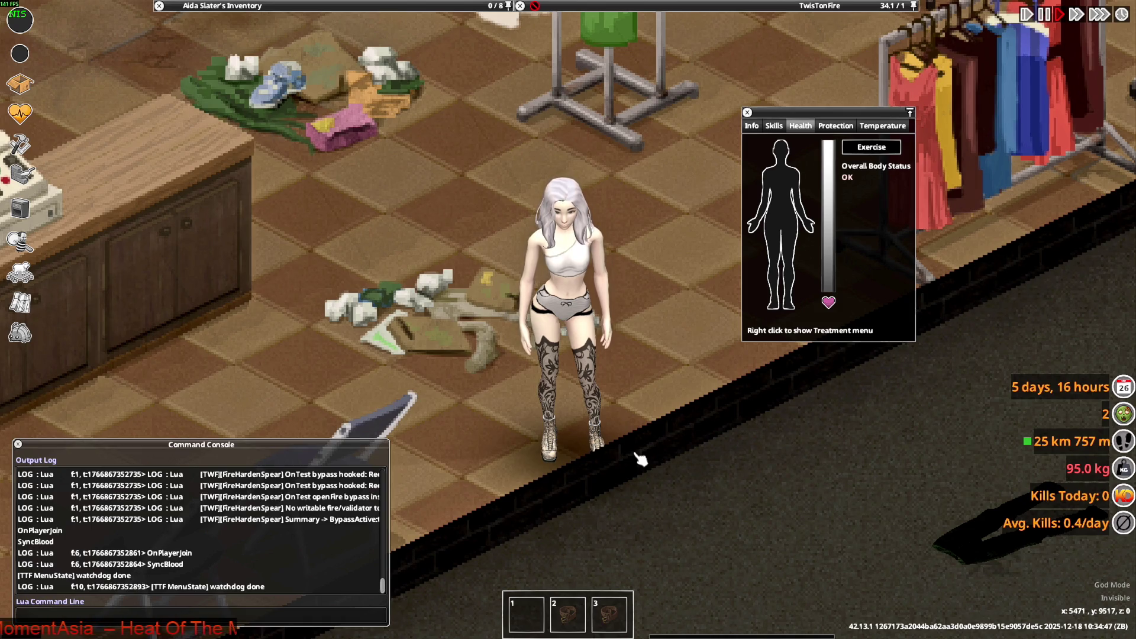
pyautogui.hotkey('s', 'a')
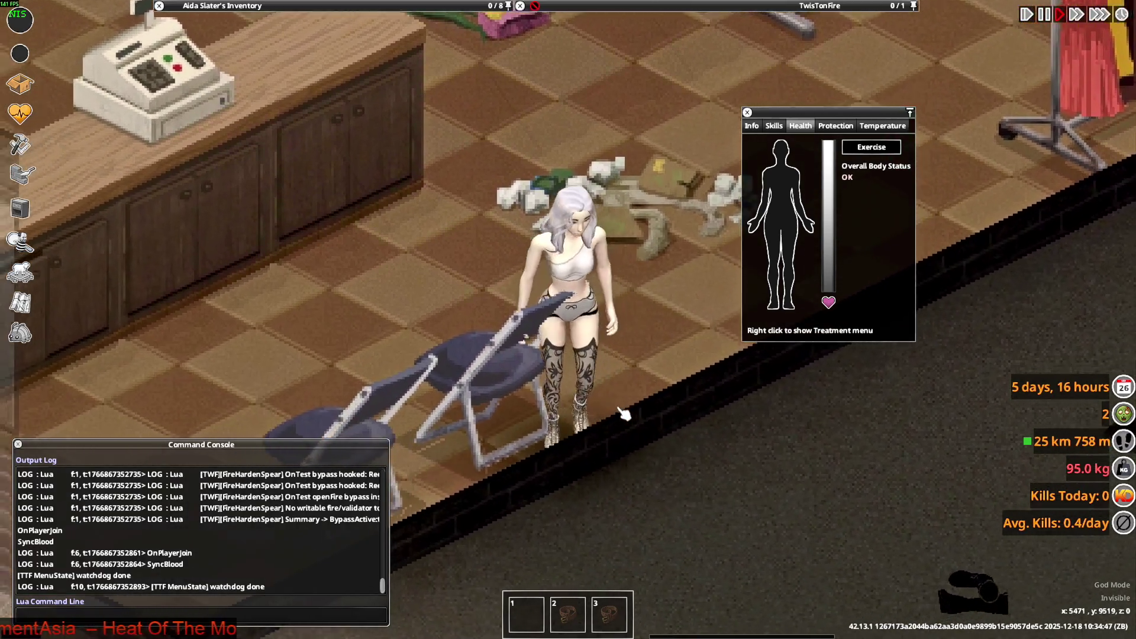
# Walk the character past the chairs to the wall and back toward the camera, then switch away
pyautogui.press('a')
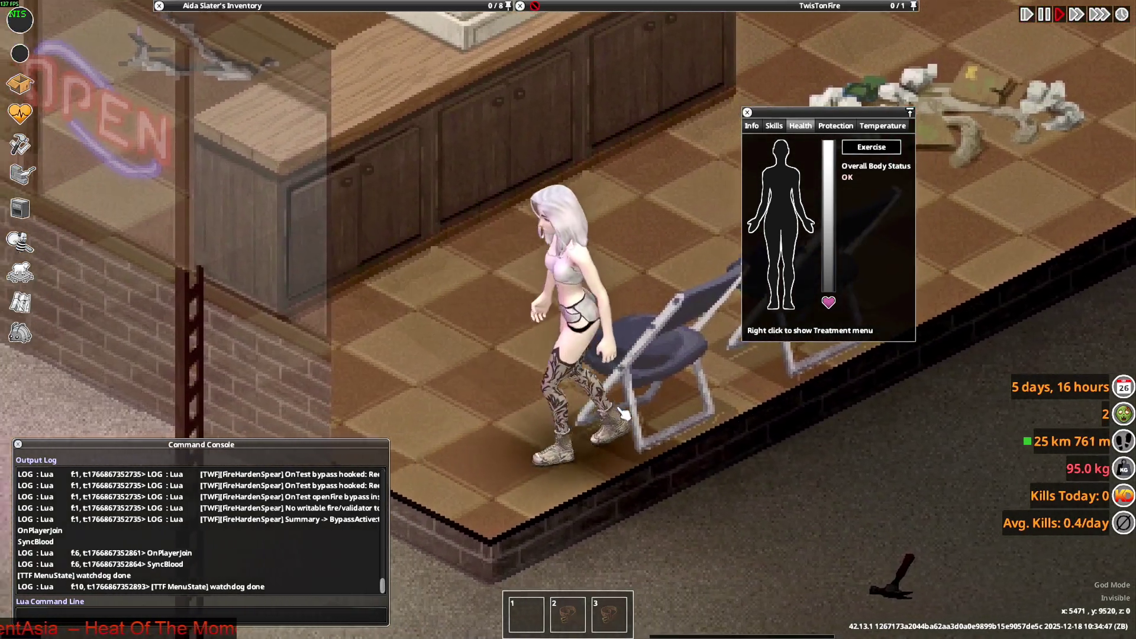
pyautogui.press('s')
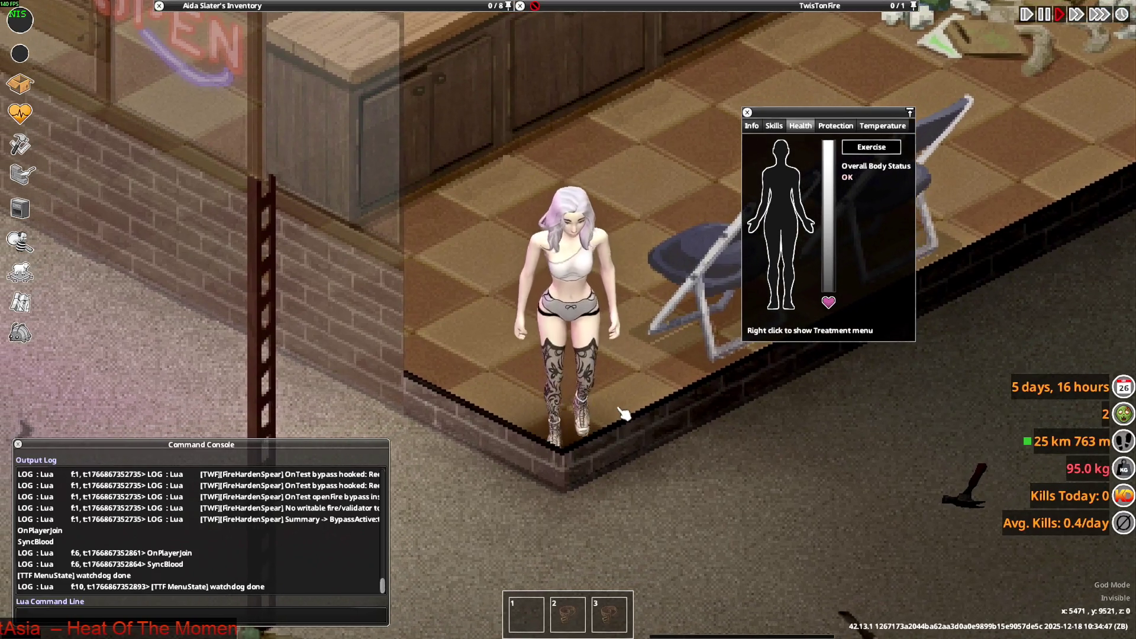
pyautogui.press('w')
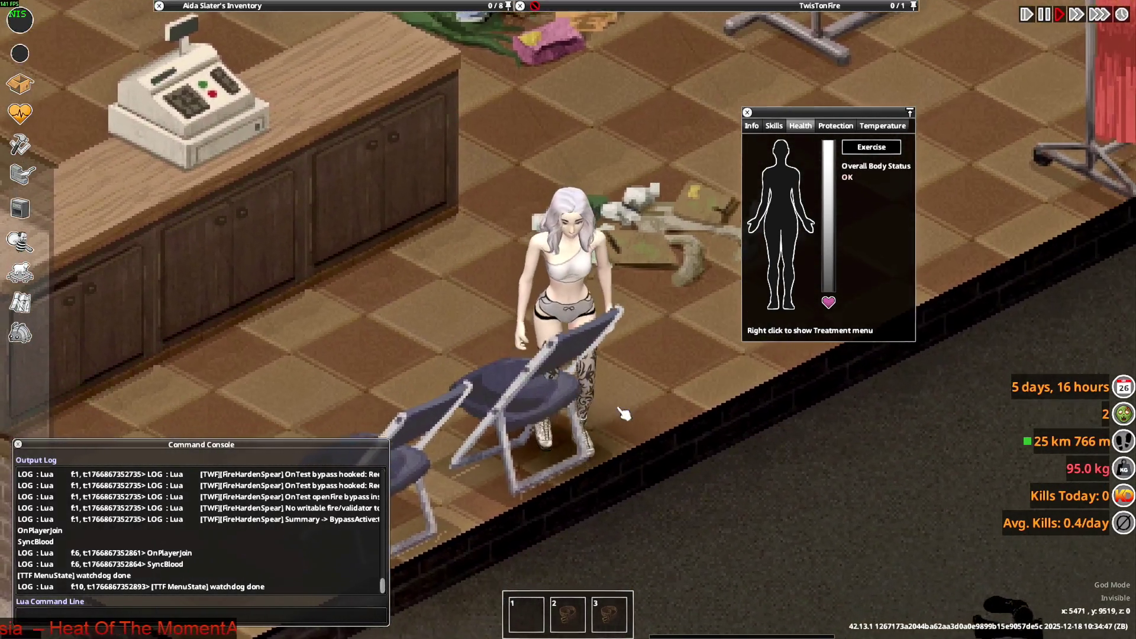
pyautogui.press('a')
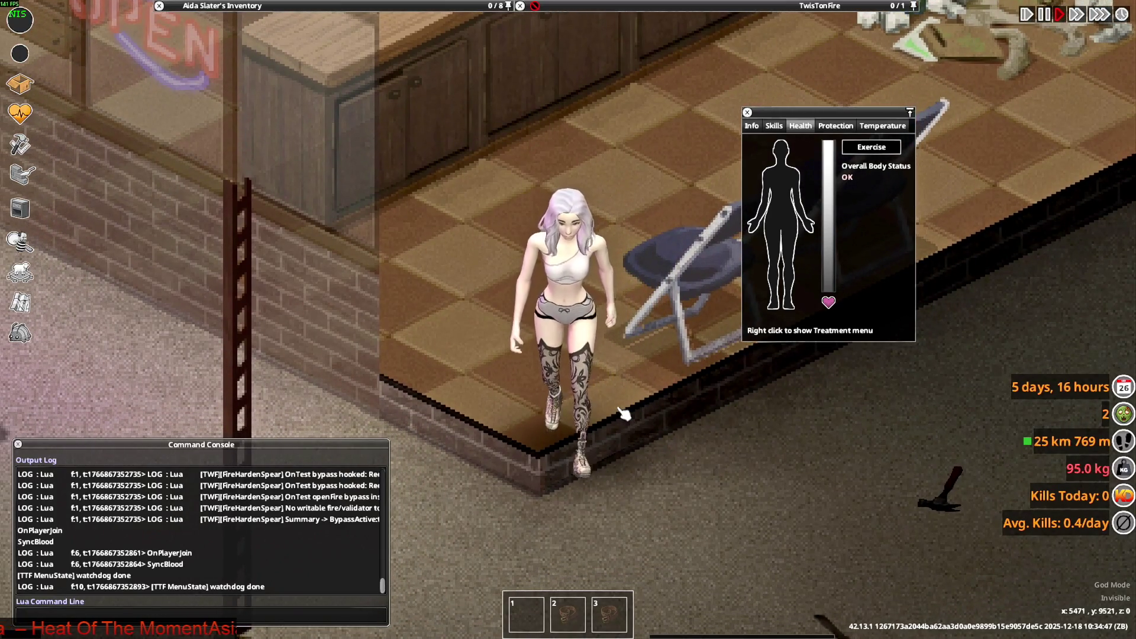
pyautogui.press('a')
pyautogui.press('w')
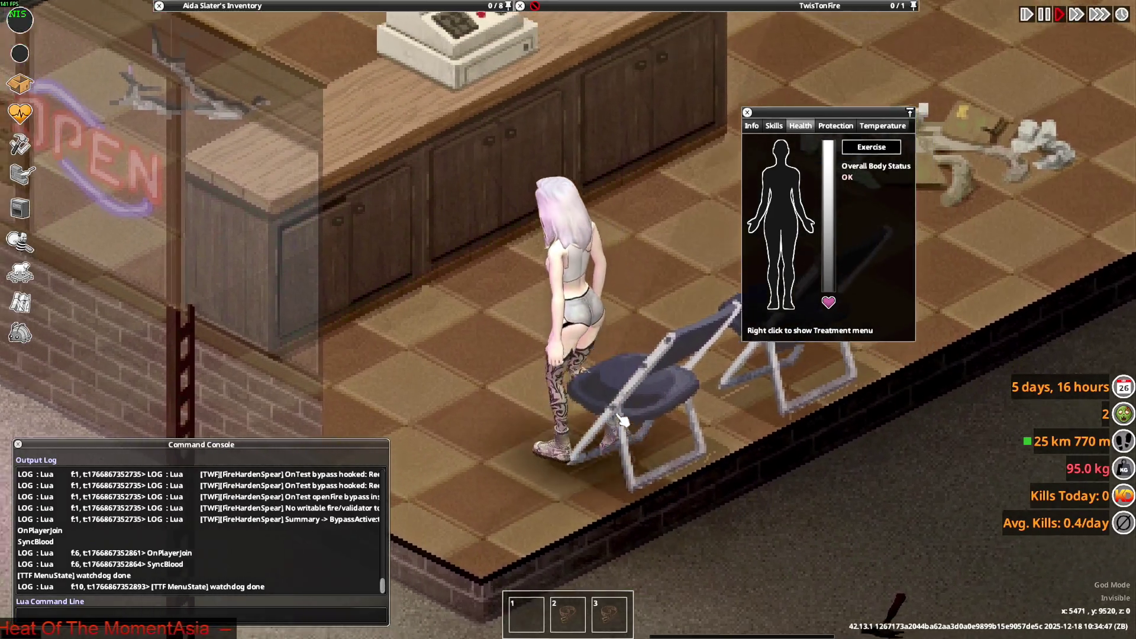
pyautogui.press('a')
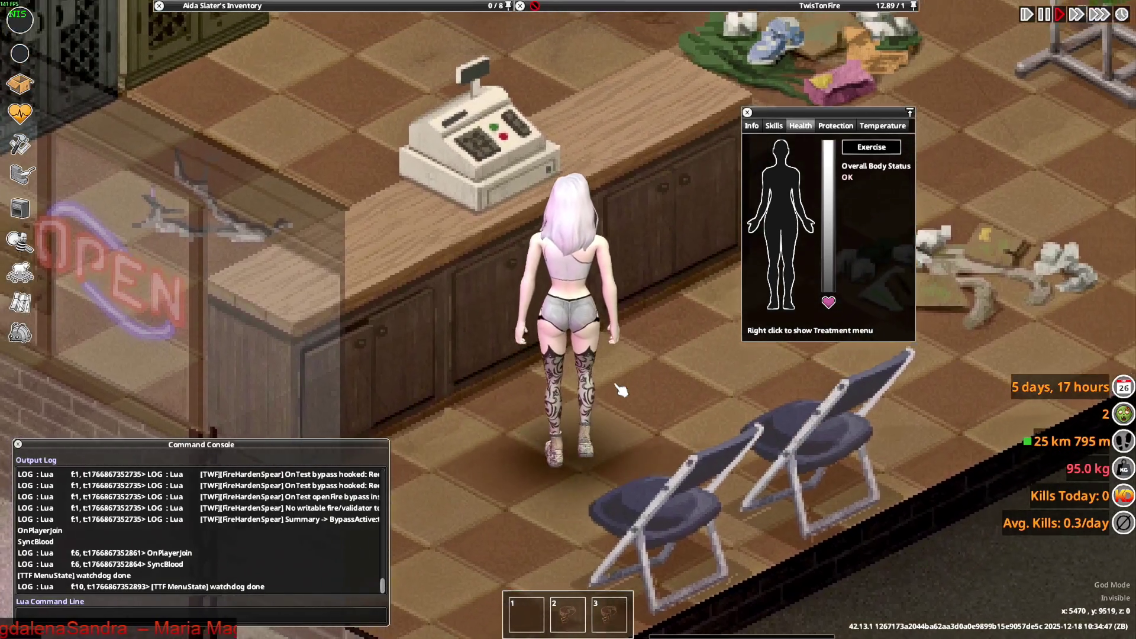
pyautogui.press('s')
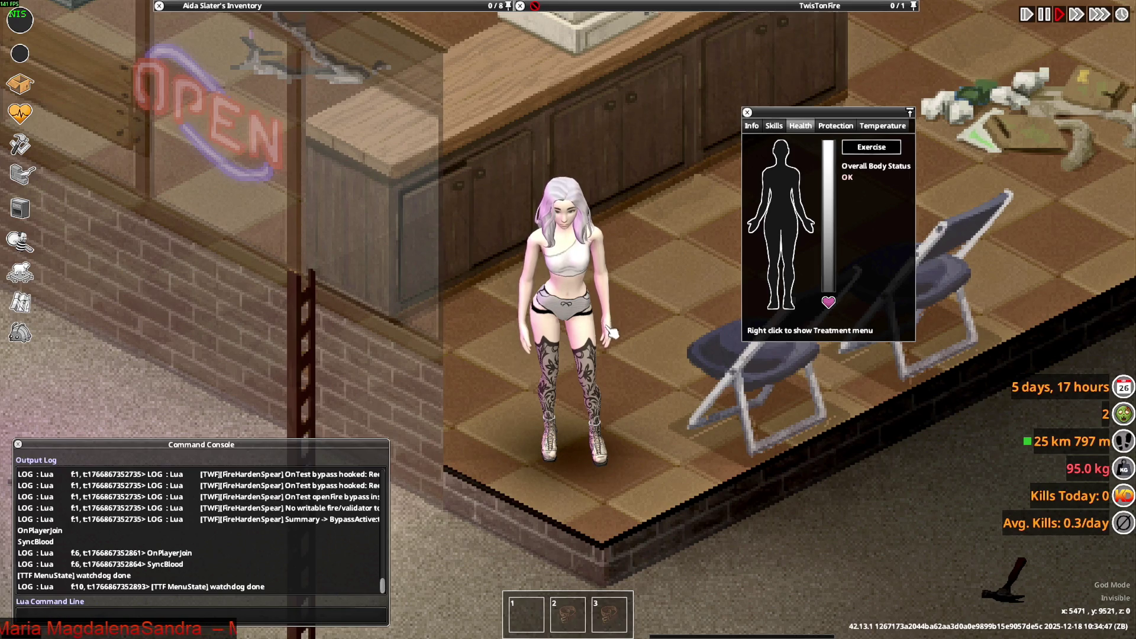
pyautogui.hotkey('alt', 'Tab')
pyautogui.hotkey('alt', 'Tab')
pyautogui.hotkey('alt', 'Tab')
pyautogui.hotkey('alt', 'Tab')
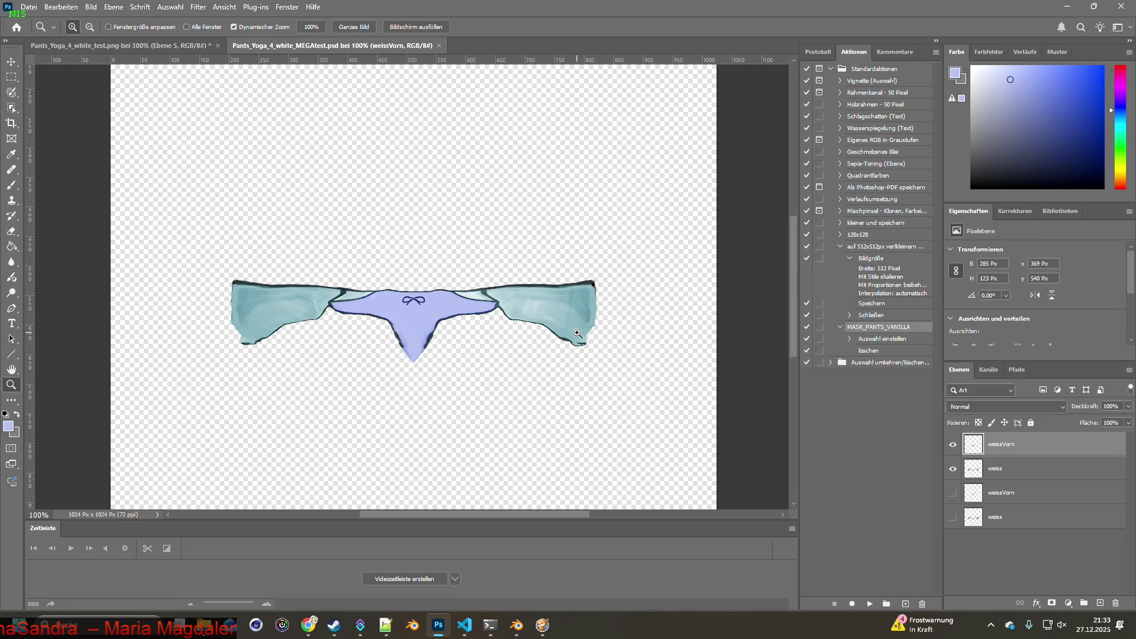
# Unpause the game, walk the character toward the counter, then bring the Photoshop texture forward
pyautogui.hotkey('alt', 'Tab')
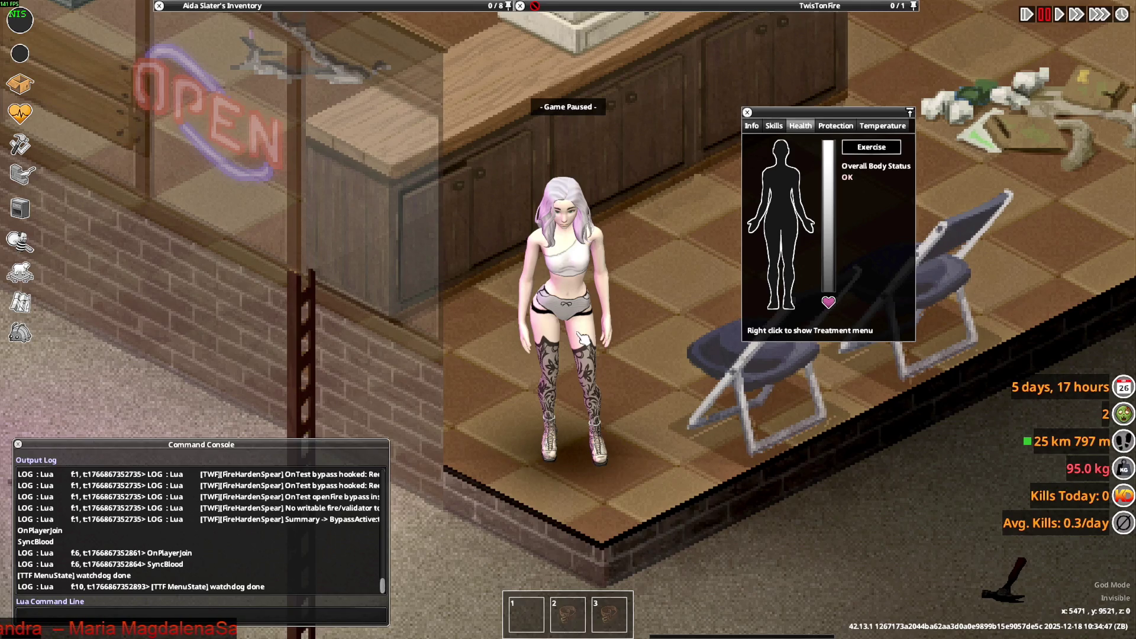
pyautogui.press('space')
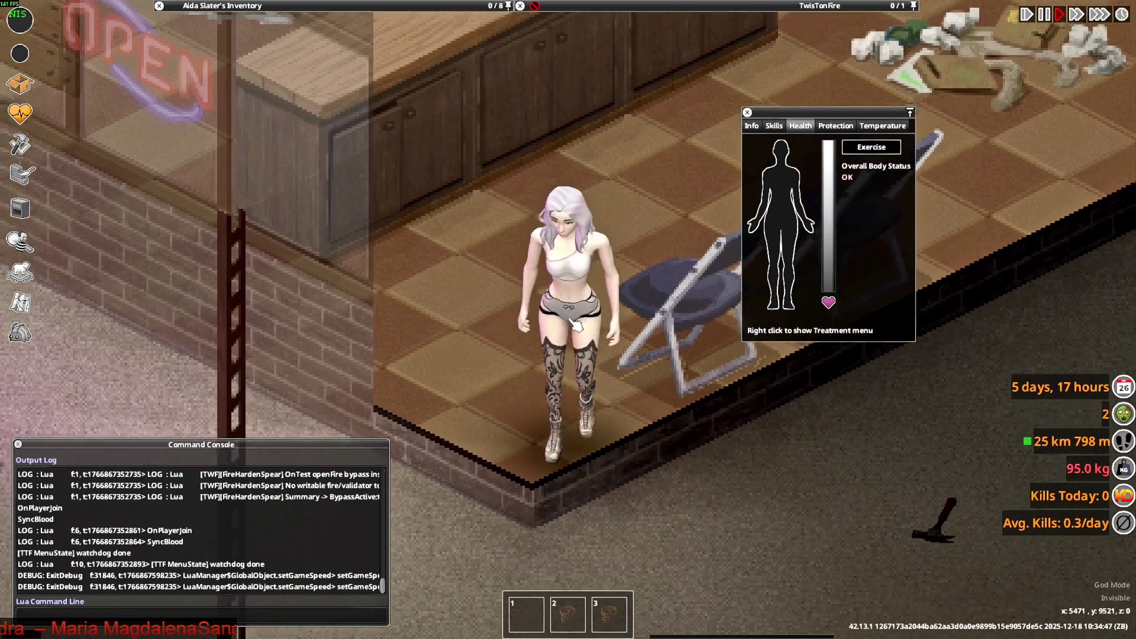
pyautogui.press('a')
pyautogui.press('d')
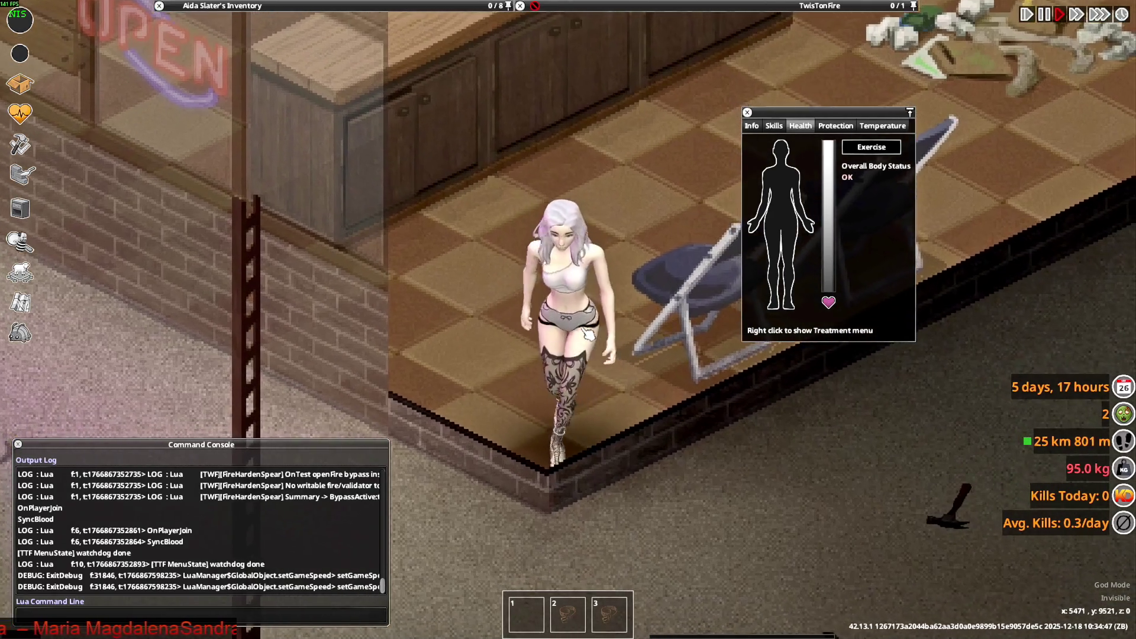
pyautogui.press('w')
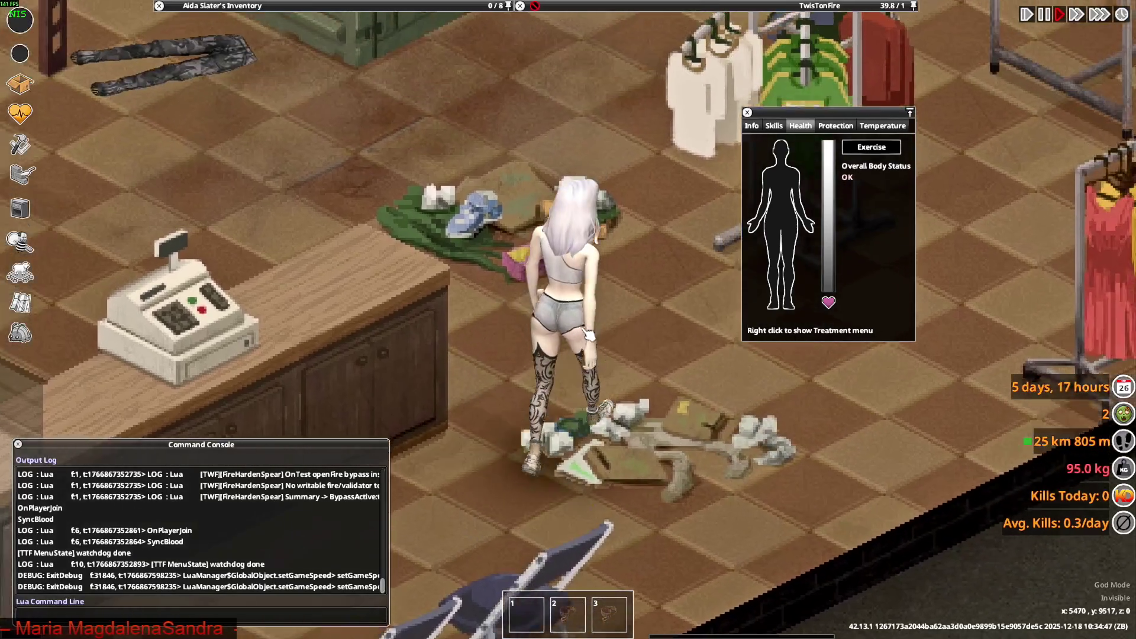
pyautogui.hotkey('alt', 'Tab')
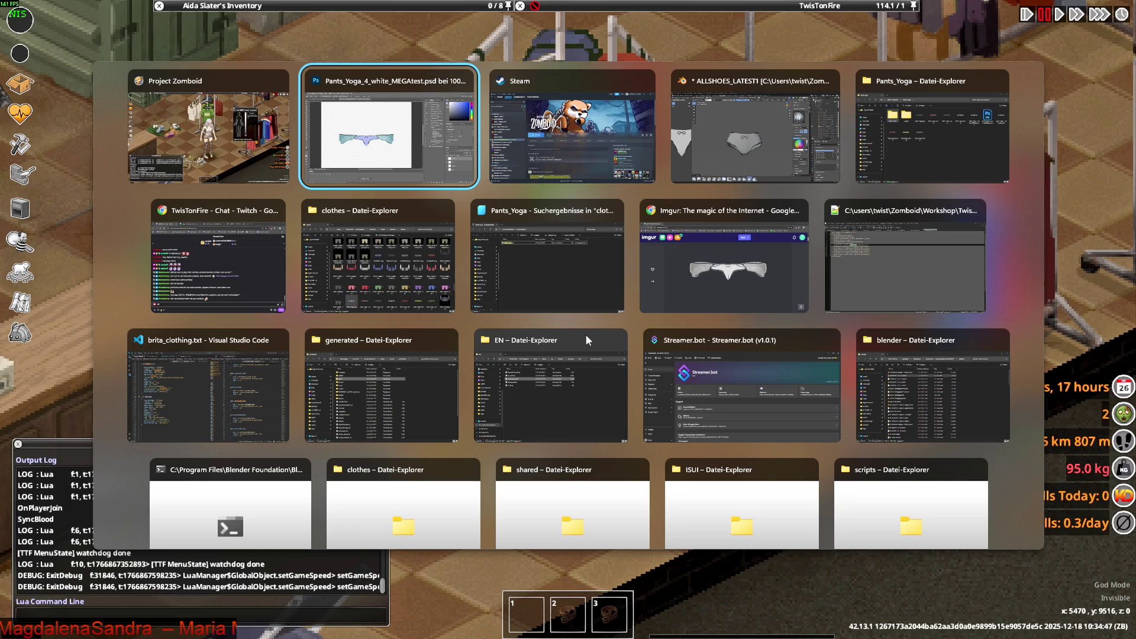
pyautogui.press('Return')
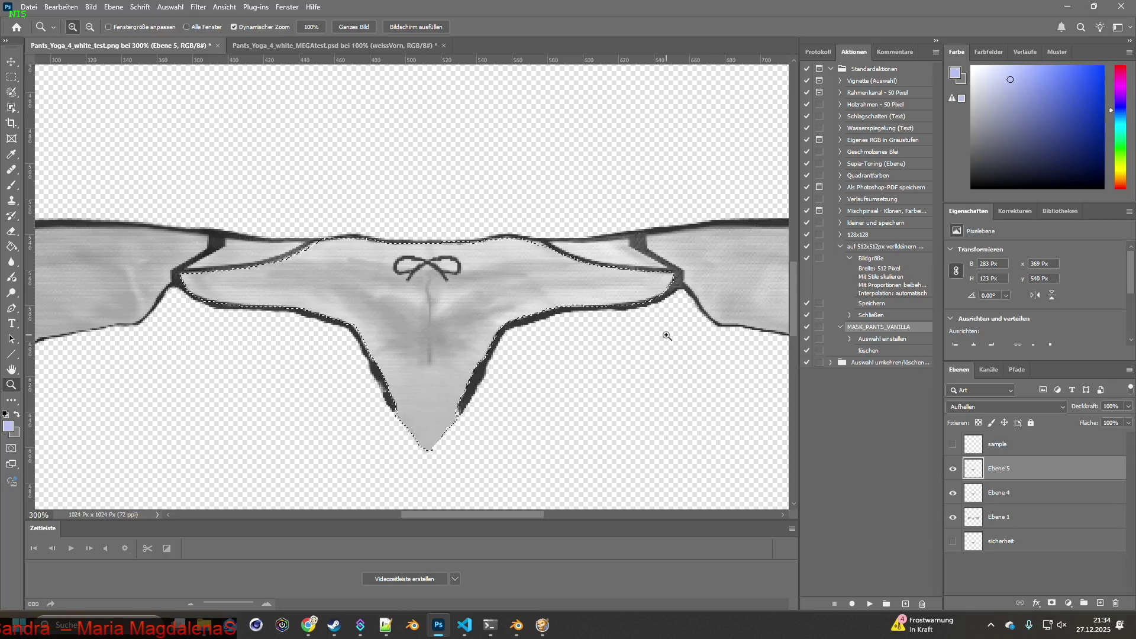
# Hide Ebene 5 and Ebene 4, select Ebene 1, clear the selection and fit the texture in view
pyautogui.click(953, 470)
pyautogui.click(954, 494)
pyautogui.click(973, 518)
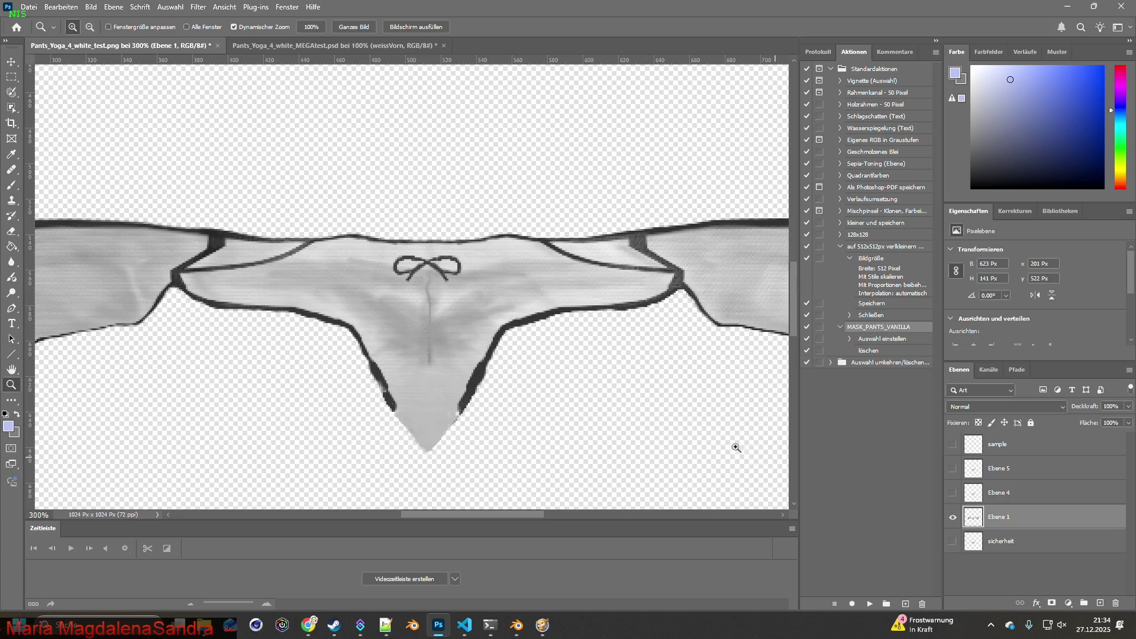
pyautogui.hotkey('ctrl', 'z')
pyautogui.doubleClick(13, 368)
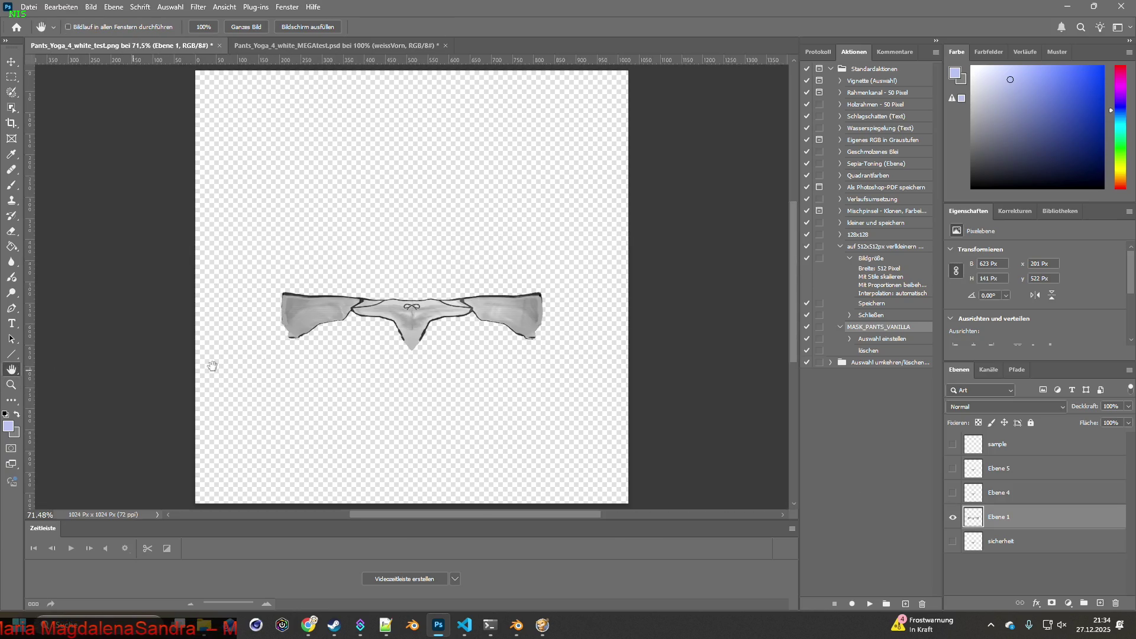
pyautogui.click(76, 9)
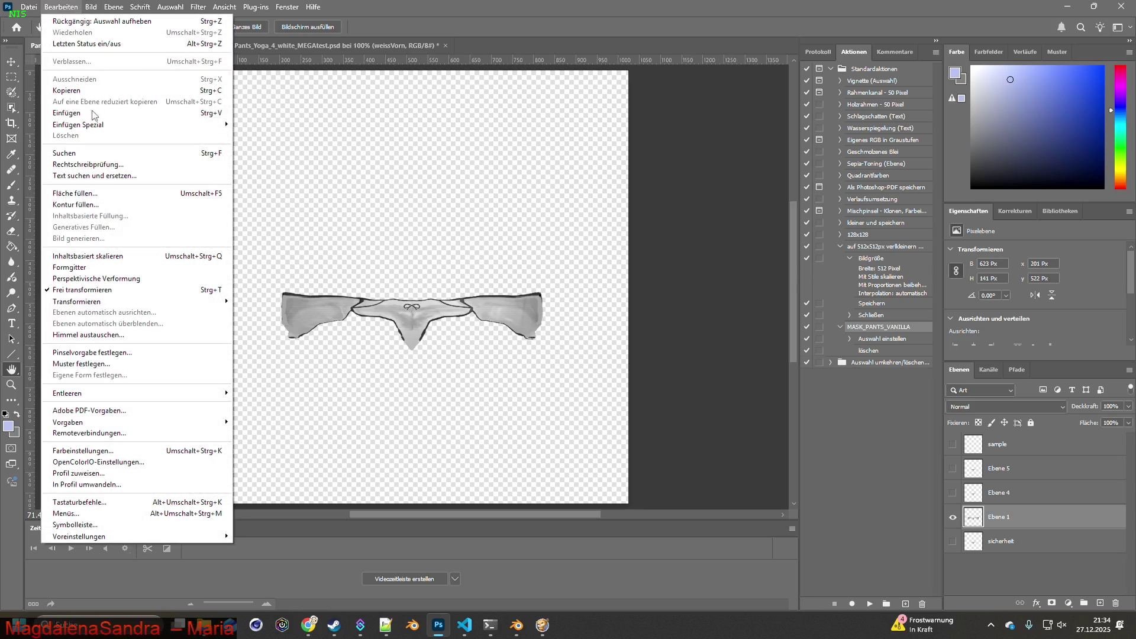
pyautogui.moveTo(91, 7)
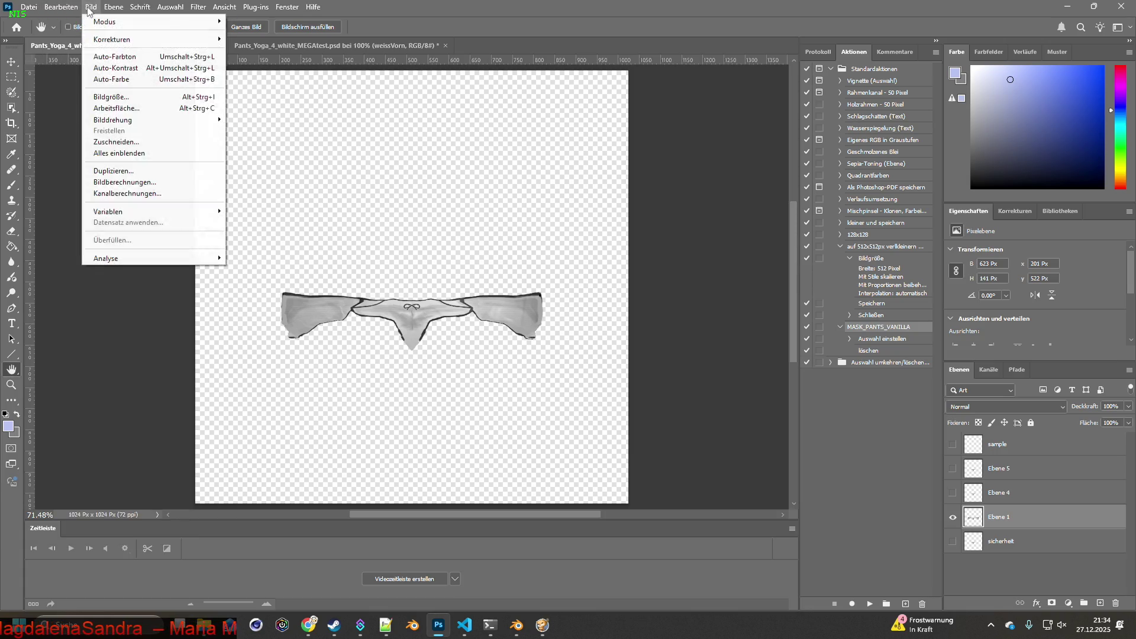
pyautogui.moveTo(107, 40)
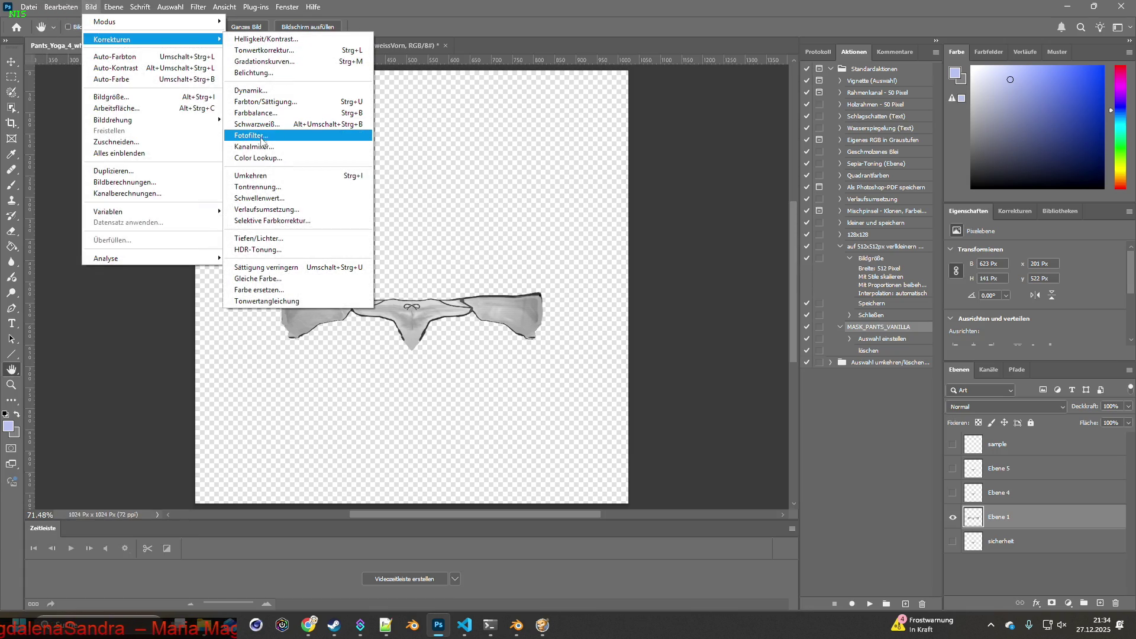
# Colorize the Ebene 1 garment pale cyan with Hue/Saturation, hue 191 and saturation 25
pyautogui.click(261, 114)
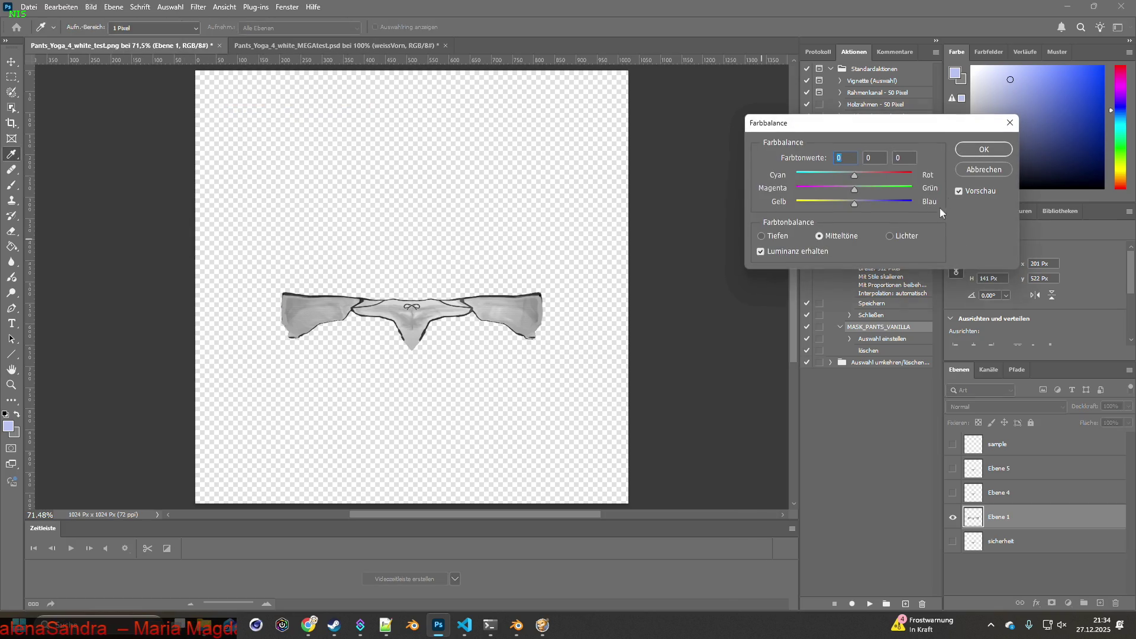
pyautogui.click(983, 170)
pyautogui.click(88, 8)
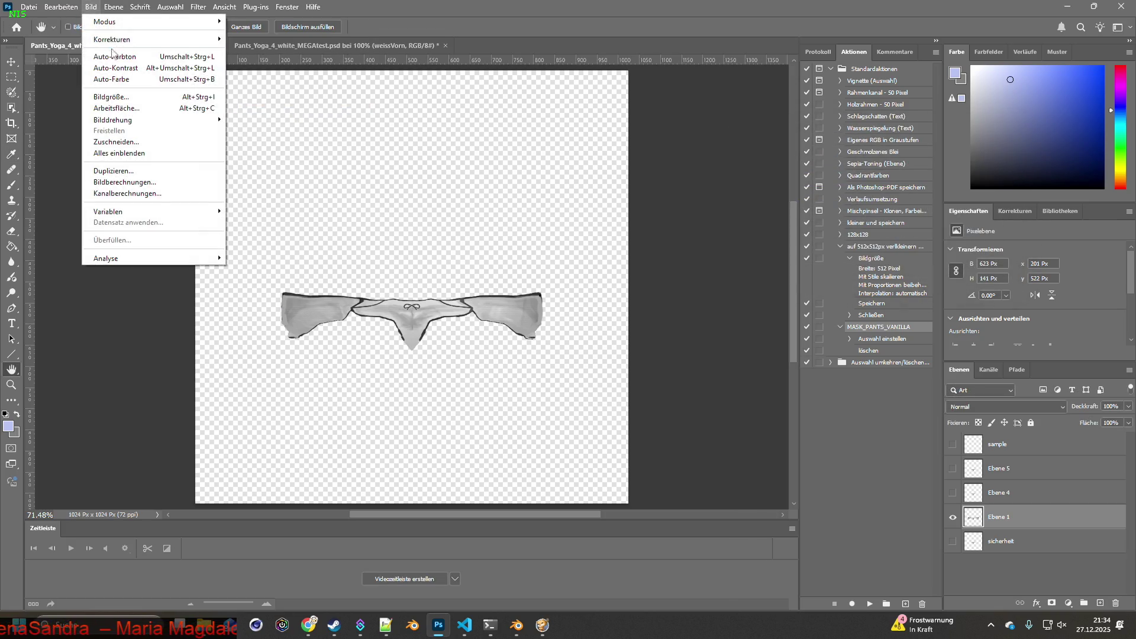
pyautogui.moveTo(116, 41)
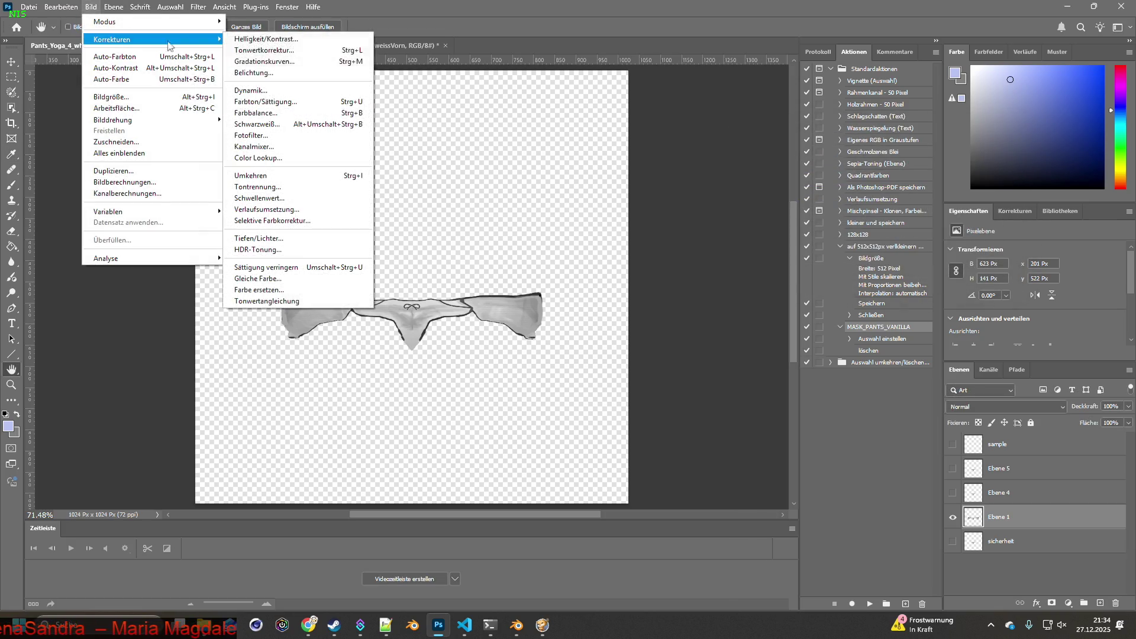
pyautogui.click(266, 102)
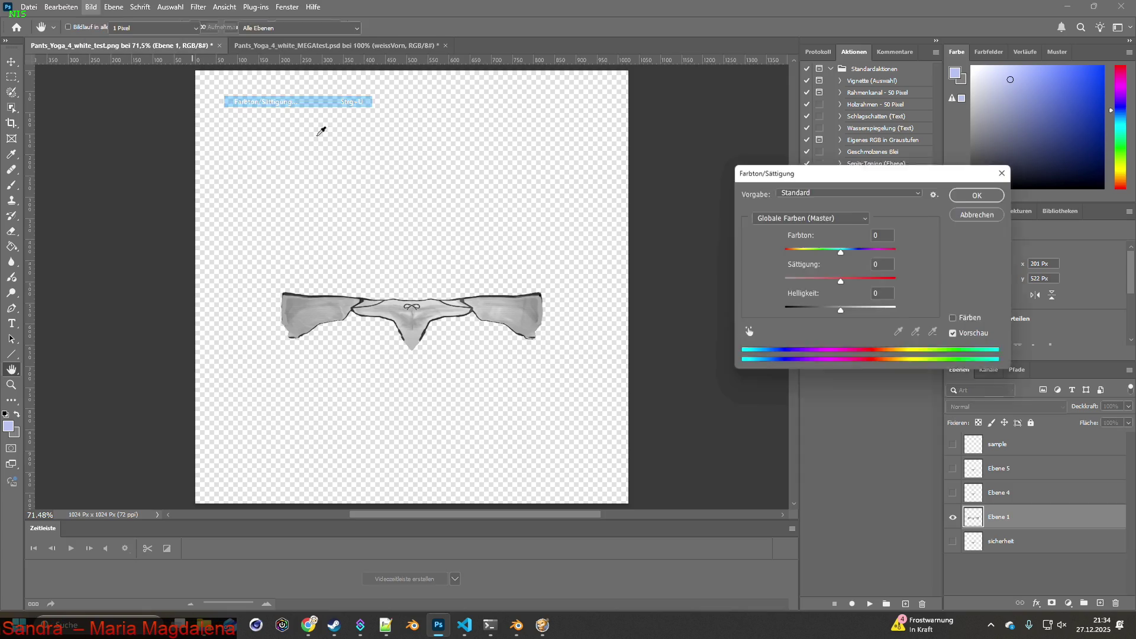
pyautogui.click(957, 320)
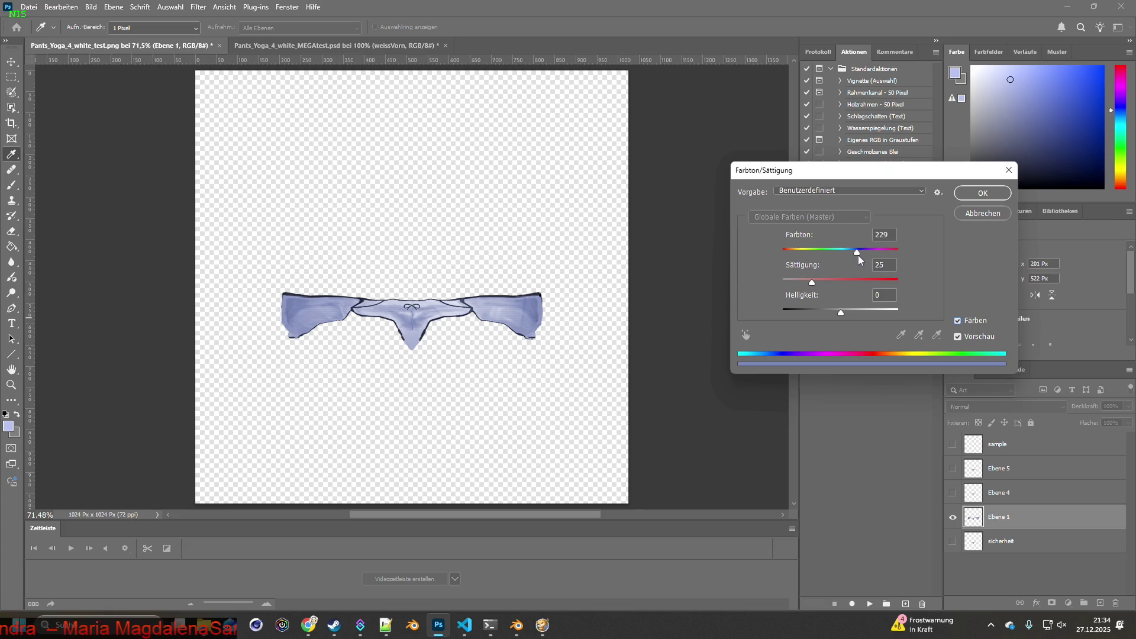
pyautogui.moveTo(849, 257); pyautogui.dragTo(844, 257)
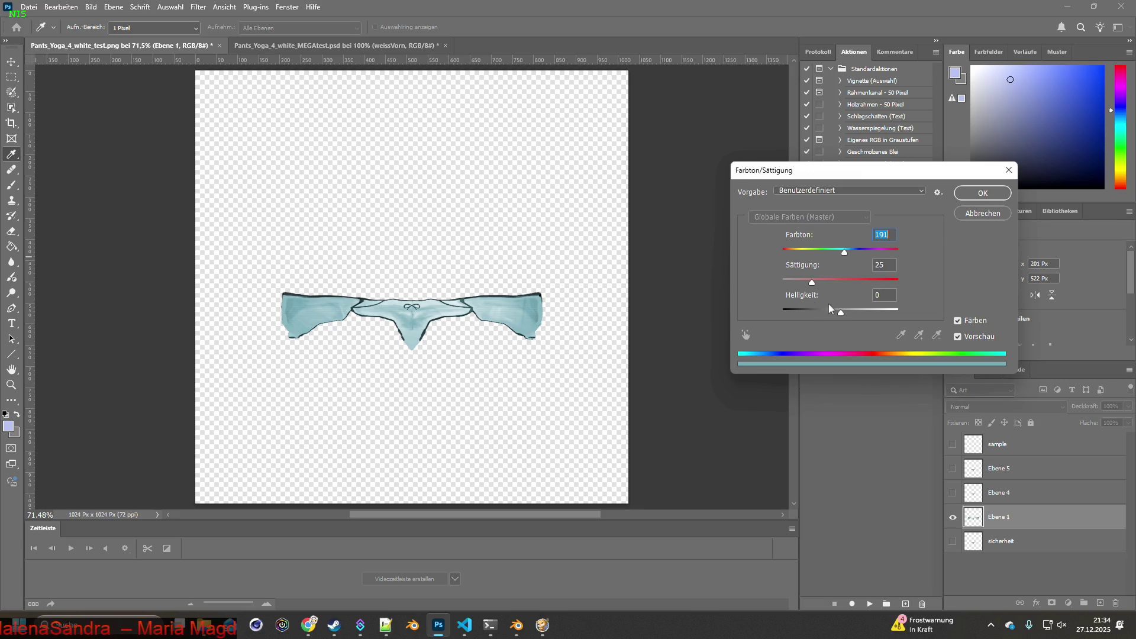
pyautogui.click(982, 193)
pyautogui.press('space')
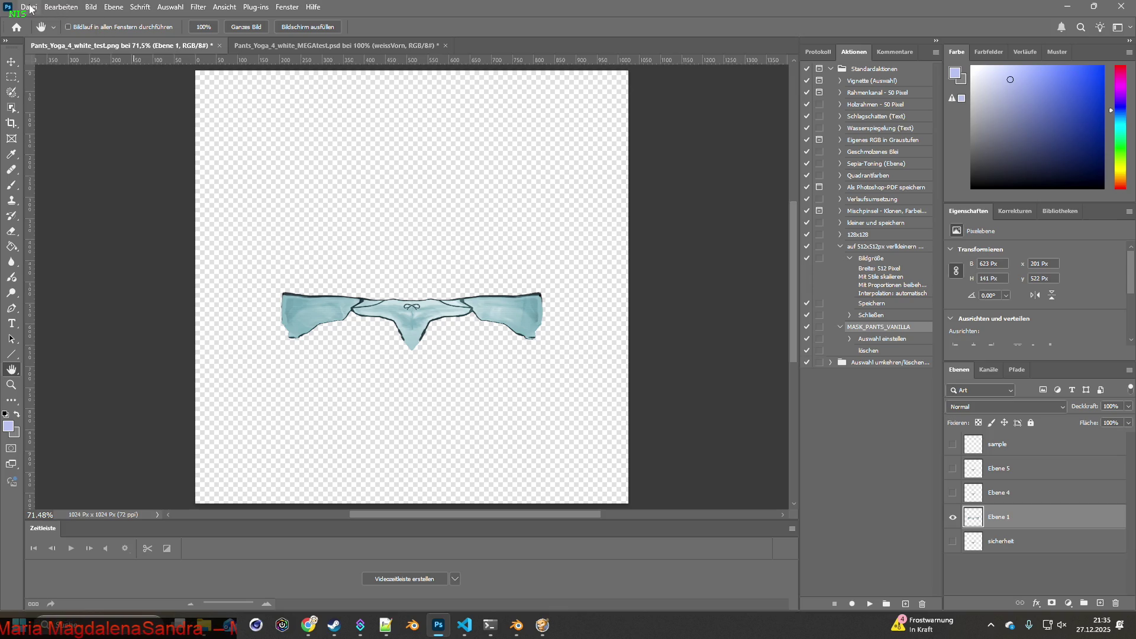
# Save the cyan texture as a PNG over the existing Pants_Yoga.png in Neuer Ordner
pyautogui.click(29, 7)
pyautogui.moveTo(71, 191)
pyautogui.click(249, 191)
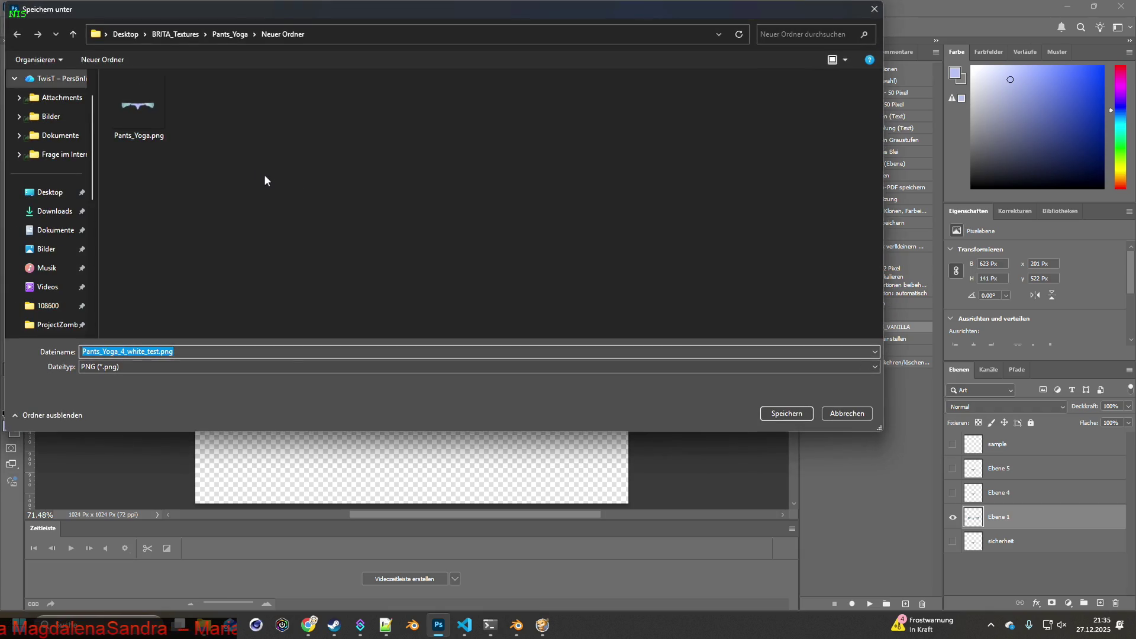
pyautogui.click(146, 101)
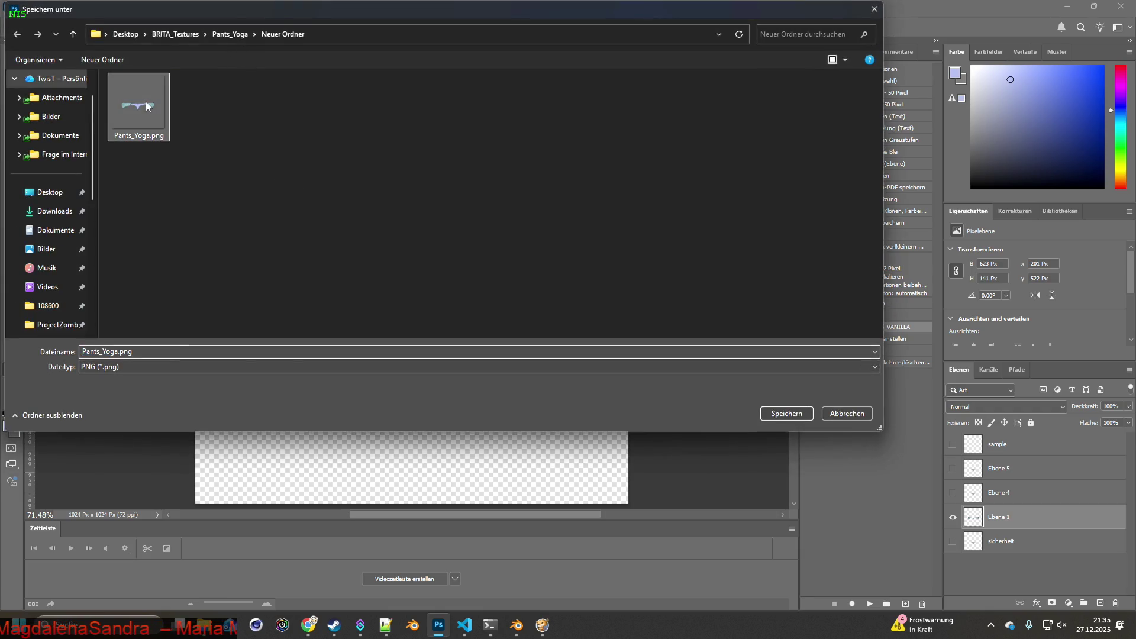
pyautogui.click(795, 417)
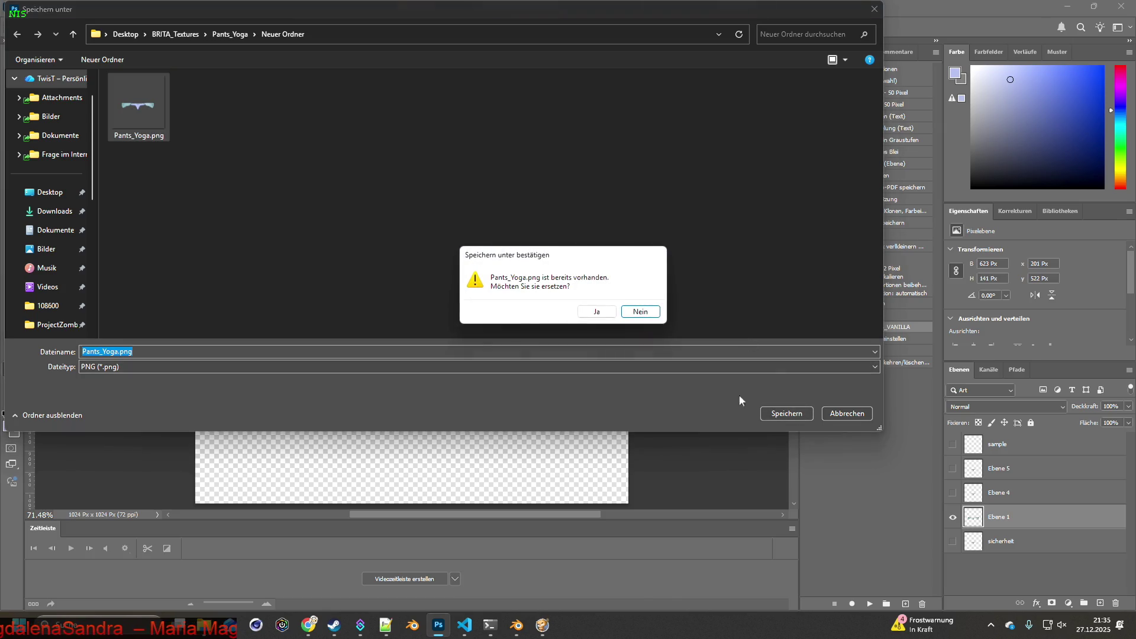
pyautogui.click(597, 311)
# Bring the folder windows forward and open the Neuer Ordner folder
pyautogui.press('super+Tab')
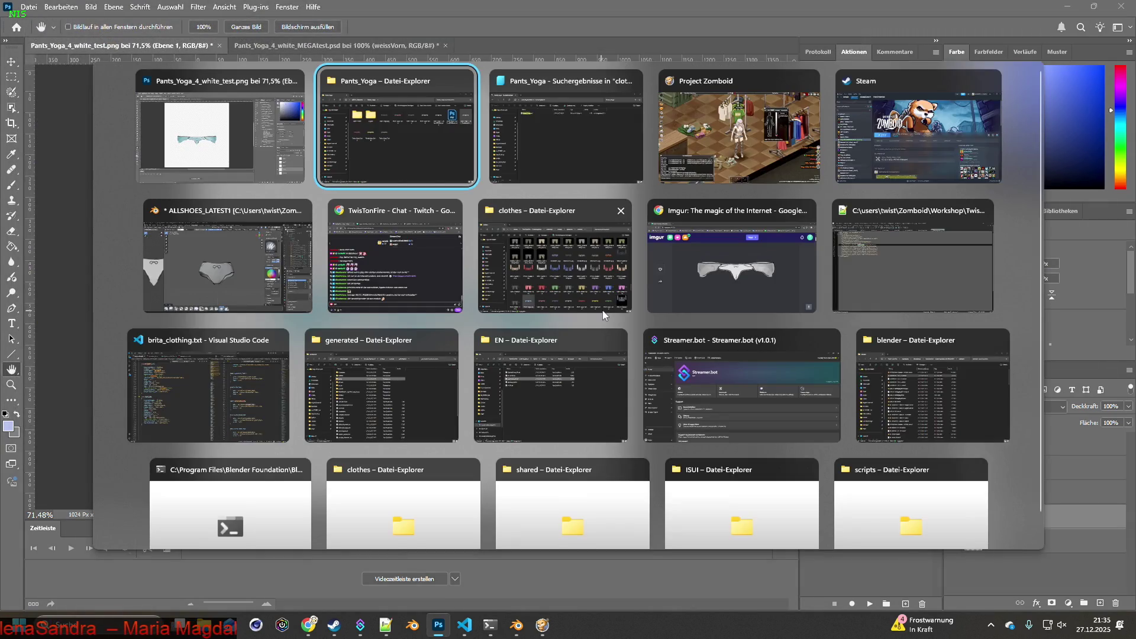
pyautogui.hotkey('alt', 'Tab')
pyautogui.hotkey('alt', 'Tab')
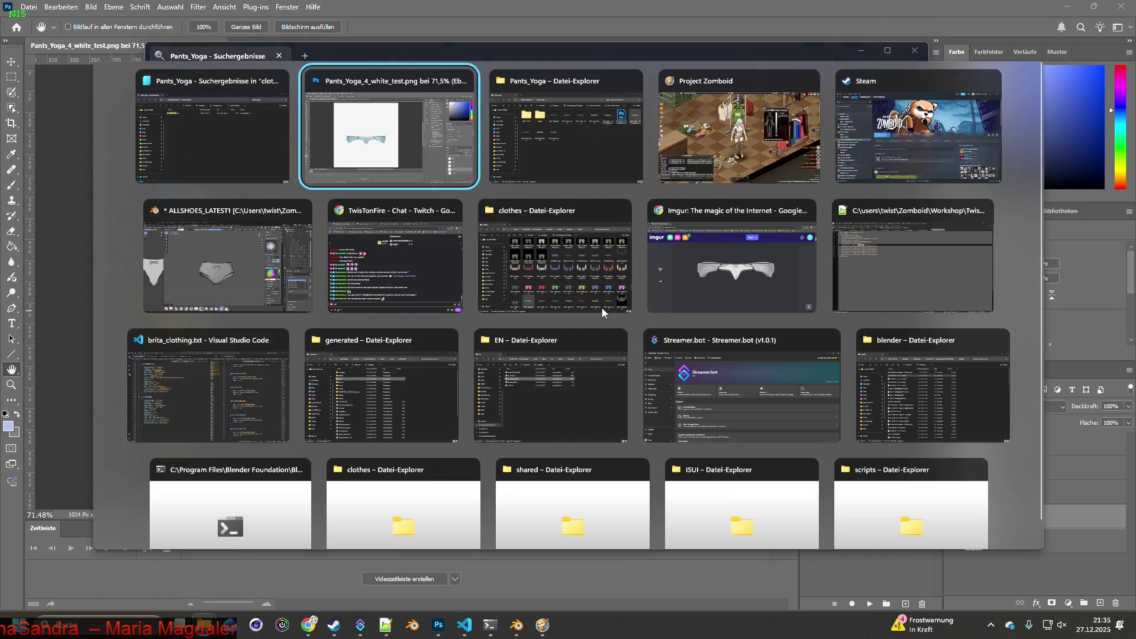
pyautogui.press('Tab')
pyautogui.press('Tab')
pyautogui.press('Tab')
pyautogui.press('Tab')
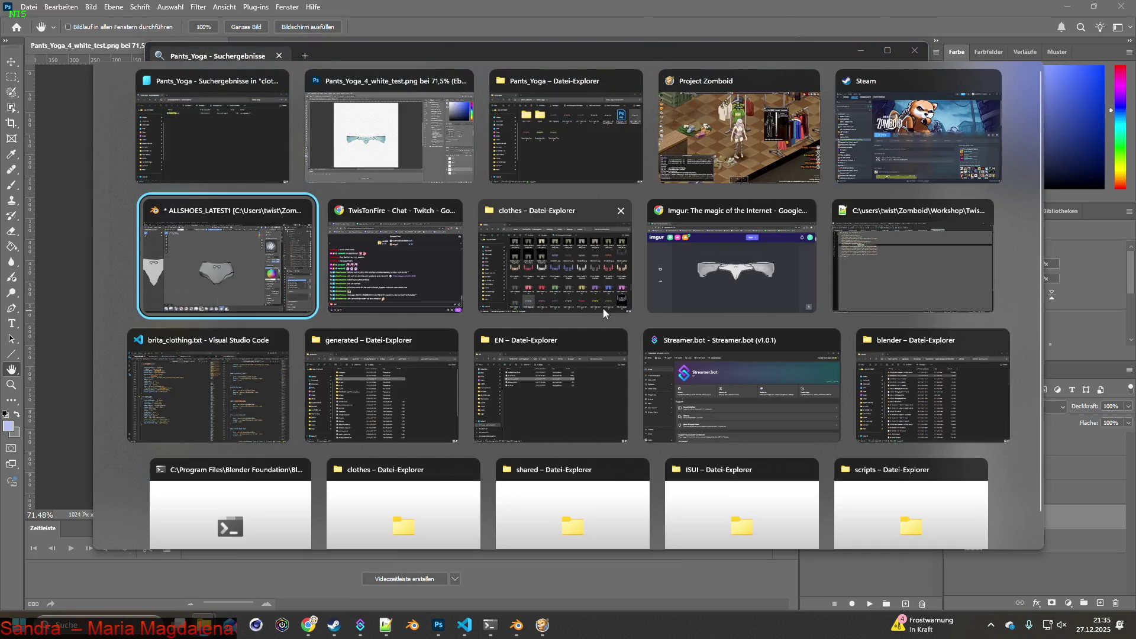
pyautogui.click(603, 310)
pyautogui.hotkey('alt', 'Tab')
pyautogui.press('Tab')
pyautogui.press('Tab')
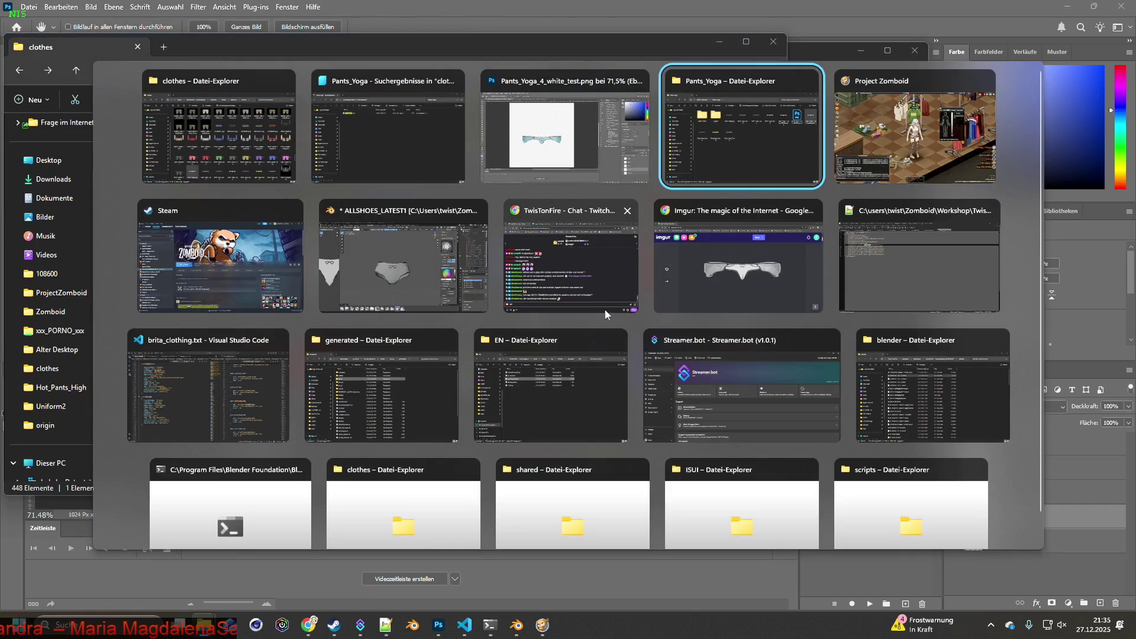
pyautogui.click(371, 420)
pyautogui.doubleClick(371, 417)
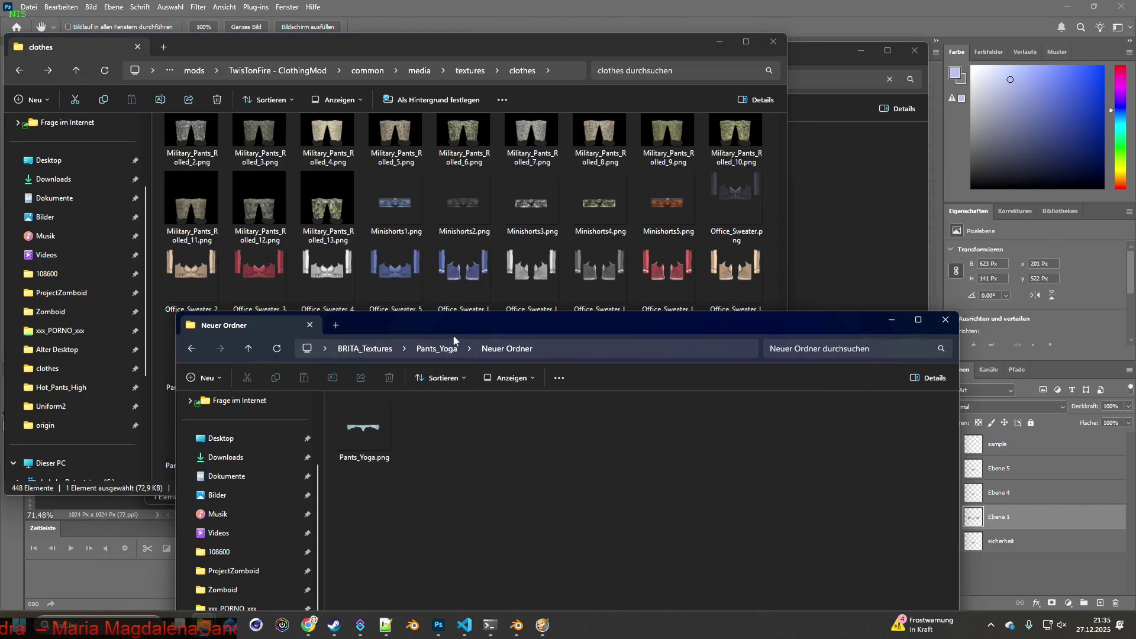
# Copy Pants_Yoga.png into the mod's clothes folder, replacing the old file, and return to the game
pyautogui.moveTo(452, 335); pyautogui.dragTo(556, 324)
pyautogui.moveTo(467, 424); pyautogui.dragTo(267, 322, button='right')
pyautogui.click(302, 327)
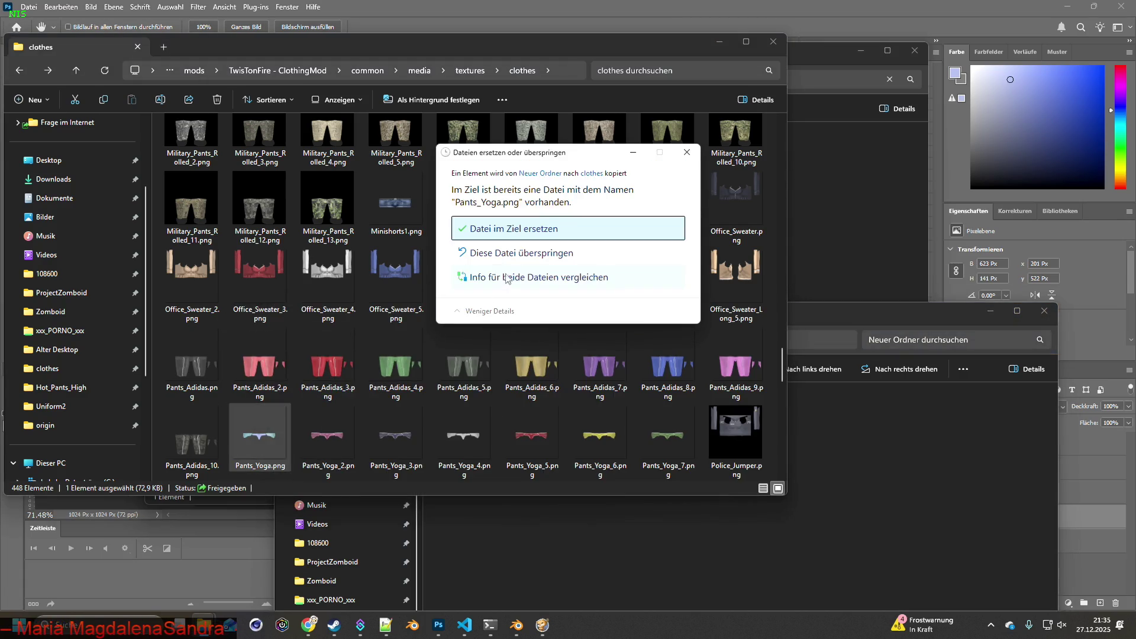
pyautogui.click(533, 232)
pyautogui.click(517, 624)
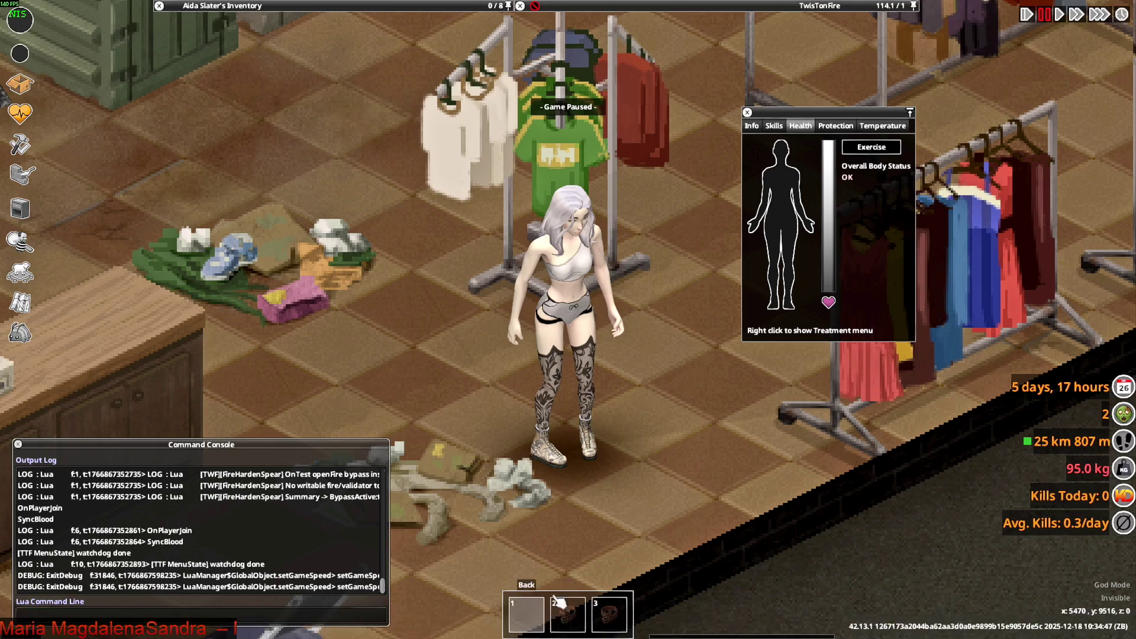
# Walk the character a short way, then quit Project Zomboid to the desktop
pyautogui.press('s')
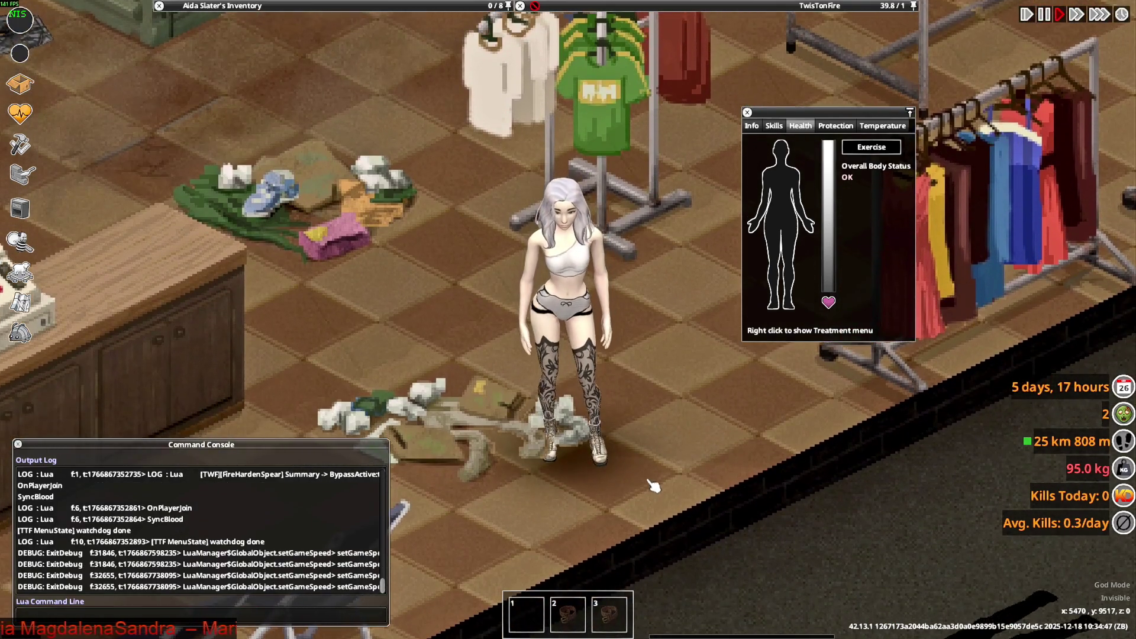
pyautogui.press('Escape')
pyautogui.click(196, 459)
pyautogui.click(531, 342)
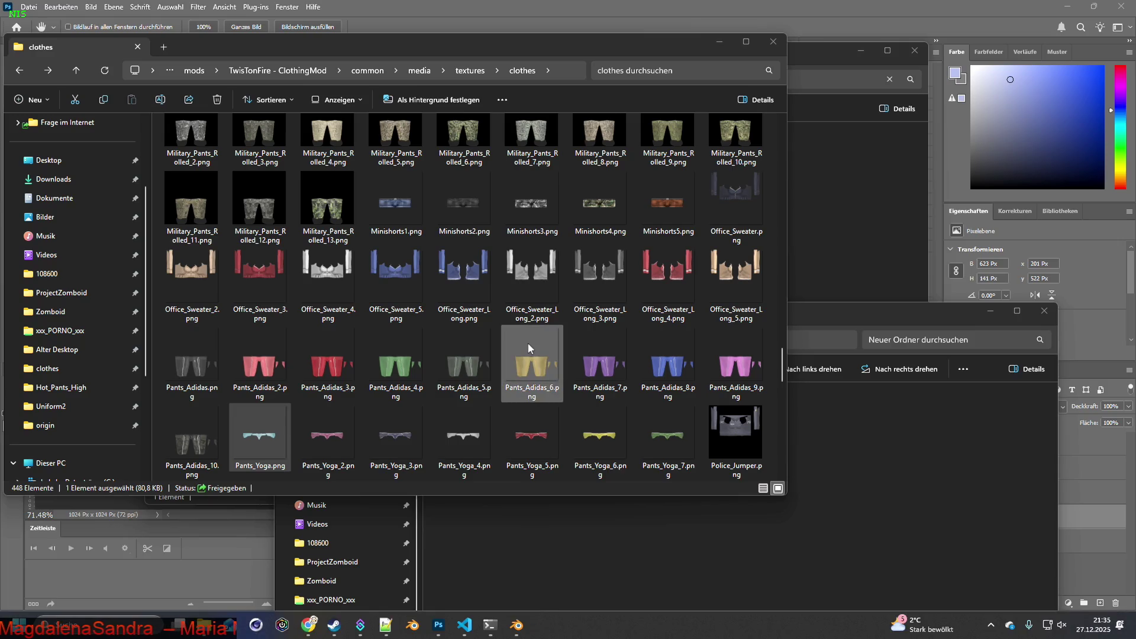
# Relaunch Project Zomboid from the Steam library and confirm the launch
pyautogui.click(334, 625)
pyautogui.click(325, 287)
pyautogui.click(594, 425)
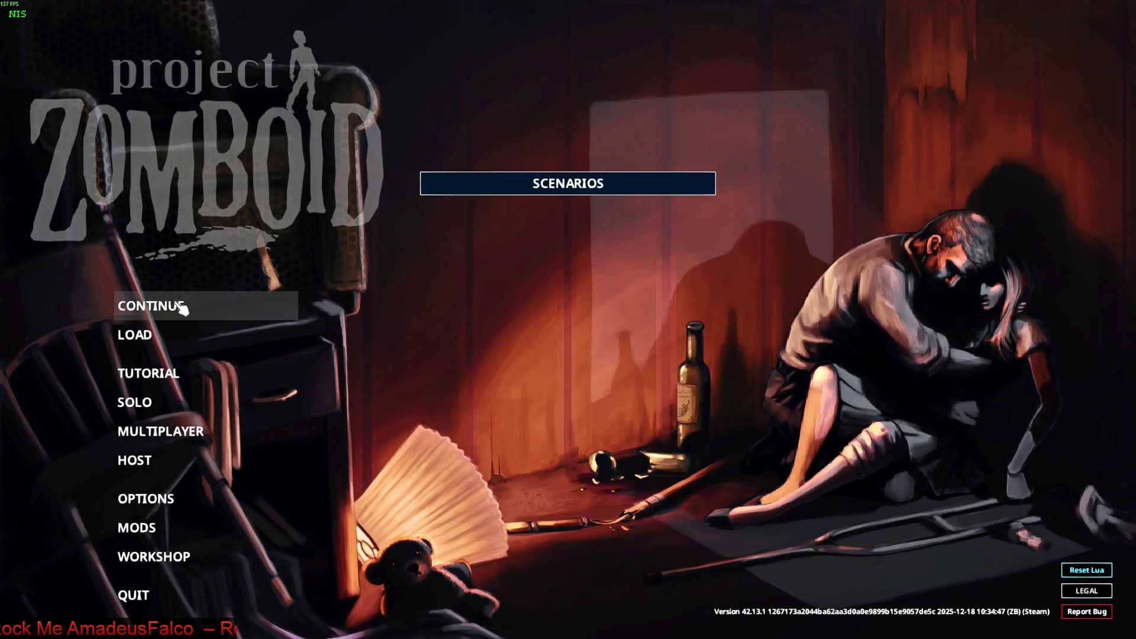
# Continue the most recent save and start playing once the clothing shop loads
pyautogui.click(254, 304)
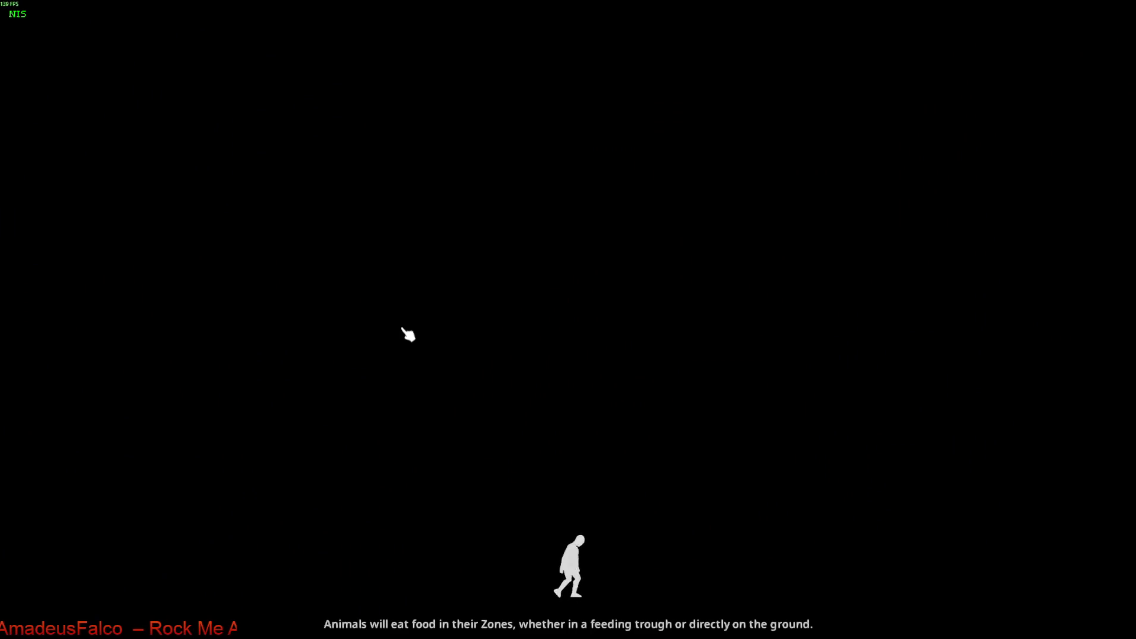
pyautogui.click(483, 356)
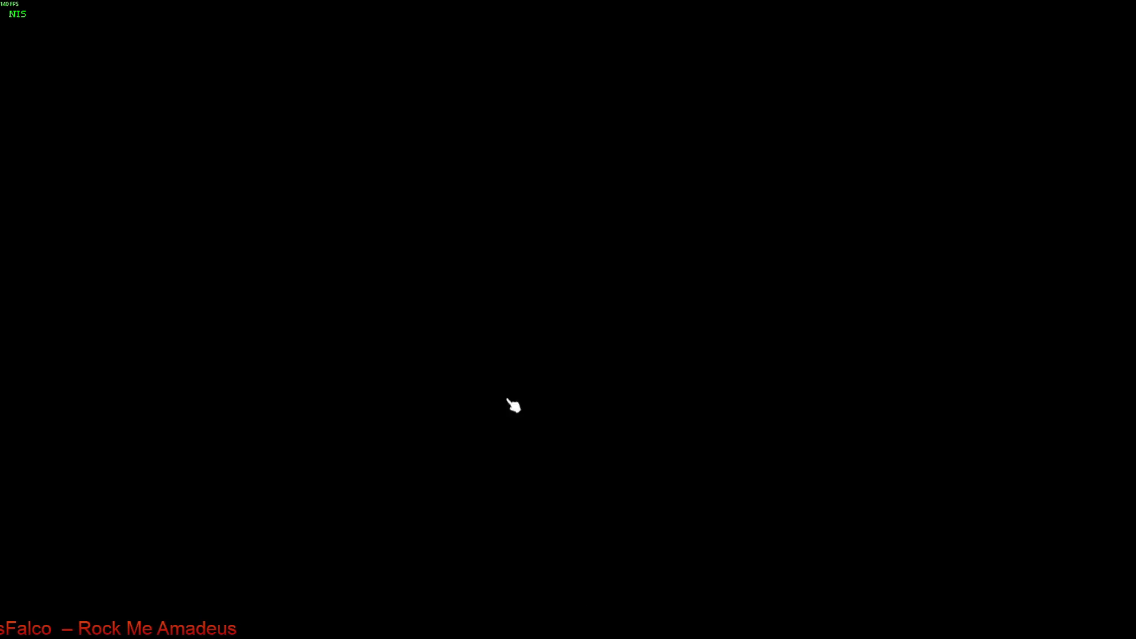
pyautogui.scroll(4, 626, 441)
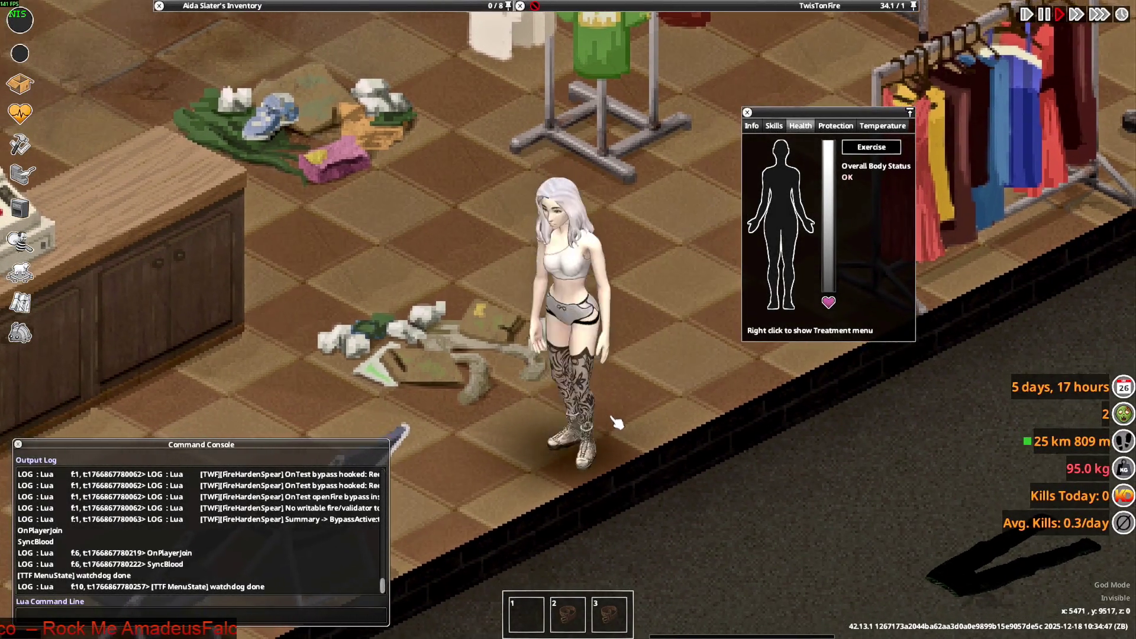
pyautogui.hotkey('alt', 'Tab')
pyautogui.hotkey('alt', 'Tab')
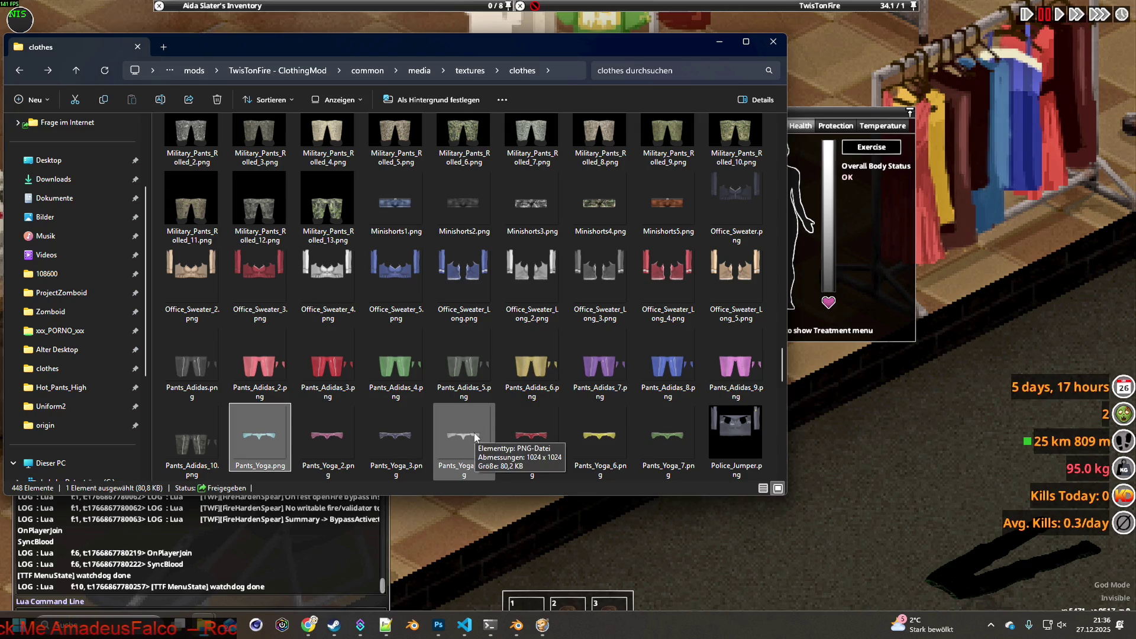
# Place the new-texture Explorer window beside the mod's clothes folder
pyautogui.hotkey('alt', 'Tab')
pyautogui.hotkey('alt', 'Tab')
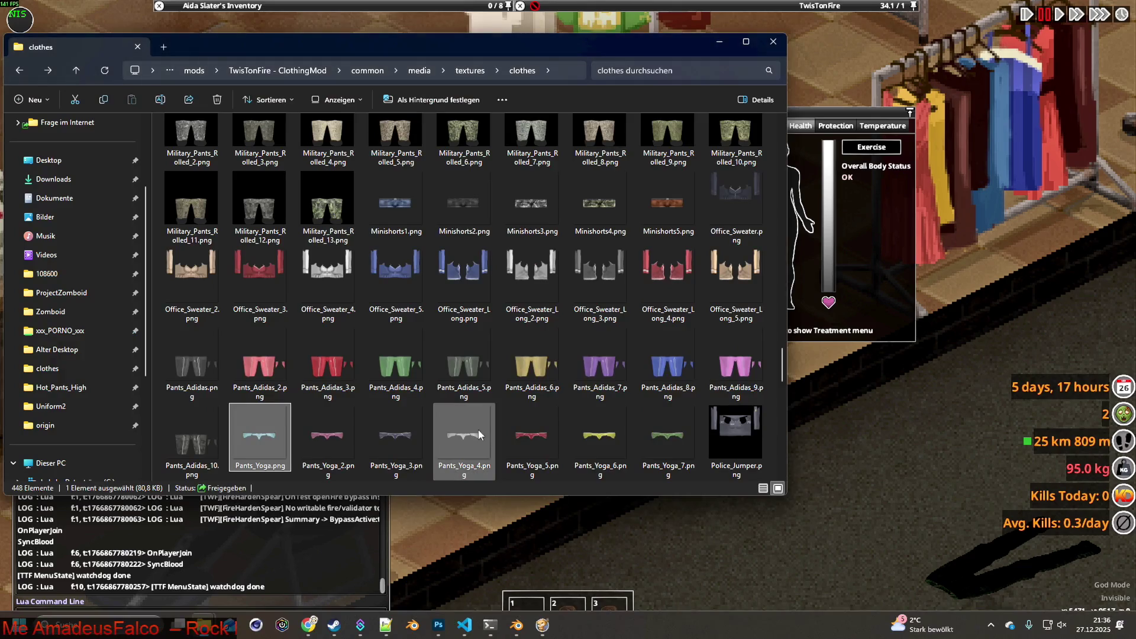
pyautogui.hotkey('alt', 'Tab')
pyautogui.hotkey('alt', 'Tab')
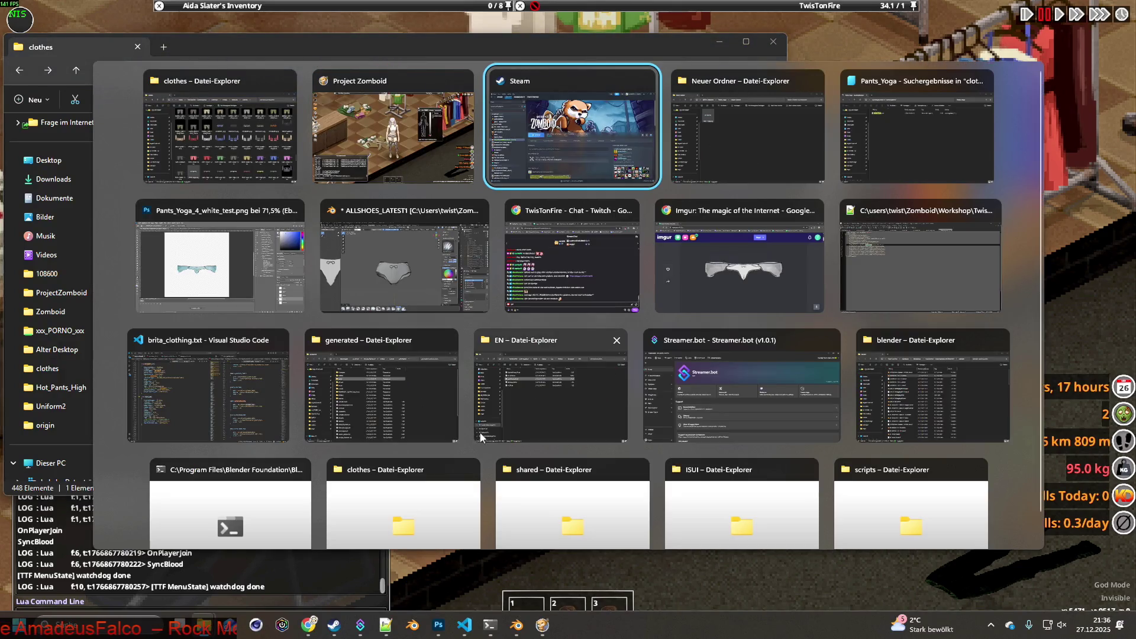
pyautogui.hotkey('alt', 'Tab')
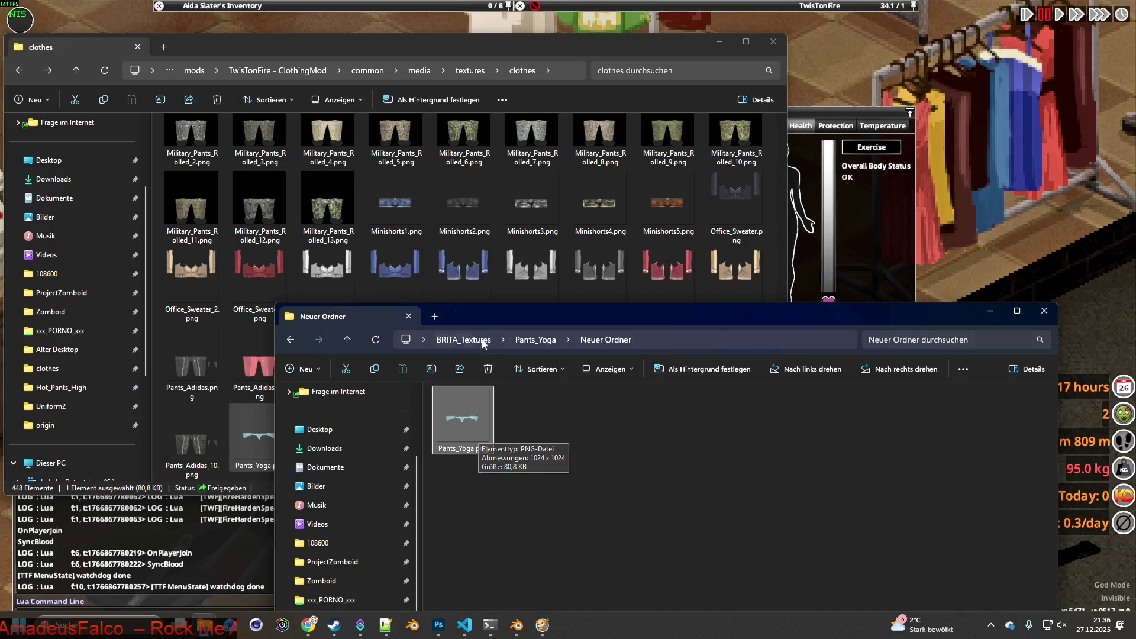
pyautogui.moveTo(521, 310)
pyautogui.mouseDown()
pyautogui.moveTo(704, 279)
pyautogui.moveTo(629, 278)
pyautogui.mouseUp()
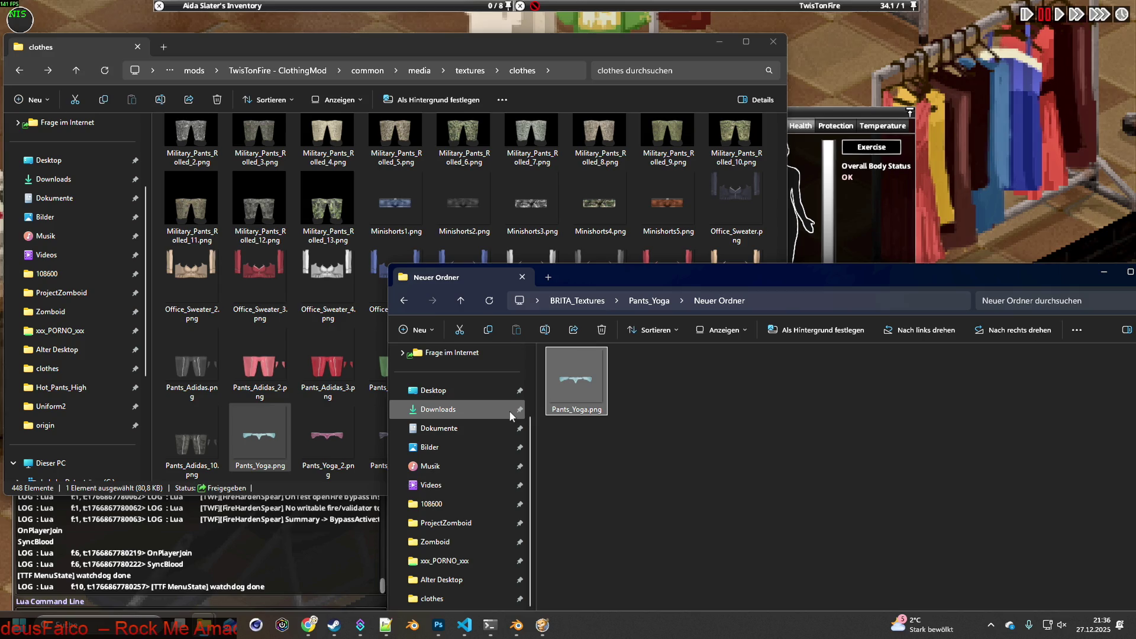
# Rename the new texture to Pants_Yoga_4.png and copy it into clothes, replacing the old file
pyautogui.hotkey('alt', 'Tab')
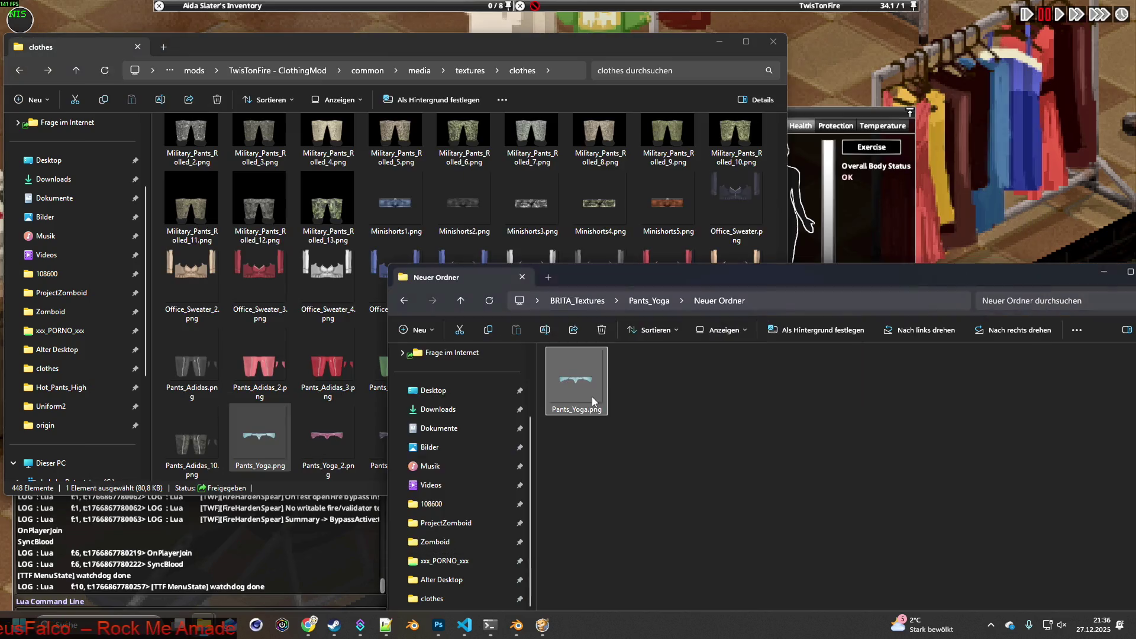
pyautogui.moveTo(583, 412)
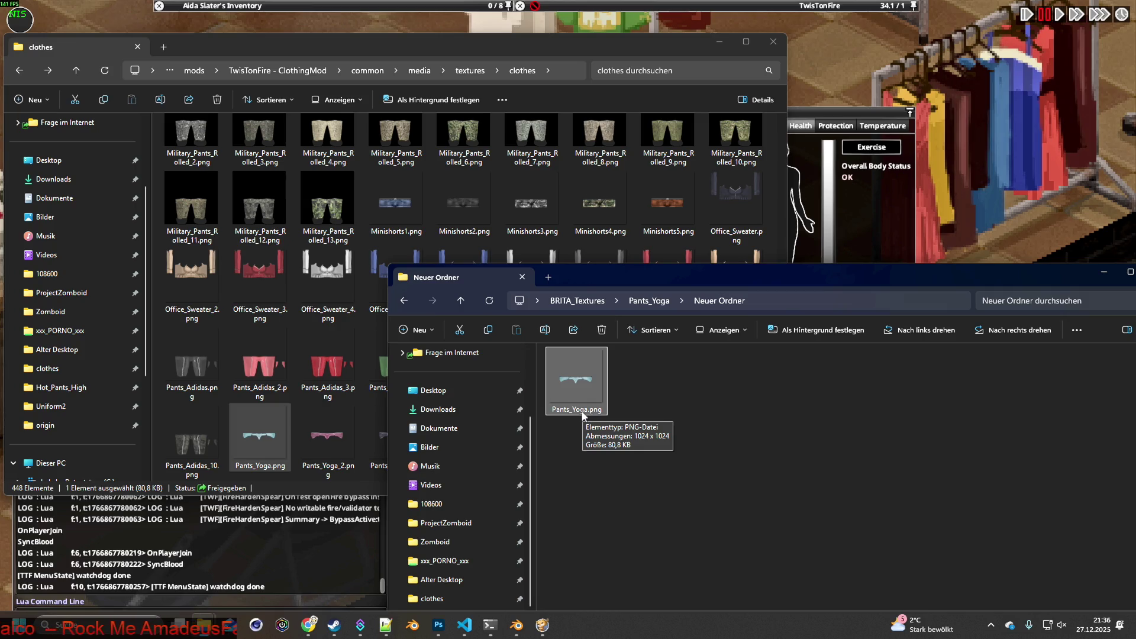
pyautogui.click(583, 409)
pyautogui.click(584, 409)
pyautogui.write('_4')
pyautogui.press('Return')
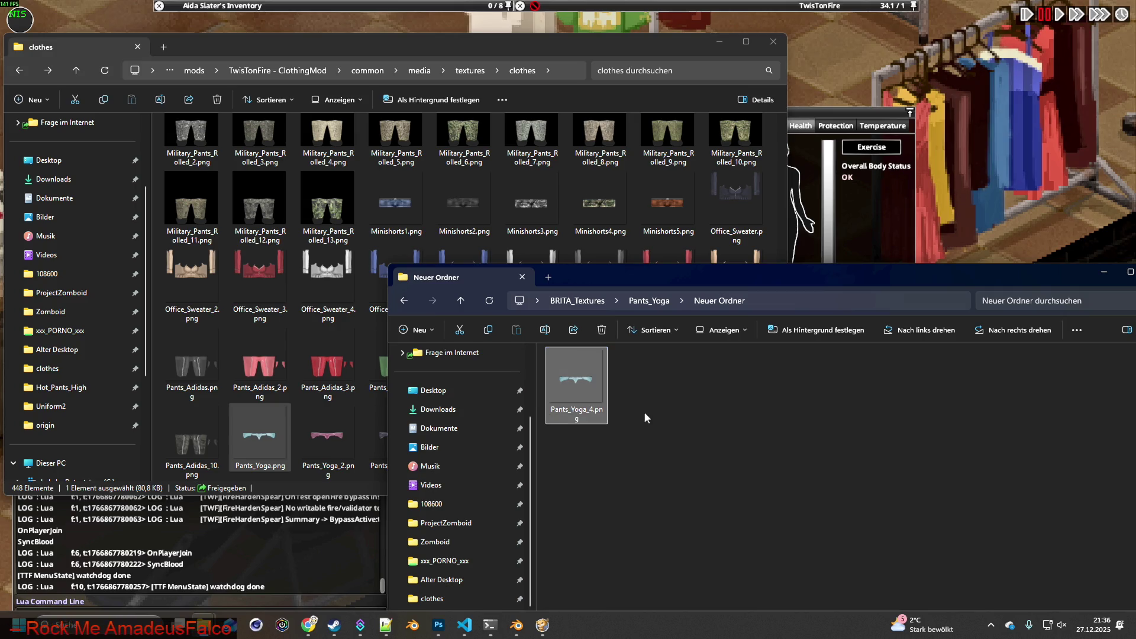
pyautogui.moveTo(595, 382); pyautogui.dragTo(277, 429)
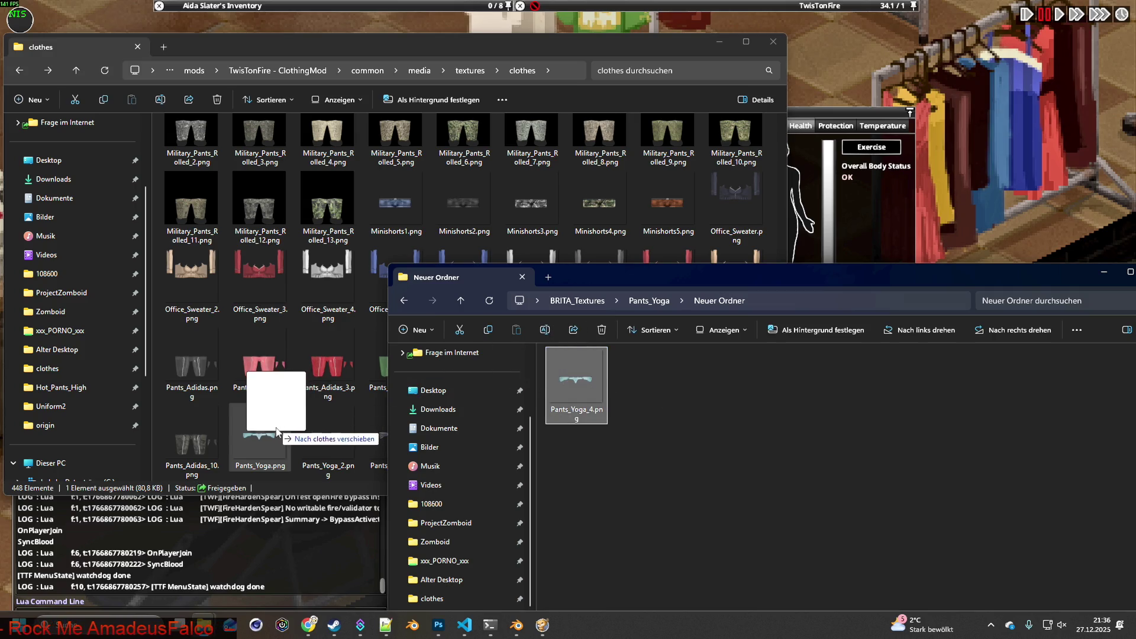
pyautogui.moveTo(277, 429); pyautogui.dragTo(291, 433, button='right')
pyautogui.click(314, 438)
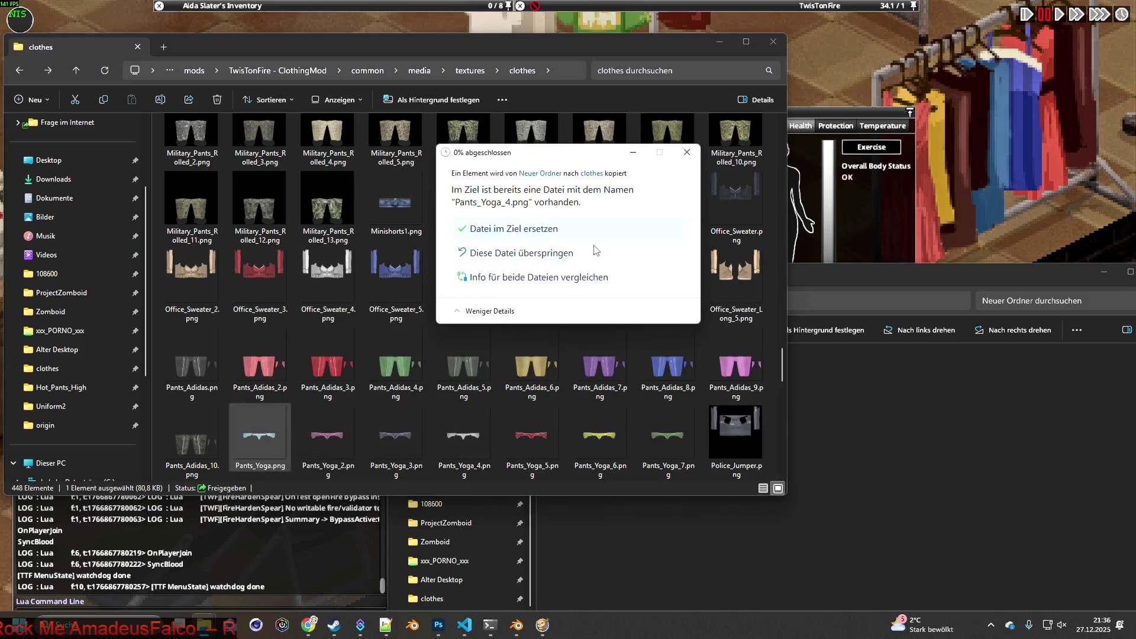
pyautogui.click(568, 230)
# Copy Pants_Yoga.png from the Pants_Yoga folder into clothes, replacing the existing file
pyautogui.press('BackSpace')
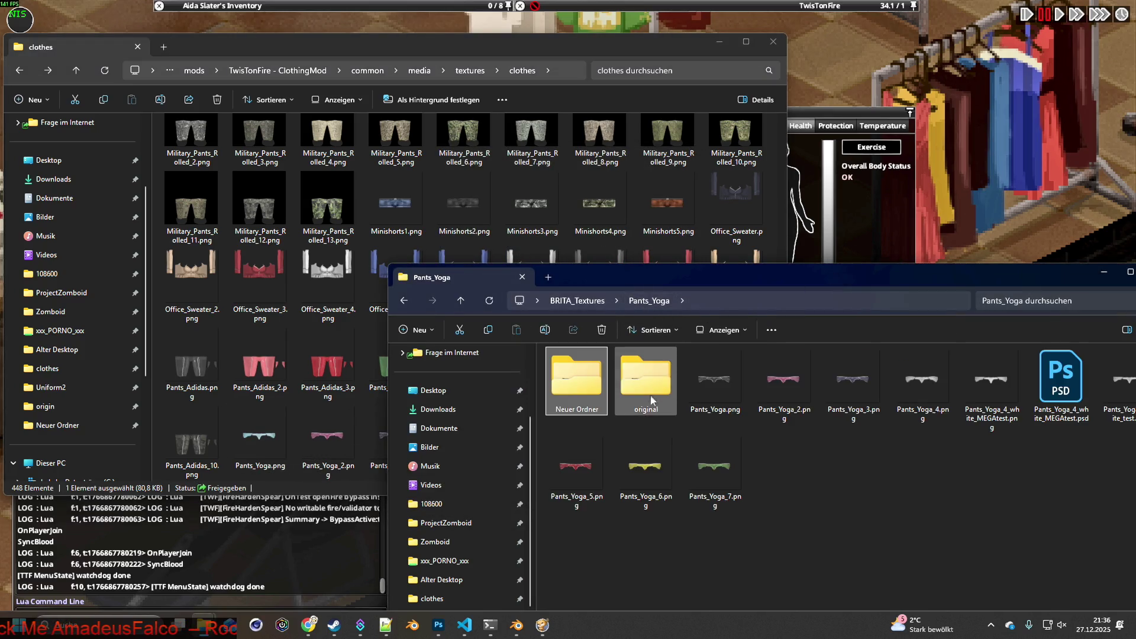
pyautogui.click(701, 388)
pyautogui.moveTo(691, 386)
pyautogui.mouseDown(button='right')
pyautogui.moveTo(275, 385)
pyautogui.moveTo(261, 364)
pyautogui.mouseUp(button='right')
pyautogui.click(290, 379)
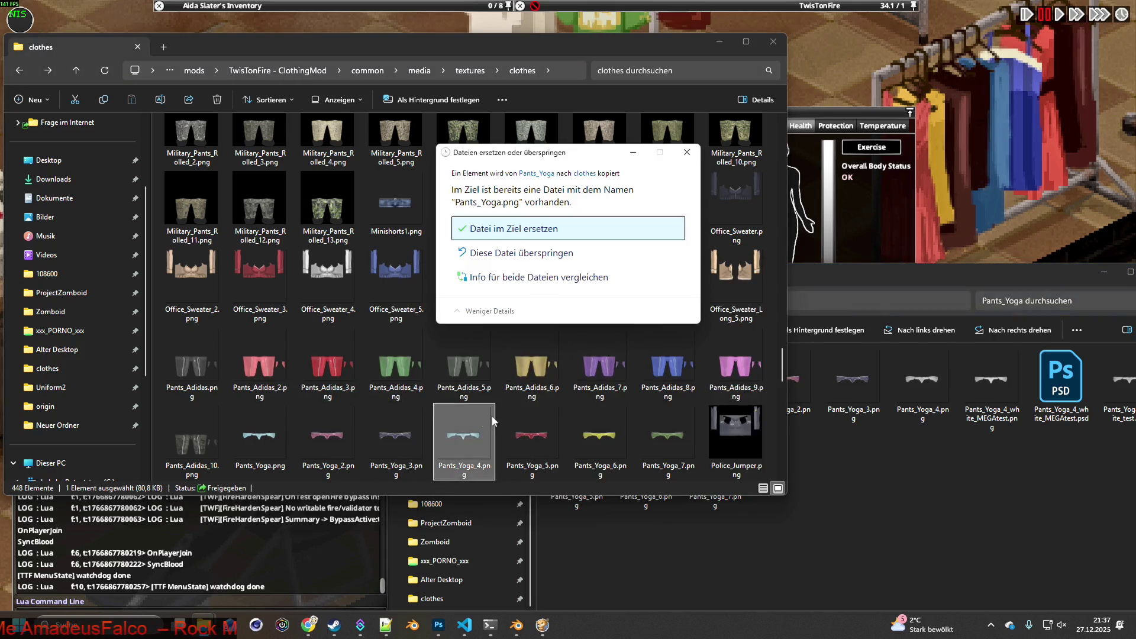
pyautogui.click(534, 229)
pyautogui.click(971, 172)
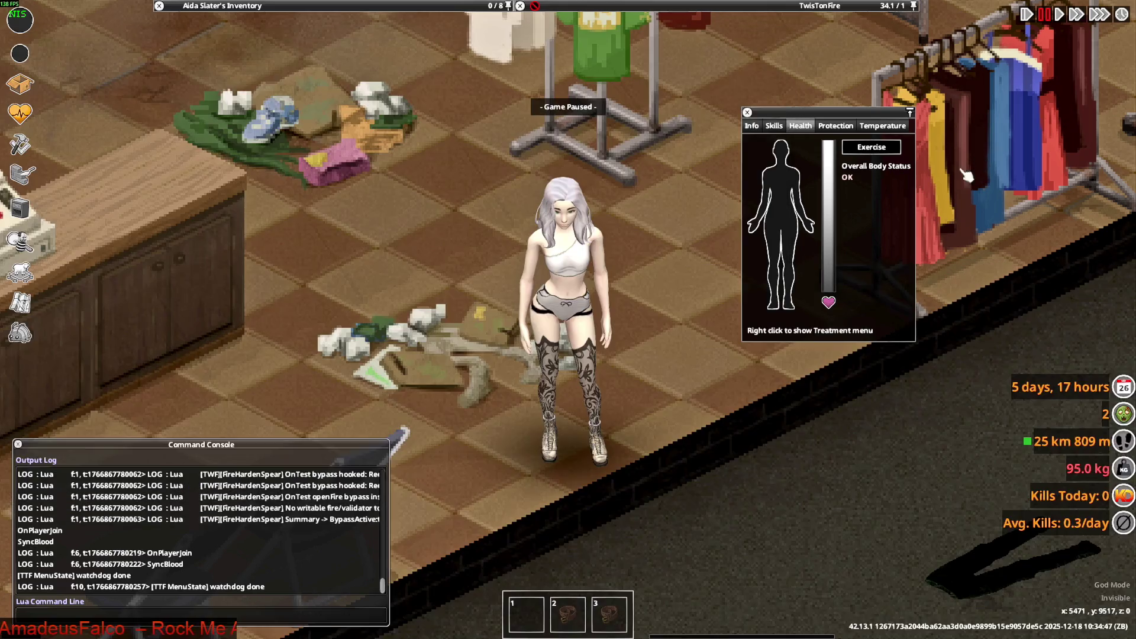
# Quit Project Zomboid to the desktop from the pause menu
pyautogui.press('Escape')
pyautogui.click(193, 464)
pyautogui.click(515, 347)
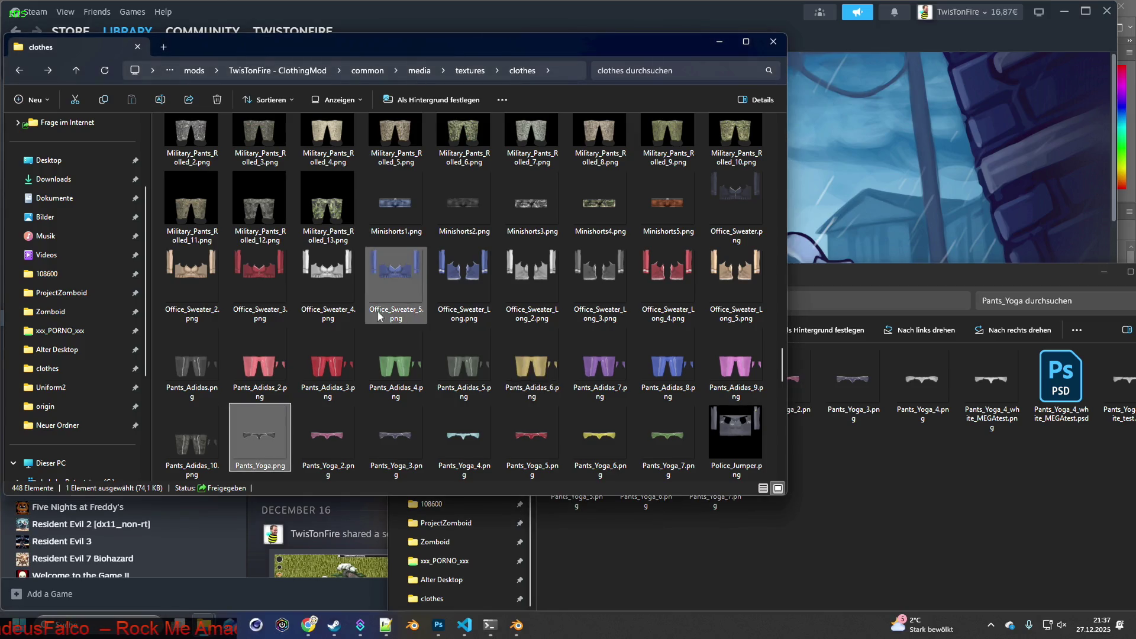
# Relaunch Project Zomboid from Steam and continue the saved game
pyautogui.click(334, 625)
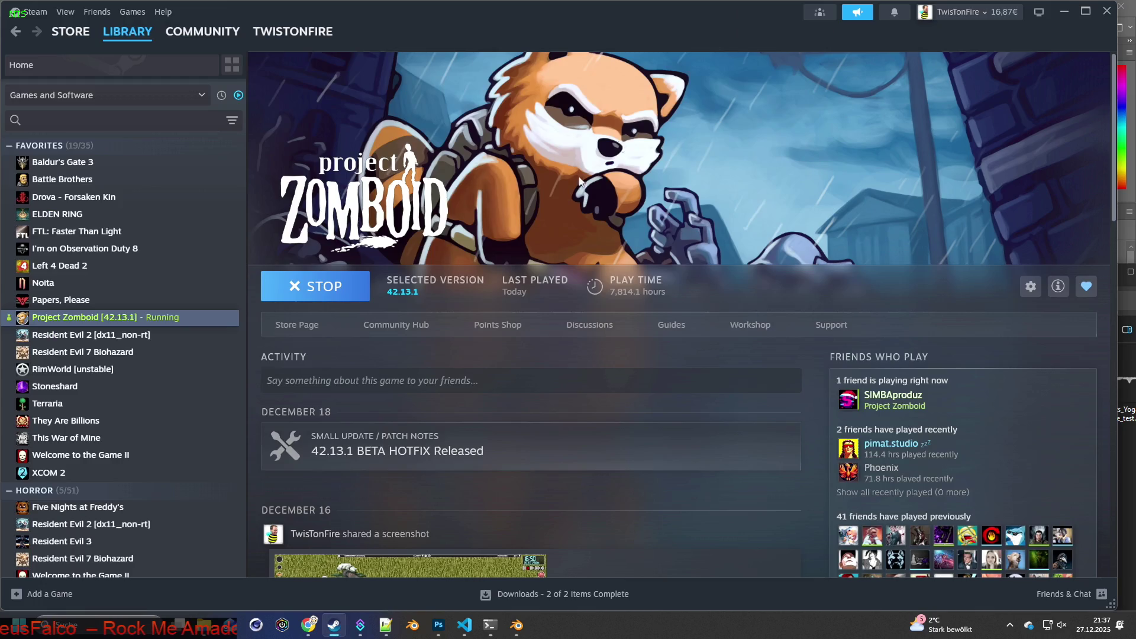
pyautogui.click(334, 297)
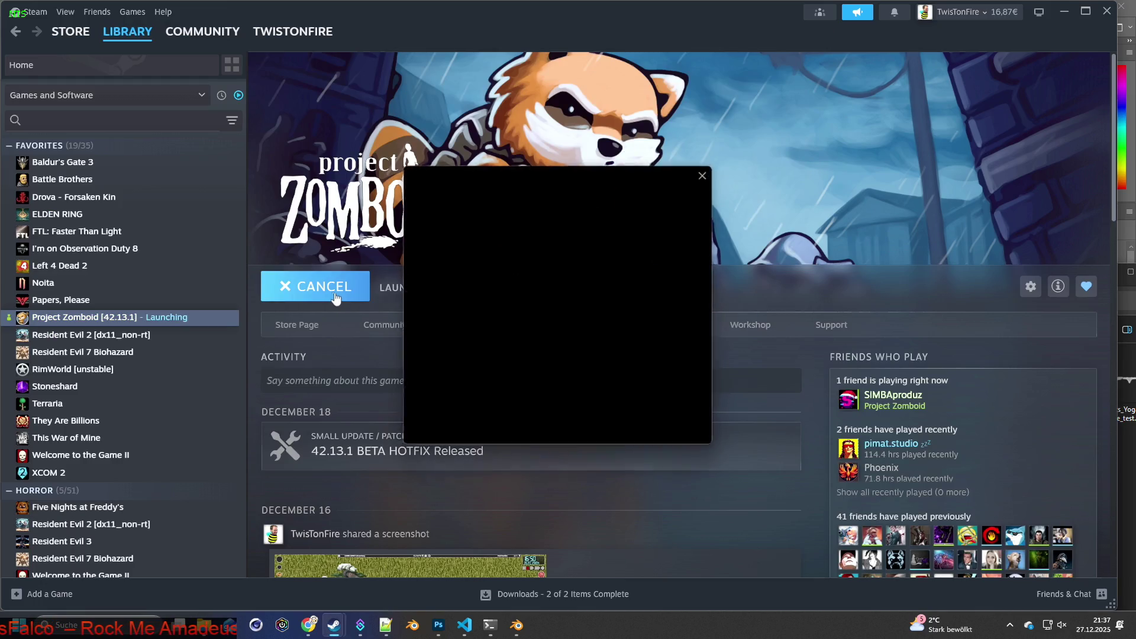
pyautogui.click(589, 427)
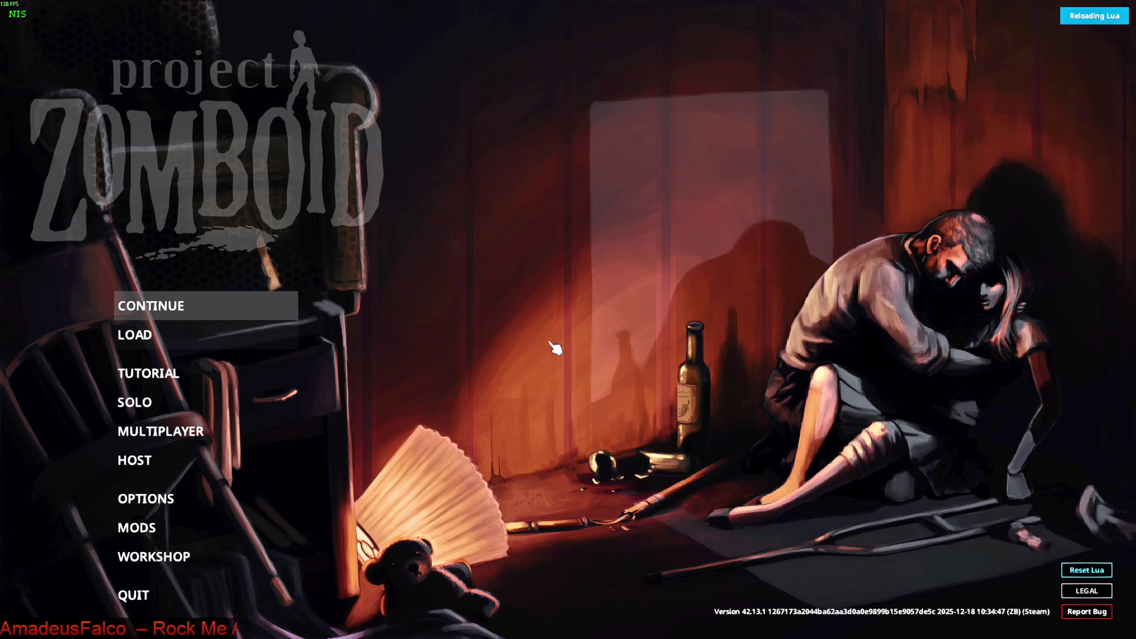
pyautogui.press('Return')
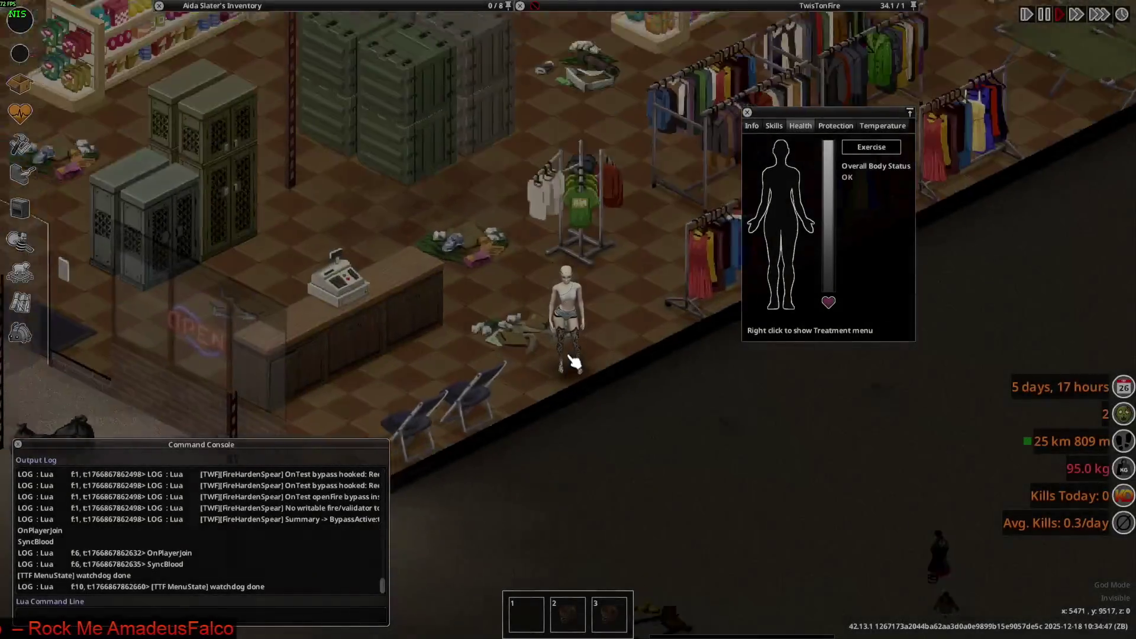
# Walk the character around the shop to view her cyan underwear from several sides
pyautogui.scroll(5, 577, 364)
pyautogui.press('s')
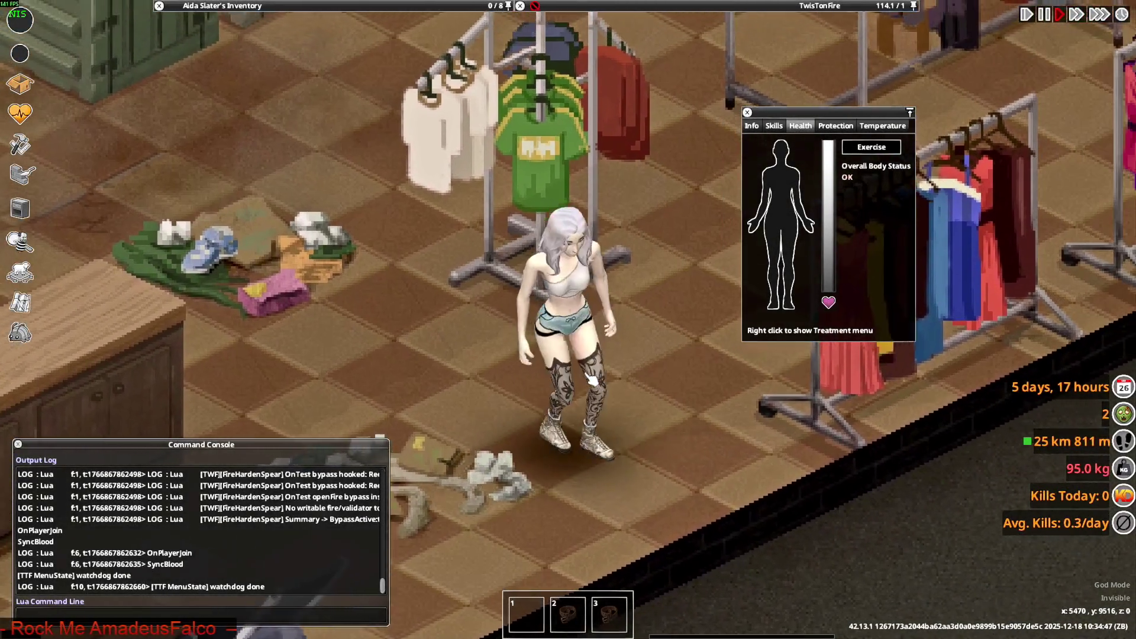
pyautogui.press('a')
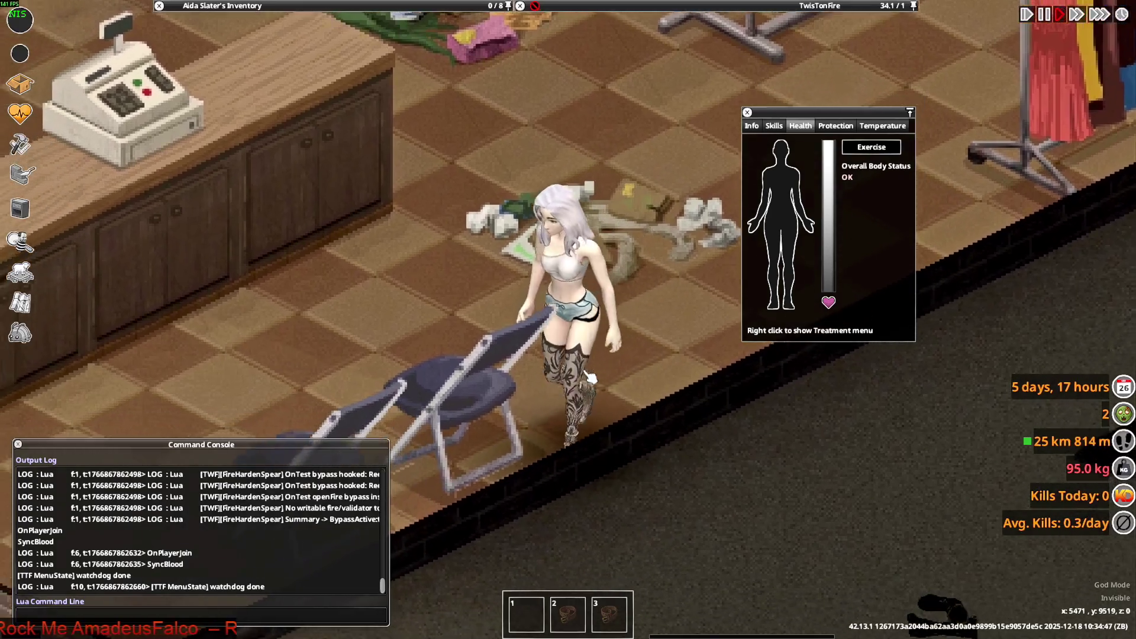
pyautogui.hotkey('w', 'd')
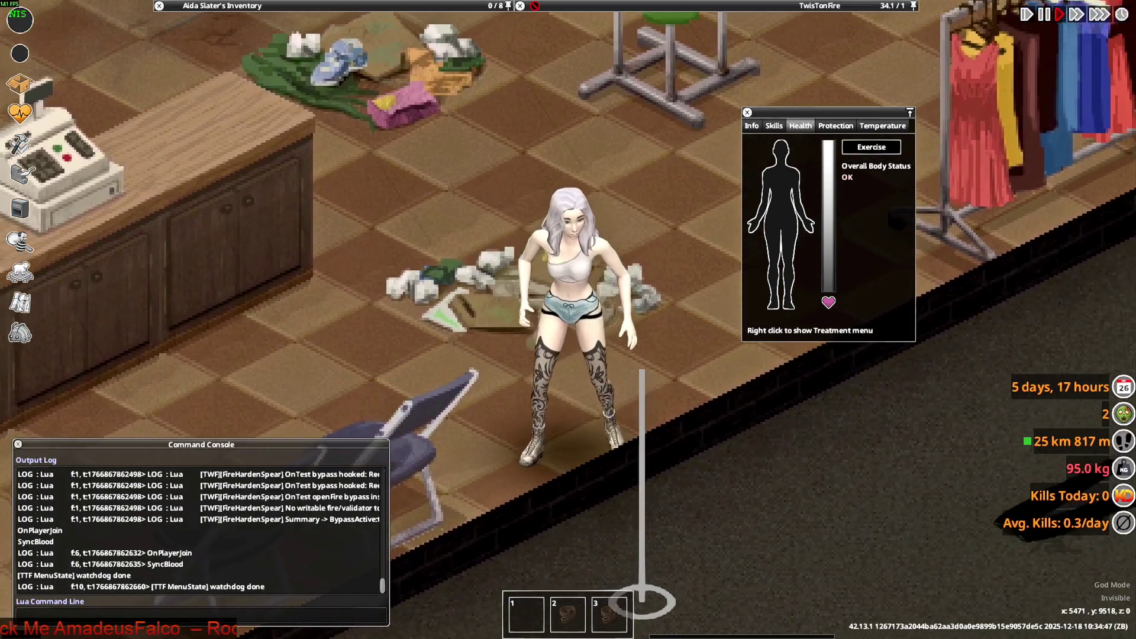
pyautogui.press('a')
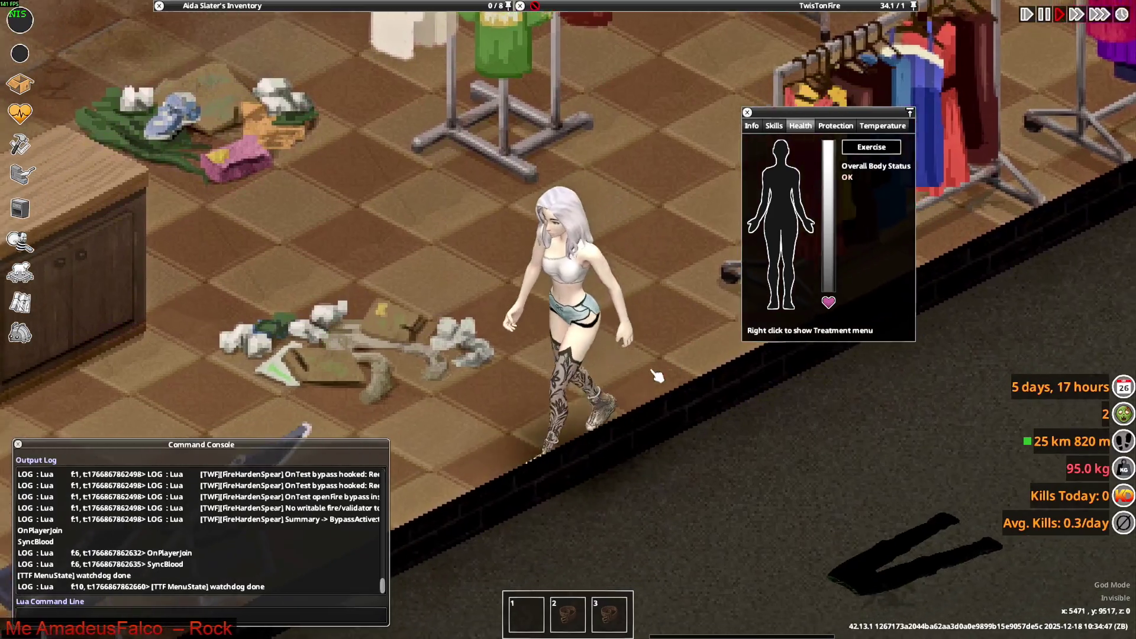
# Expand the Short Shorts stack and bring up the Wear actions for a pair
pyautogui.moveTo(248, 89)
pyautogui.click(218, 106)
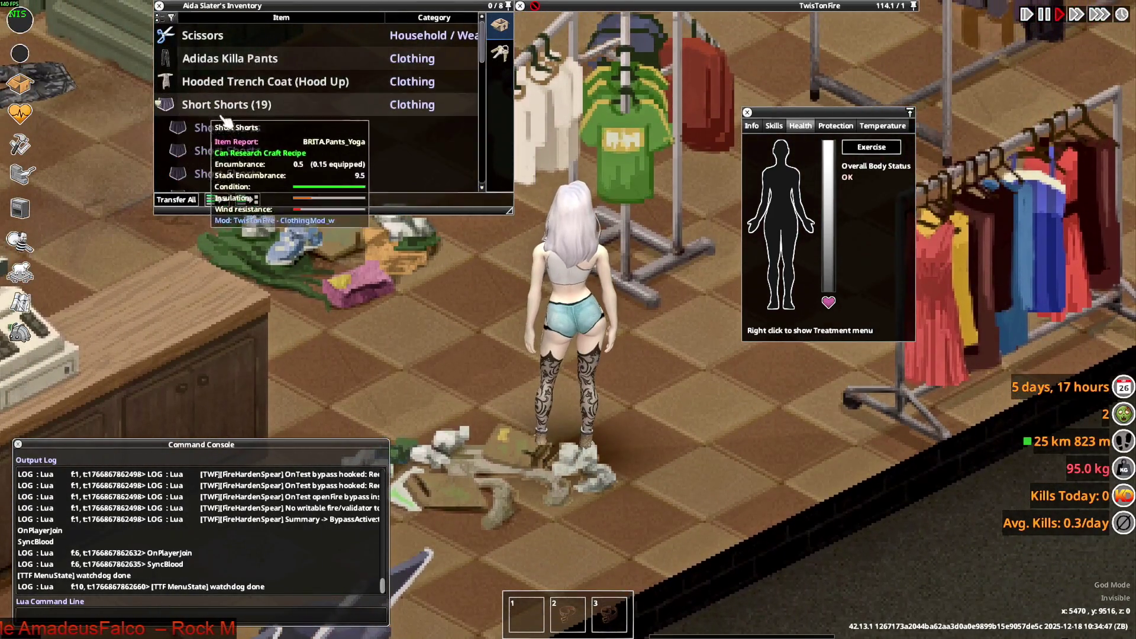
pyautogui.rightClick(222, 105)
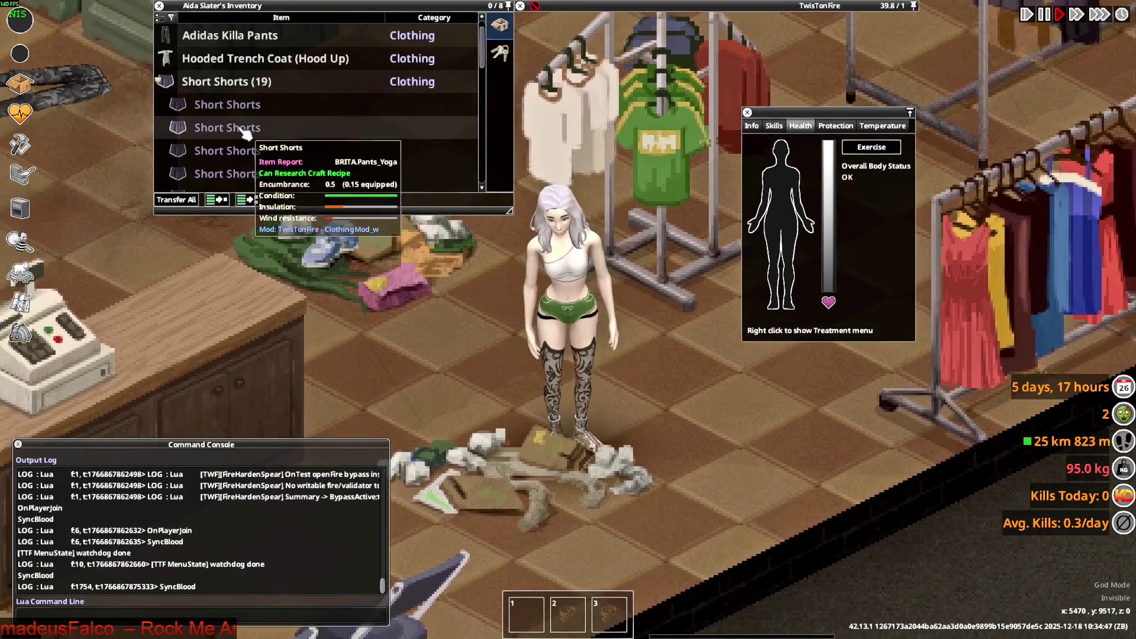
pyautogui.rightClick(244, 130)
pyautogui.moveTo(278, 153)
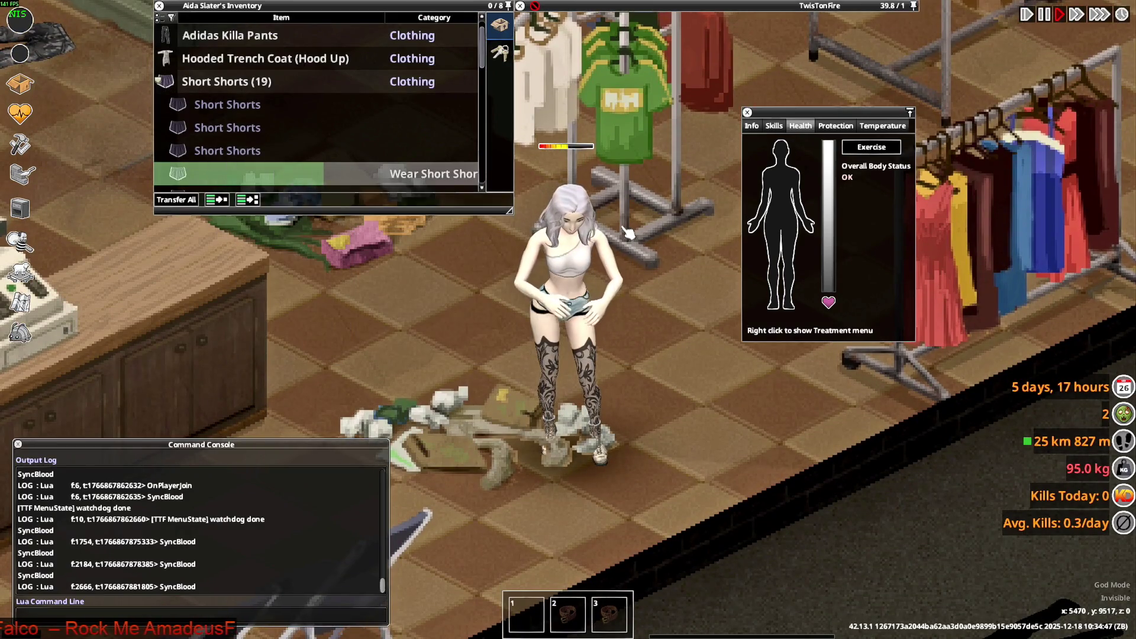
pyautogui.scroll(-2, 247, 171)
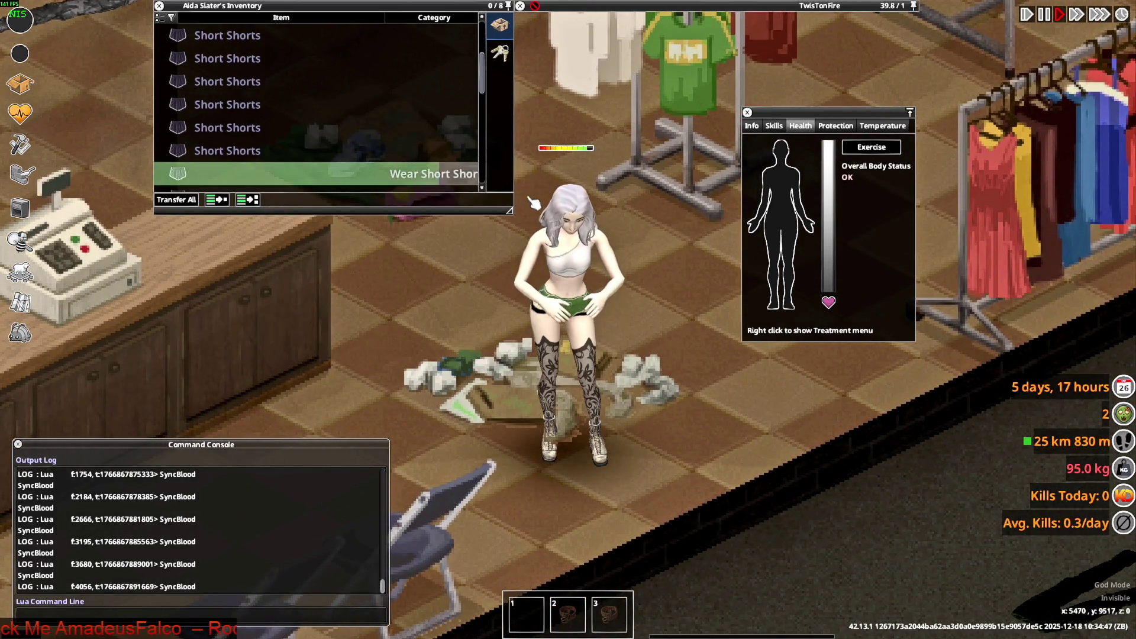
# Walk the character around the store to view the black Short Shorts from front, back and sides
pyautogui.press('w')
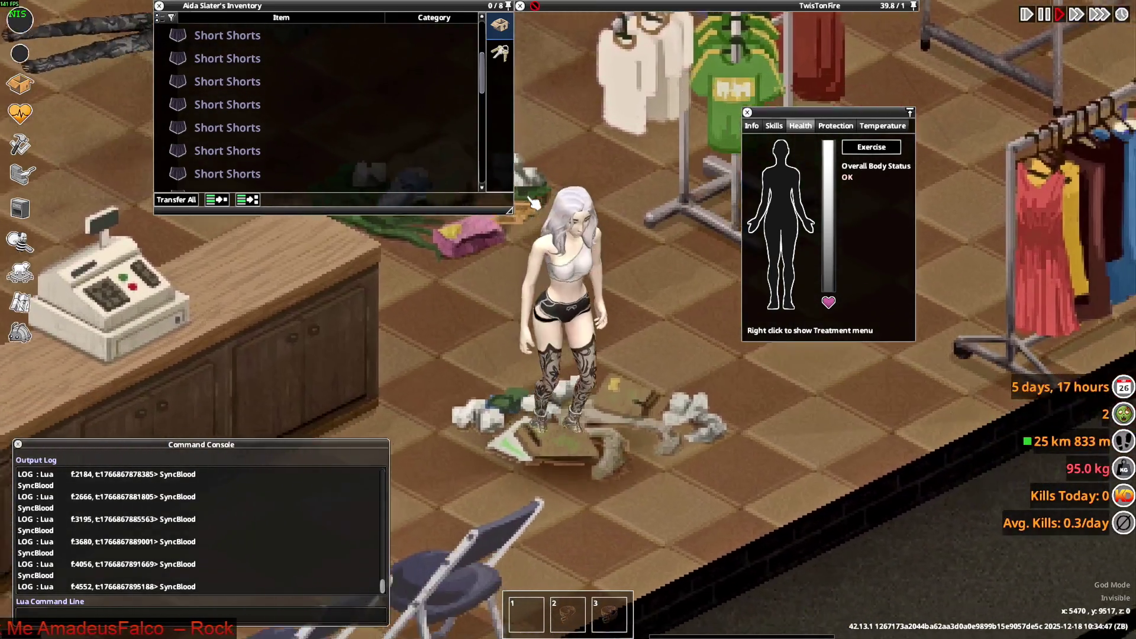
pyautogui.press('a')
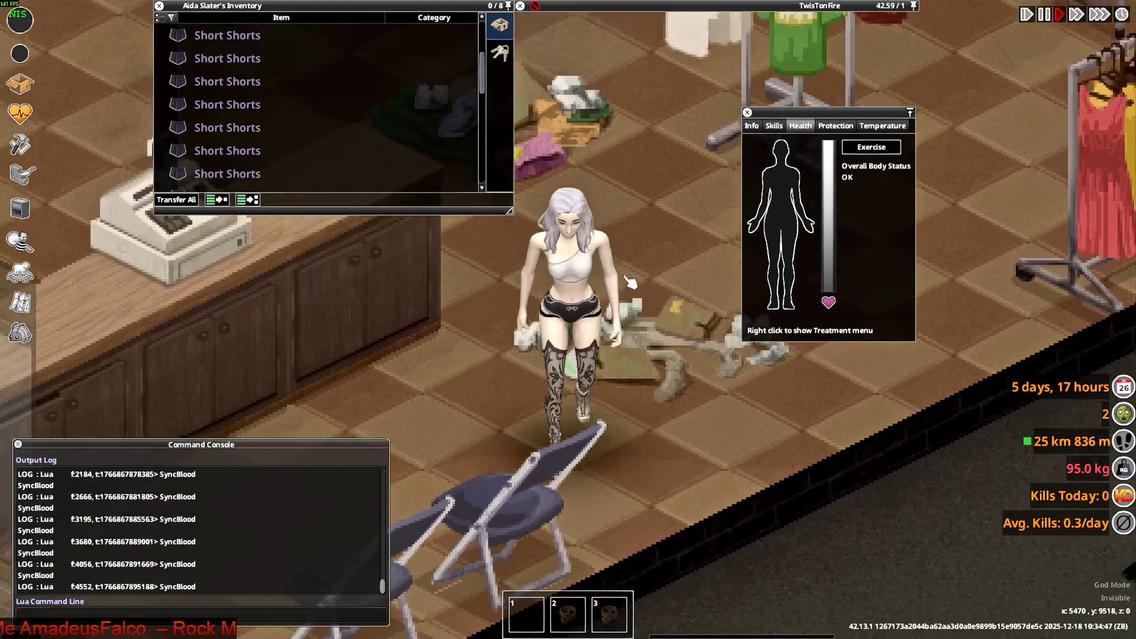
pyautogui.hotkey('w', 'd')
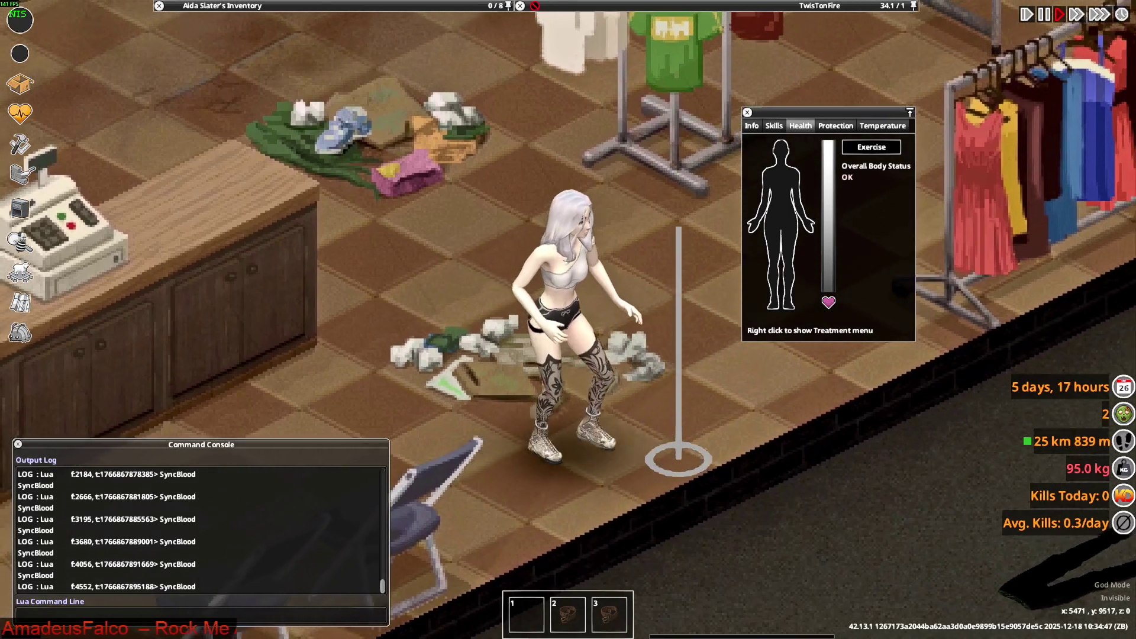
pyautogui.hotkey('w', 'a')
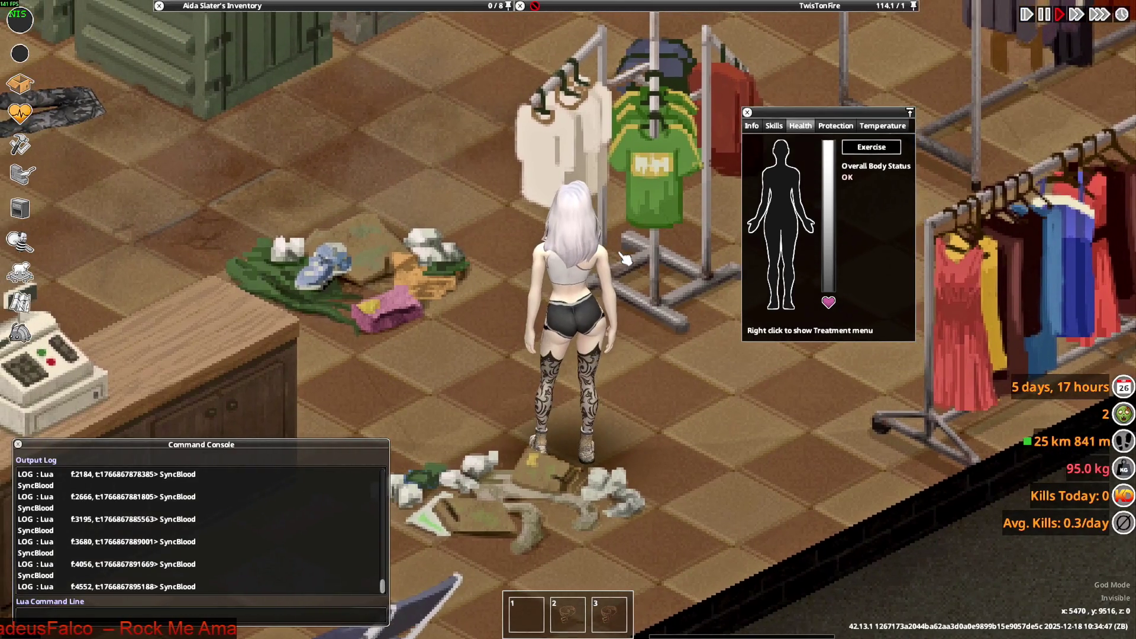
pyautogui.hotkey('w', 'a')
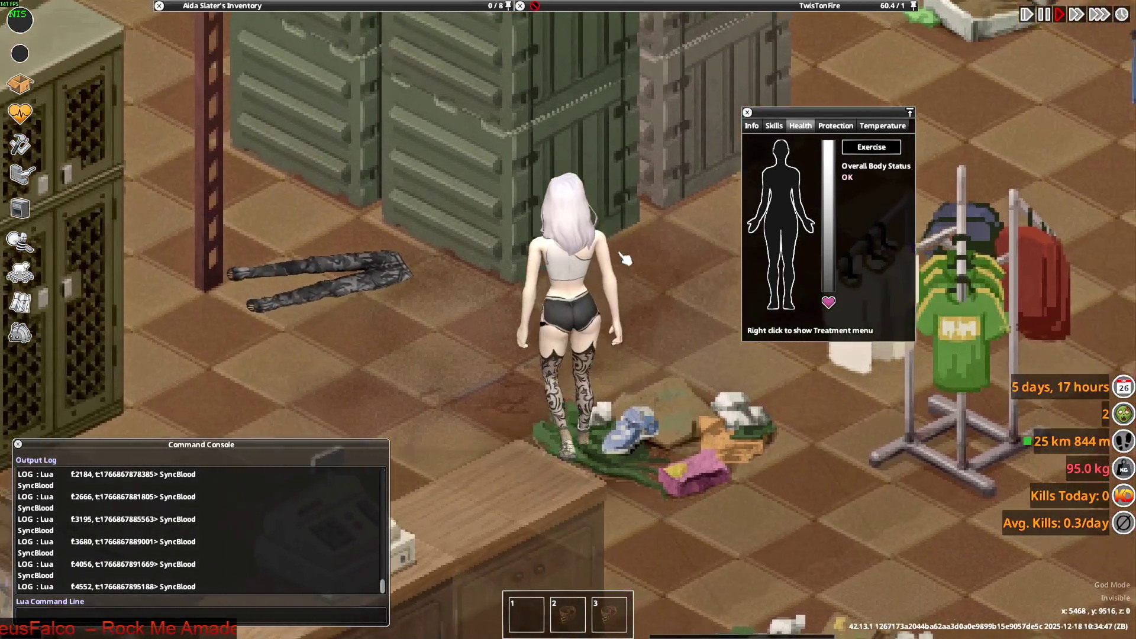
pyautogui.press('s')
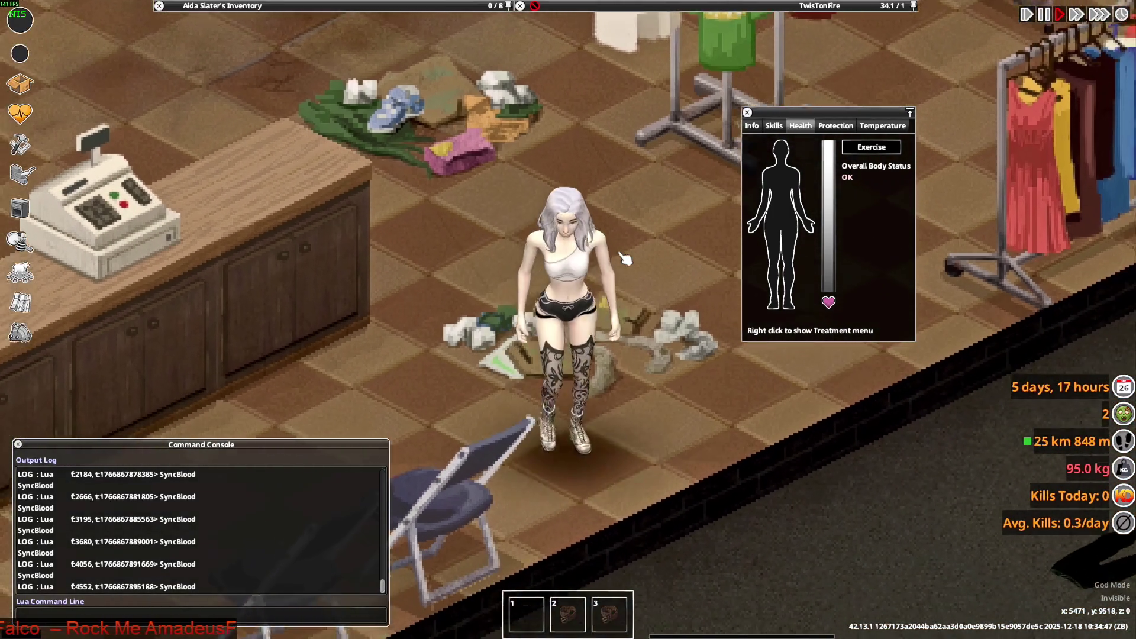
pyautogui.press('w')
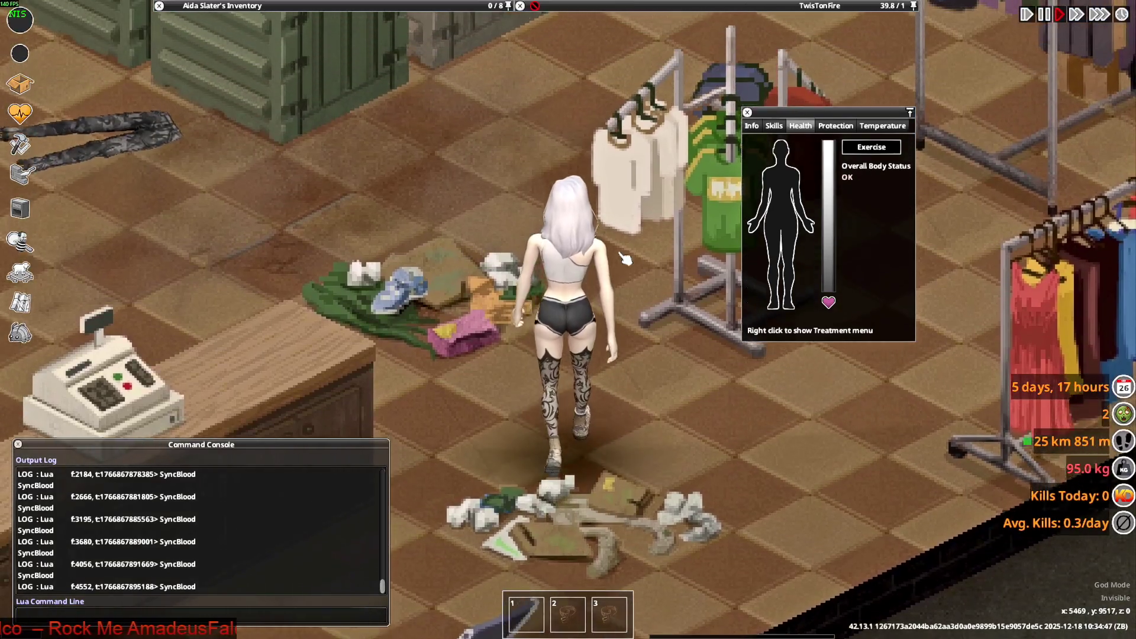
pyautogui.hotkey('w', 'a')
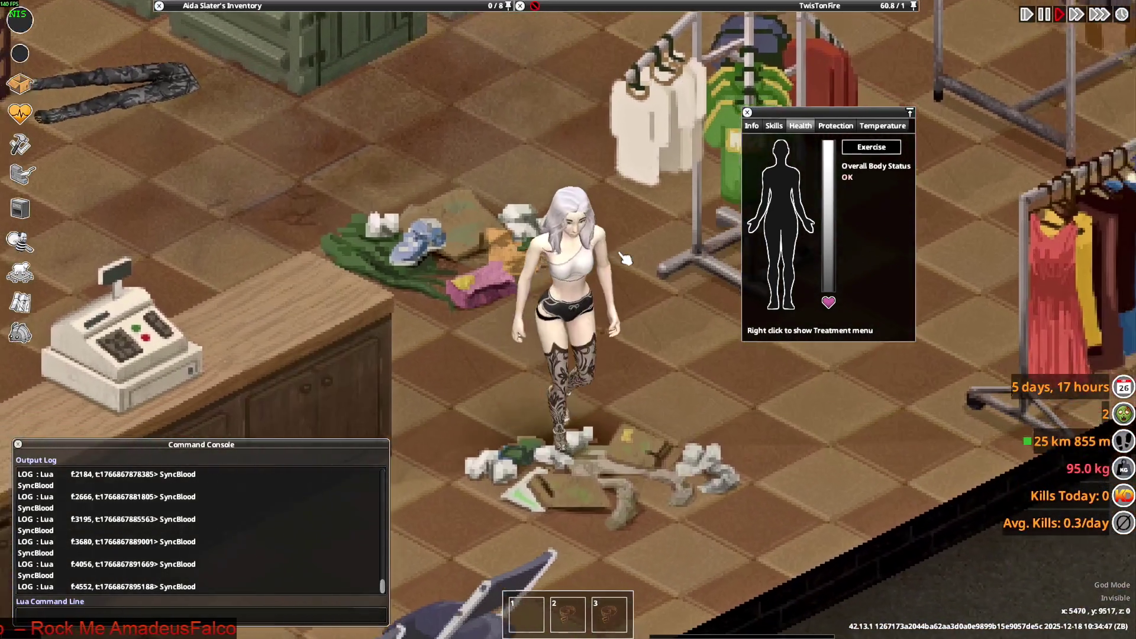
pyautogui.hotkey('w', 'd')
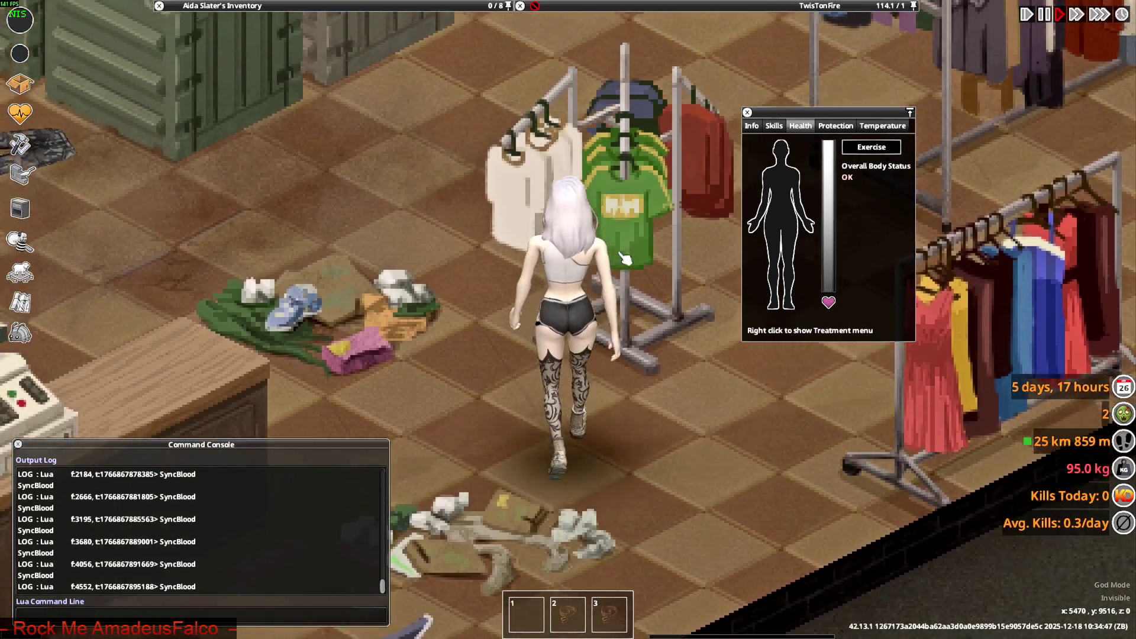
pyautogui.press('a')
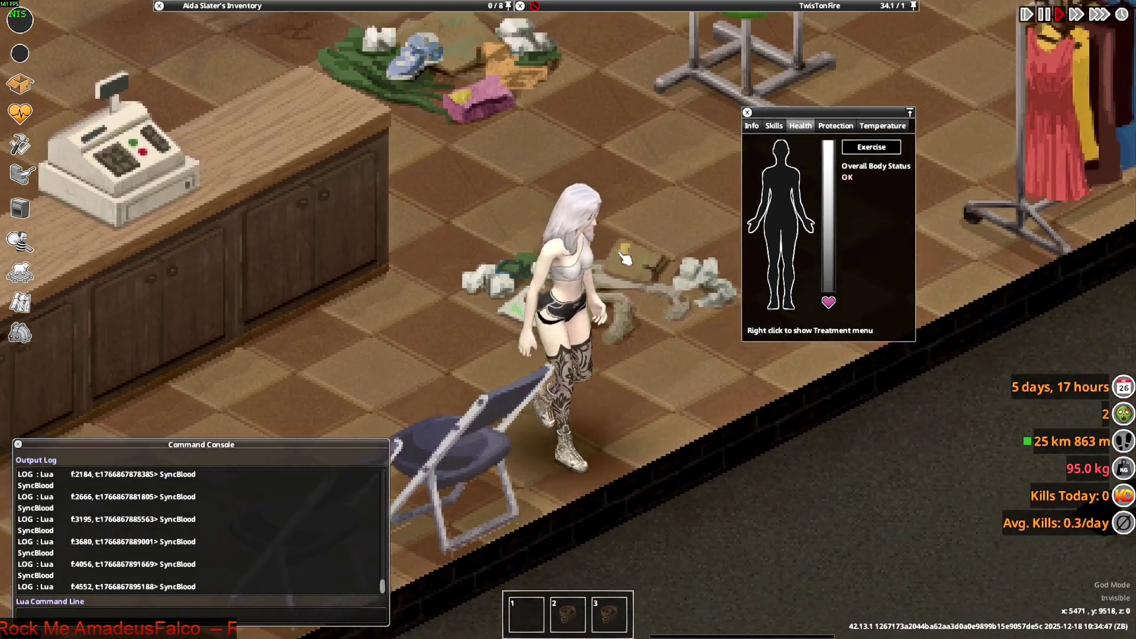
pyautogui.hotkey('w', 'd')
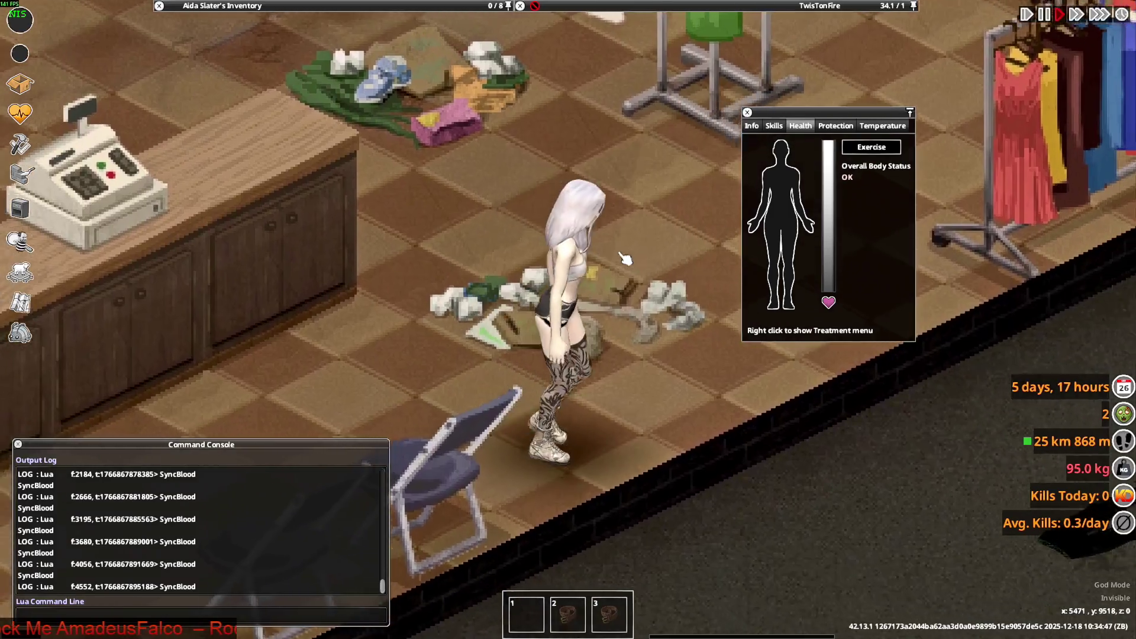
pyautogui.hotkey('w', 'd')
pyautogui.press('d')
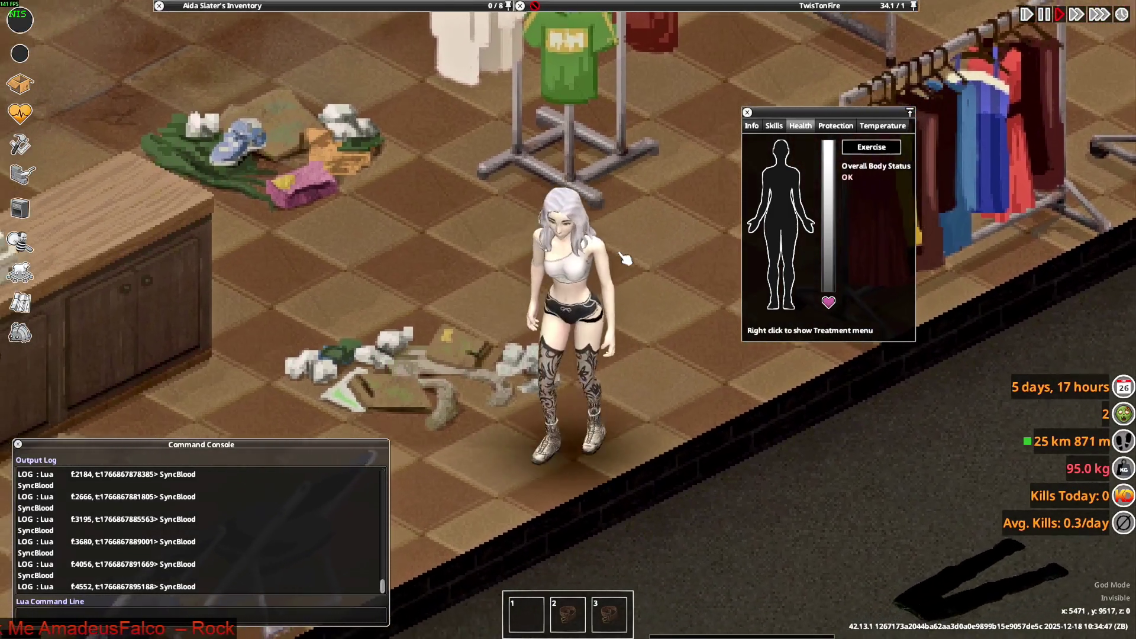
pyautogui.press('a')
pyautogui.press('d')
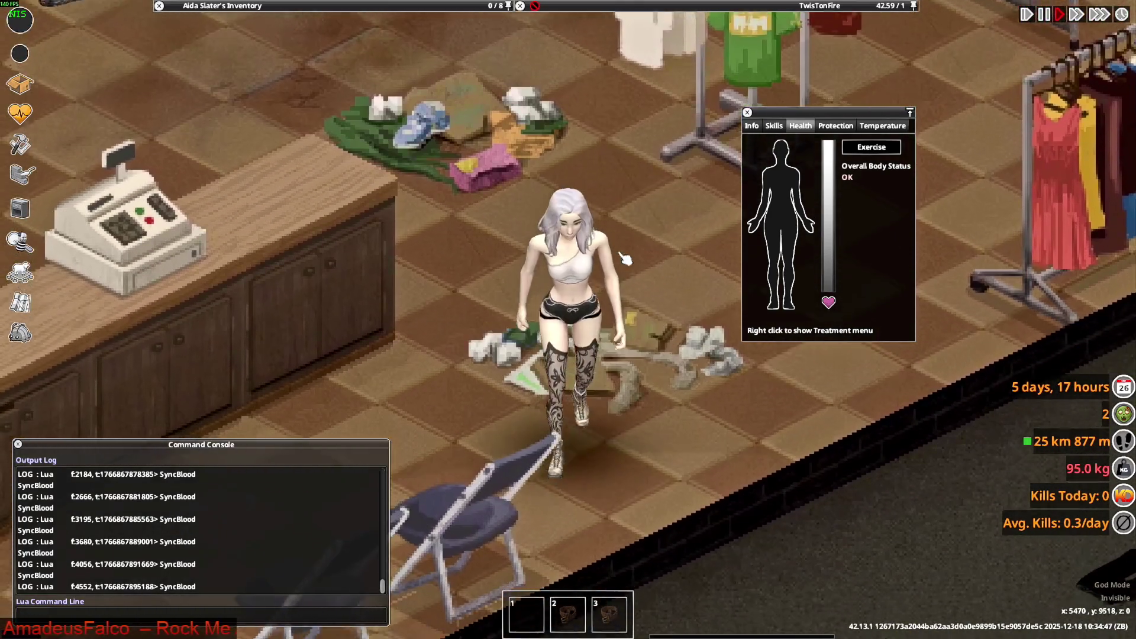
pyautogui.press('w')
pyautogui.press('a')
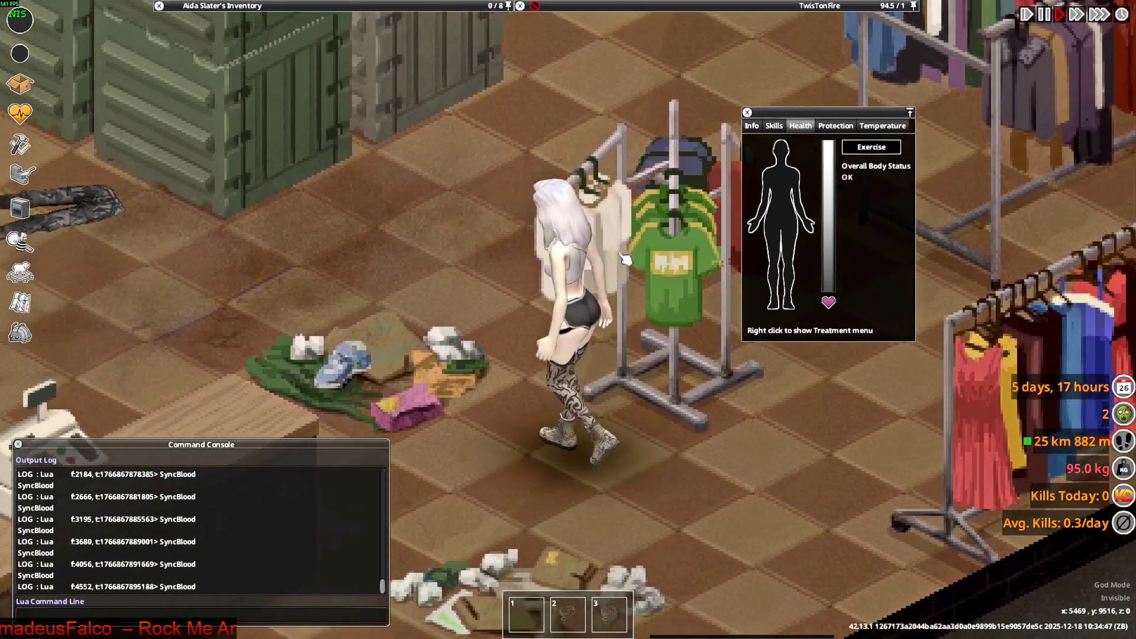
pyautogui.press('w')
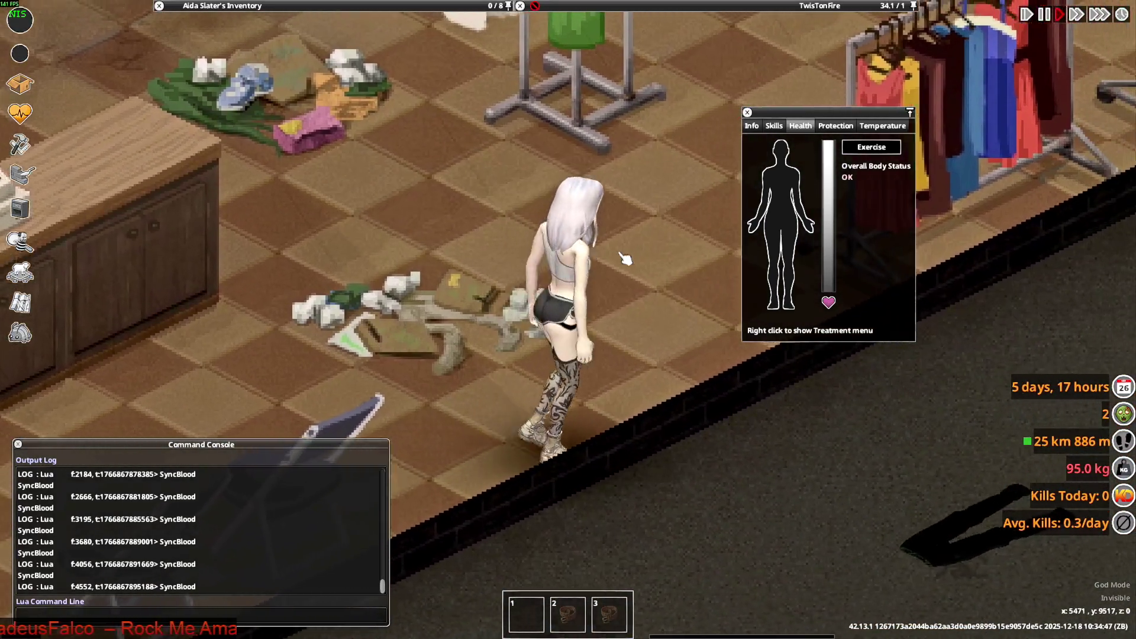
pyautogui.press('w')
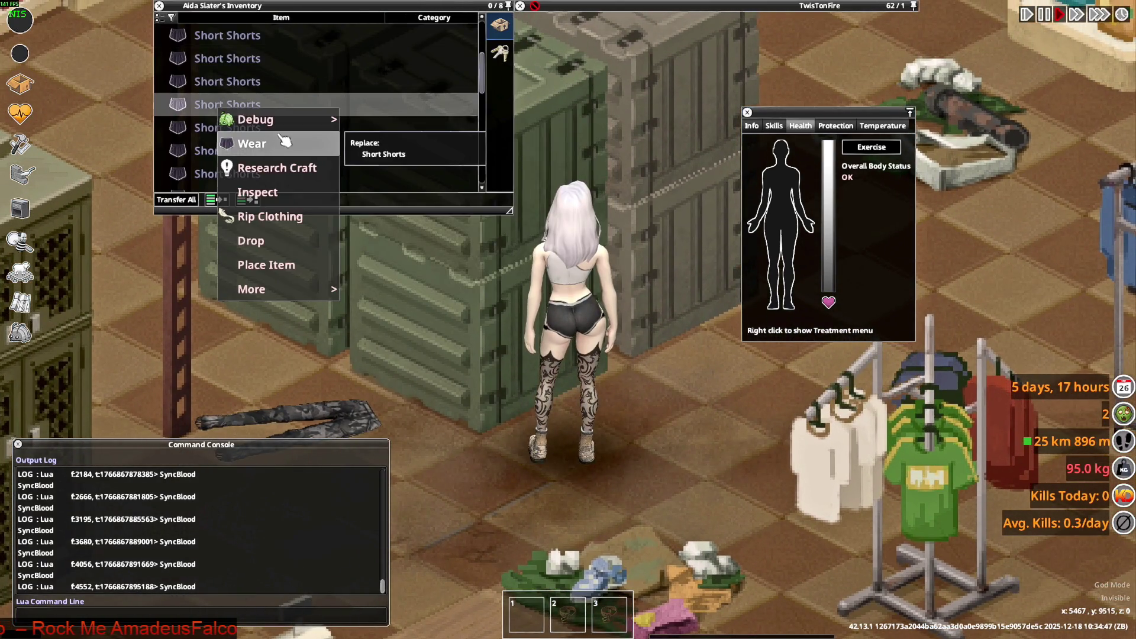
# Drop the spare Short Shorts from the inventory onto the floor
pyautogui.moveTo(227, 123)
pyautogui.mouseDown()
pyautogui.moveTo(228, 81)
pyautogui.moveTo(438, 278)
pyautogui.moveTo(550, 333)
pyautogui.mouseUp()
pyautogui.scroll(-2, 249, 118)
pyautogui.scroll(3, 254, 115)
pyautogui.scroll(-3, 266, 155)
pyautogui.scroll(-3, 248, 130)
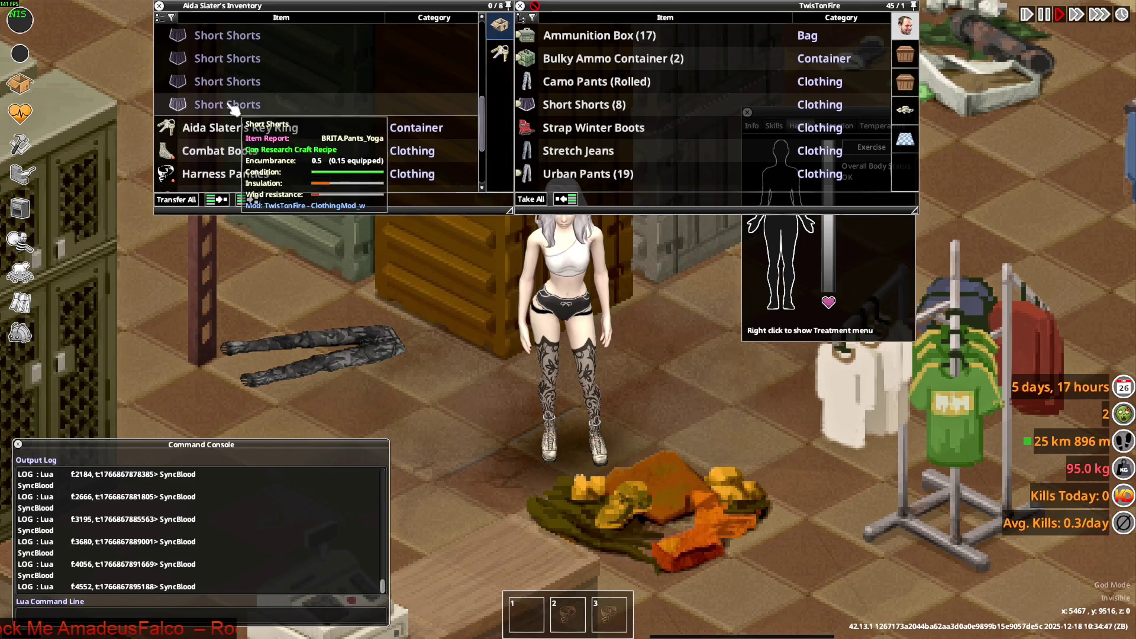
pyautogui.scroll(-5, 255, 137)
pyautogui.scroll(3, 269, 144)
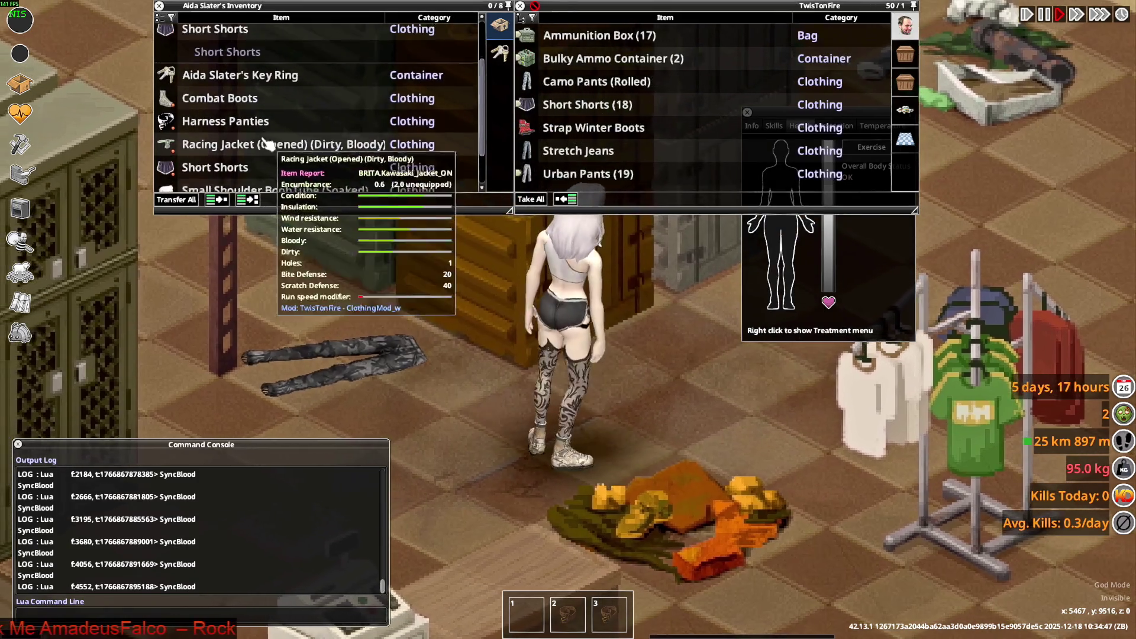
pyautogui.scroll(3, 249, 124)
# Have the character put on a pair of Short Shorts with Wear Short Shorts
pyautogui.rightClick(231, 104)
pyautogui.click(246, 206)
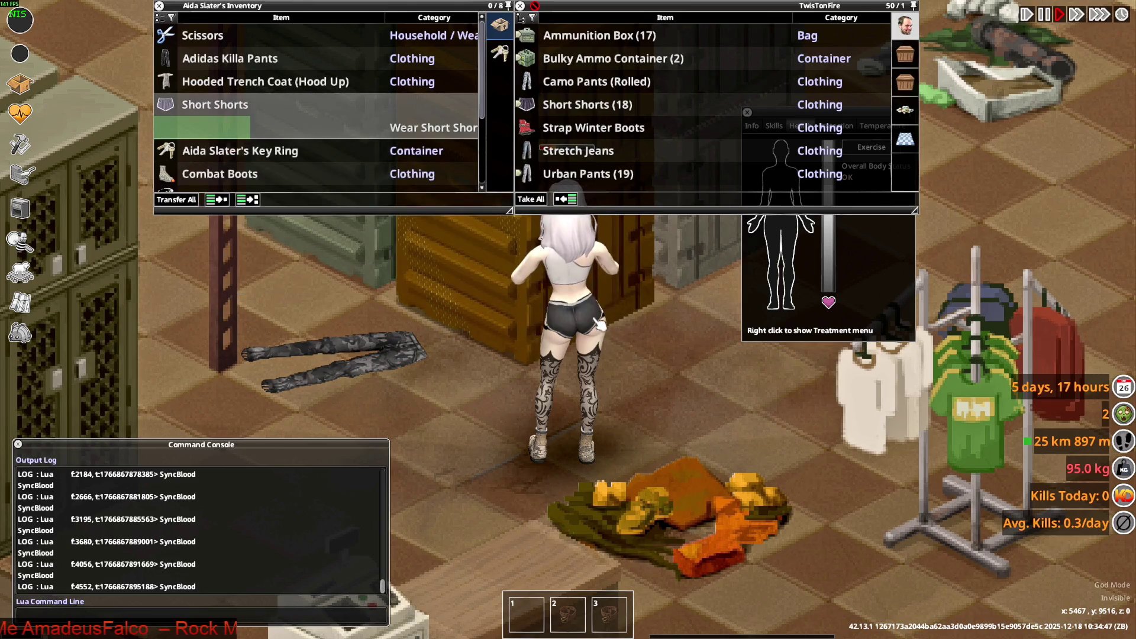
pyautogui.rightClick(224, 104)
pyautogui.click(254, 131)
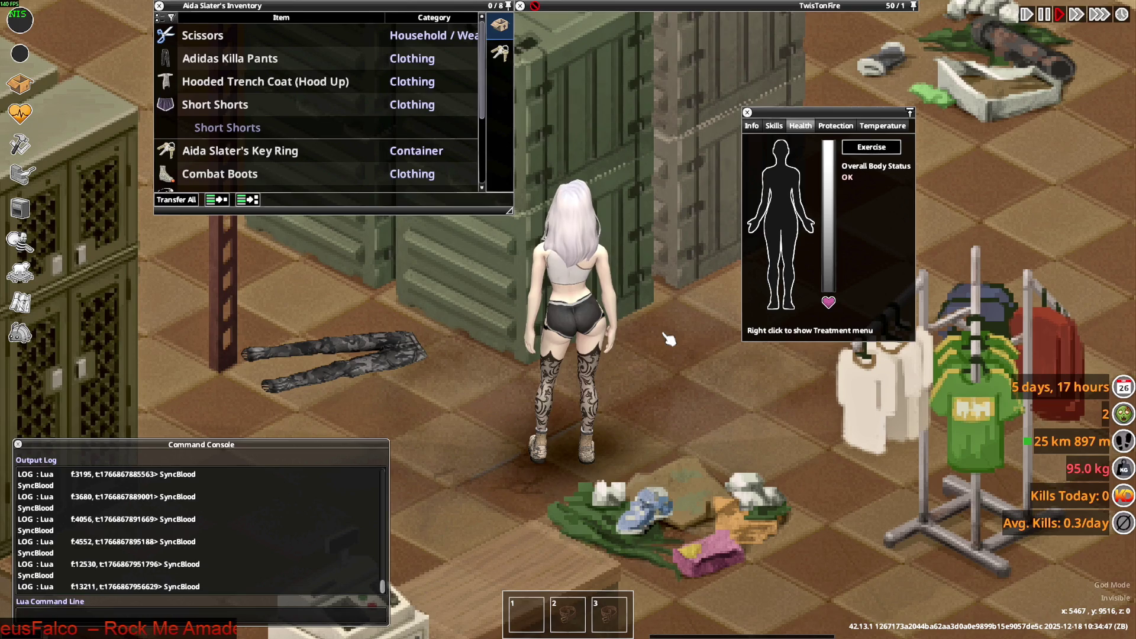
pyautogui.press('s')
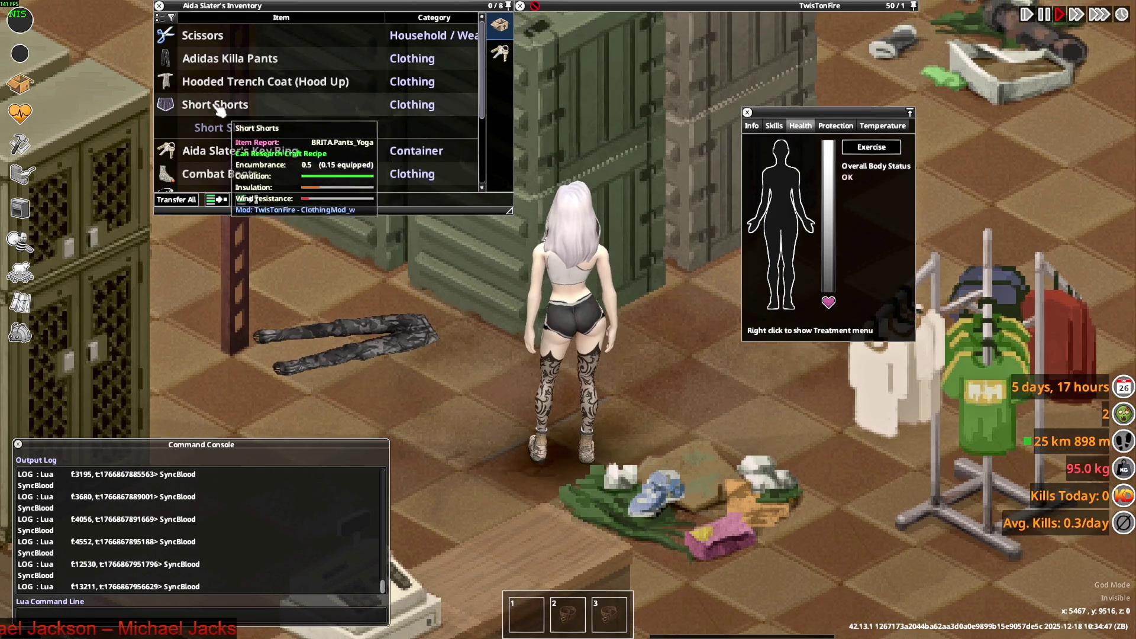
pyautogui.rightClick(213, 104)
pyautogui.moveTo(228, 134)
pyautogui.click(368, 147)
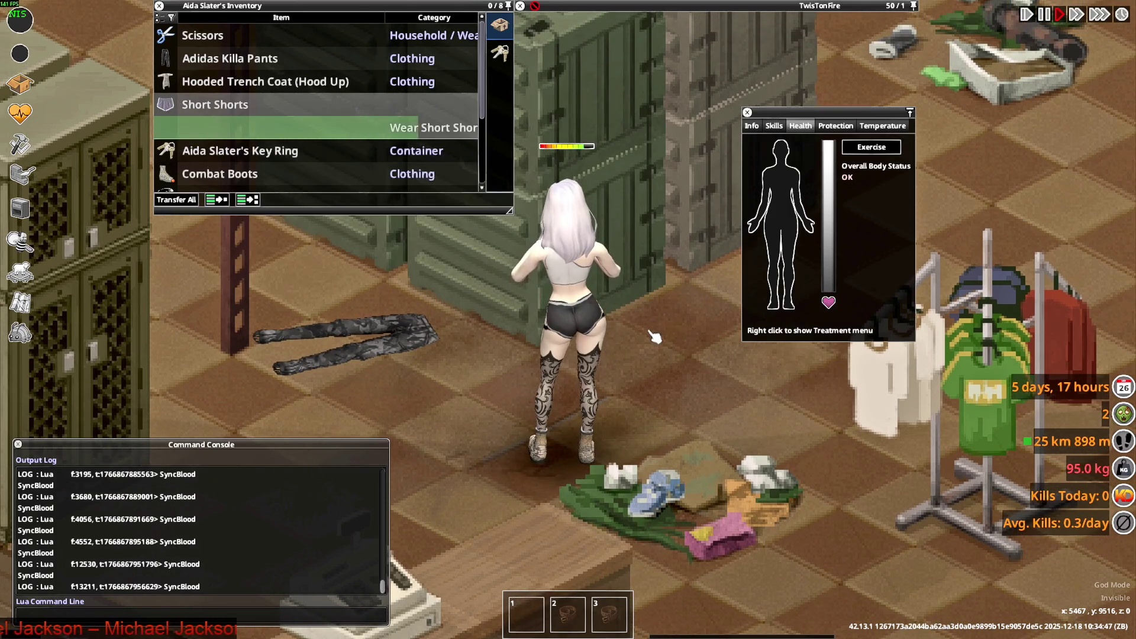
# View the cyan Short Shorts on the character, then switch her back to the black pair
pyautogui.press('d')
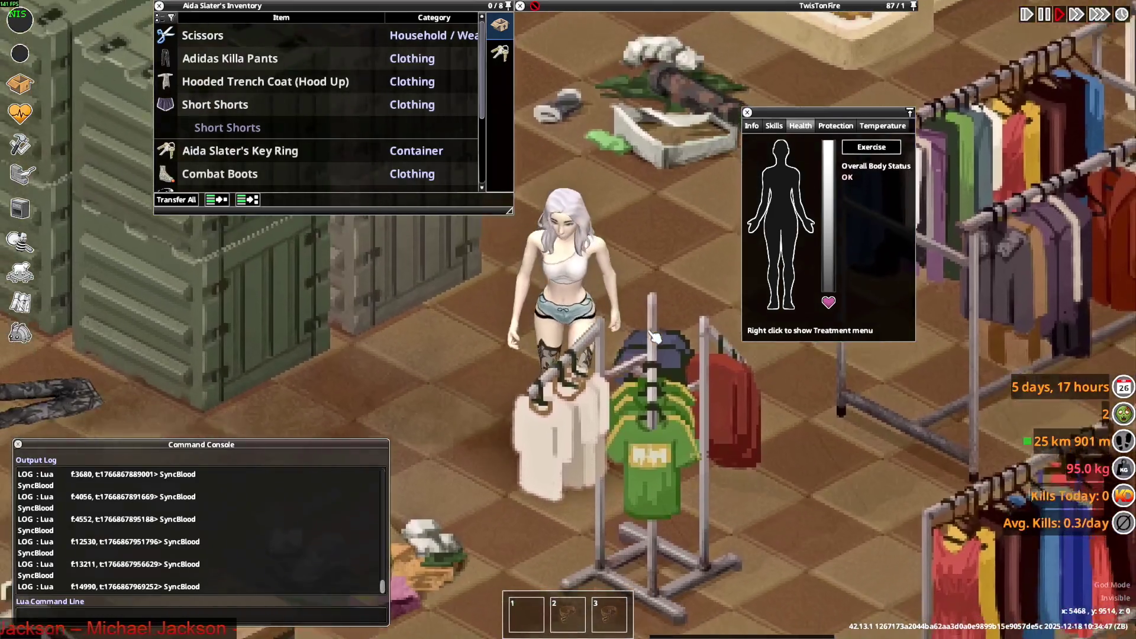
pyautogui.press('a')
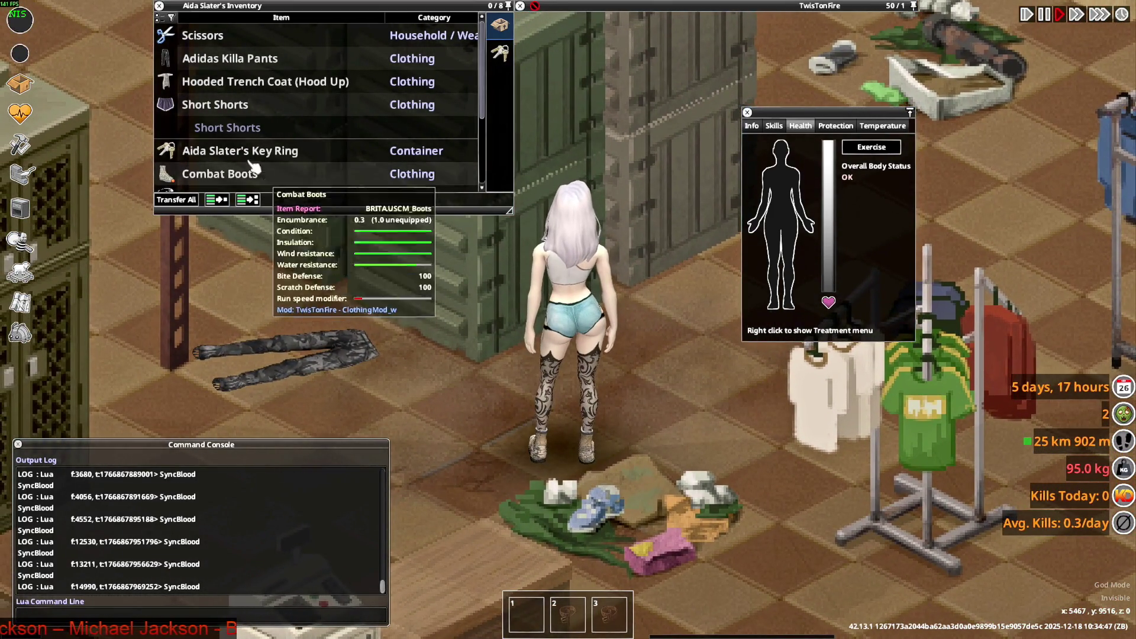
pyautogui.rightClick(220, 104)
pyautogui.click(247, 142)
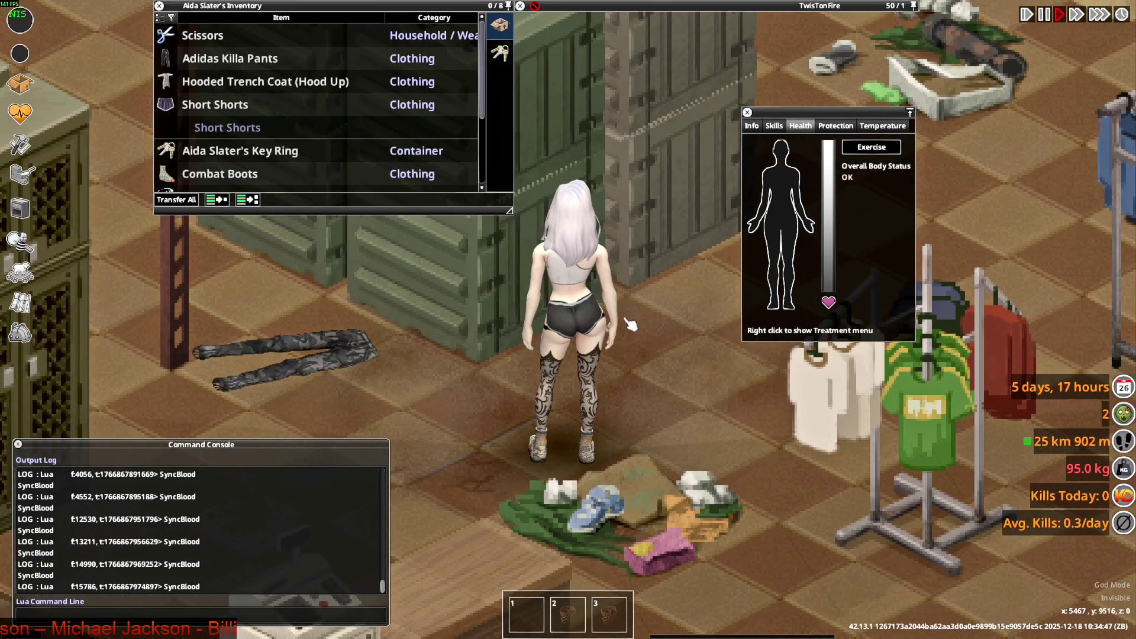
# Walk the character around to inspect the black shorts from front and back
pyautogui.press('s')
pyautogui.press('w')
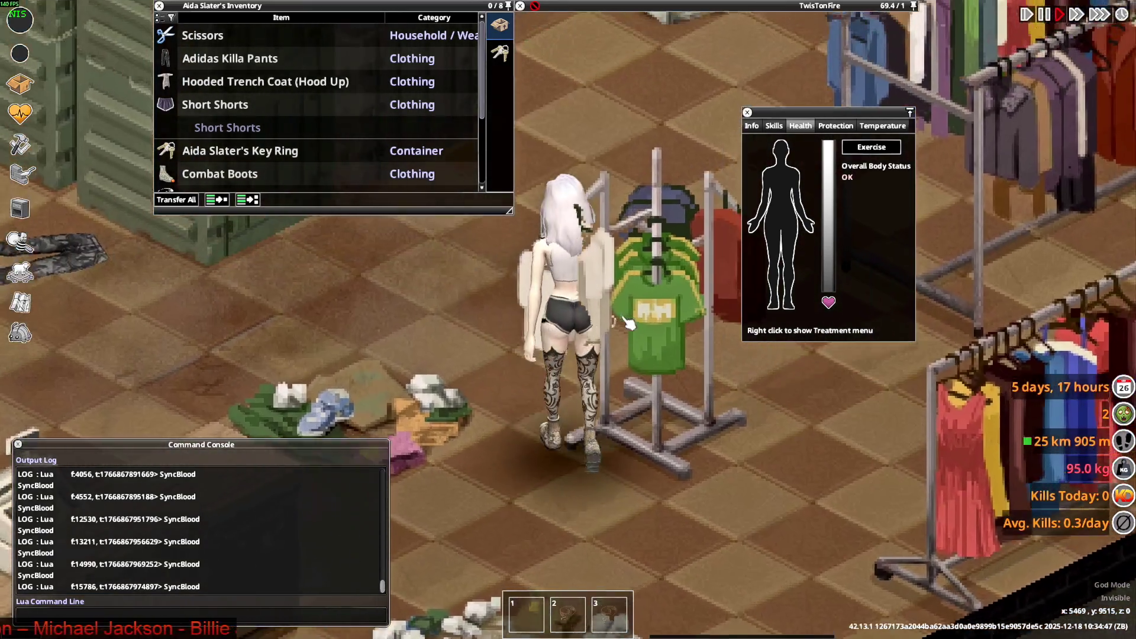
pyautogui.press('a')
pyautogui.press('s')
pyautogui.press('s')
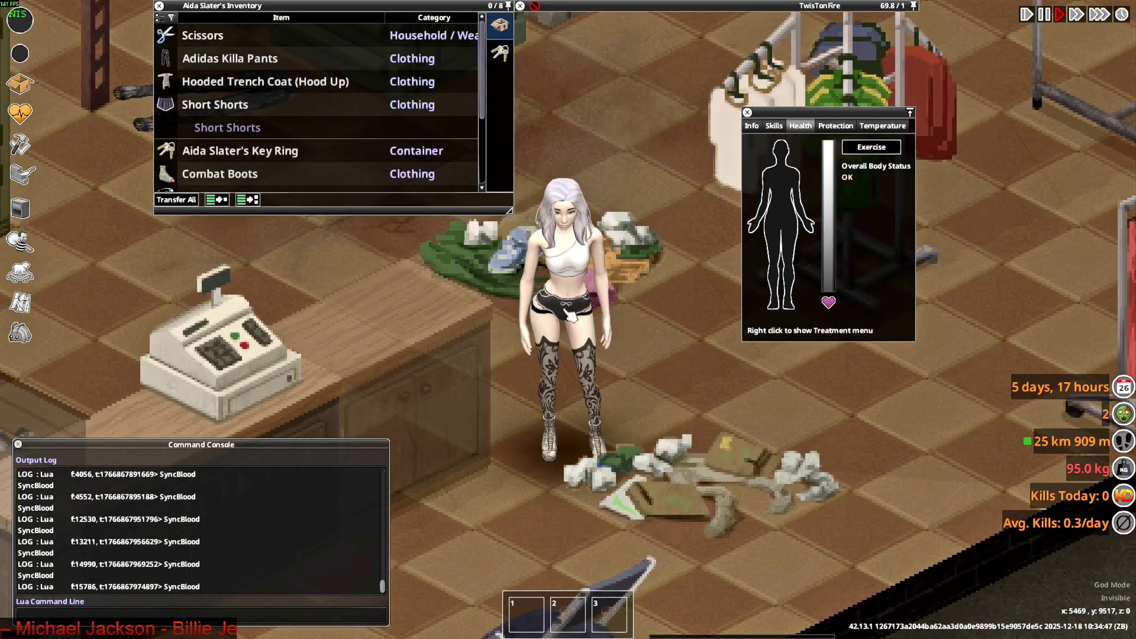
pyautogui.press('w')
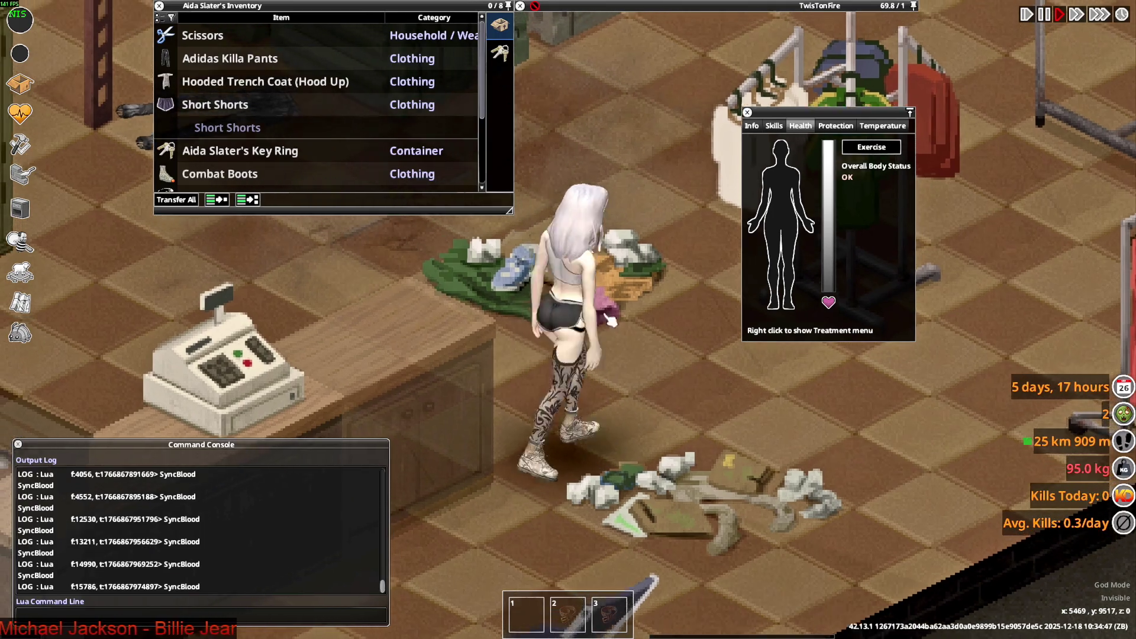
pyautogui.press('s')
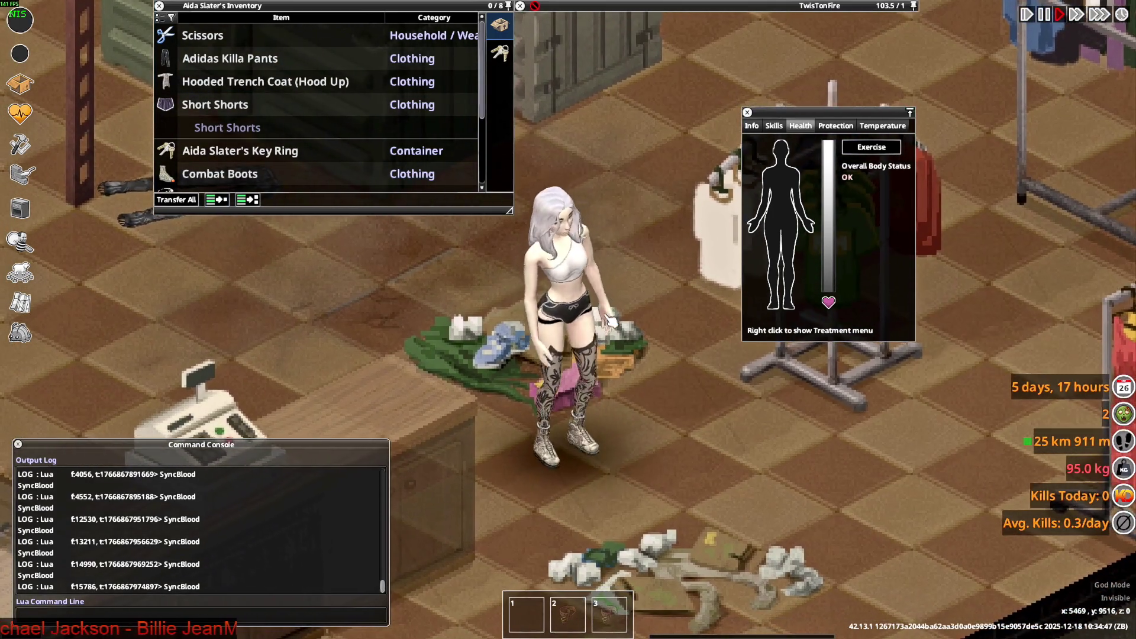
pyautogui.press('w')
pyautogui.press('s')
pyautogui.press('s')
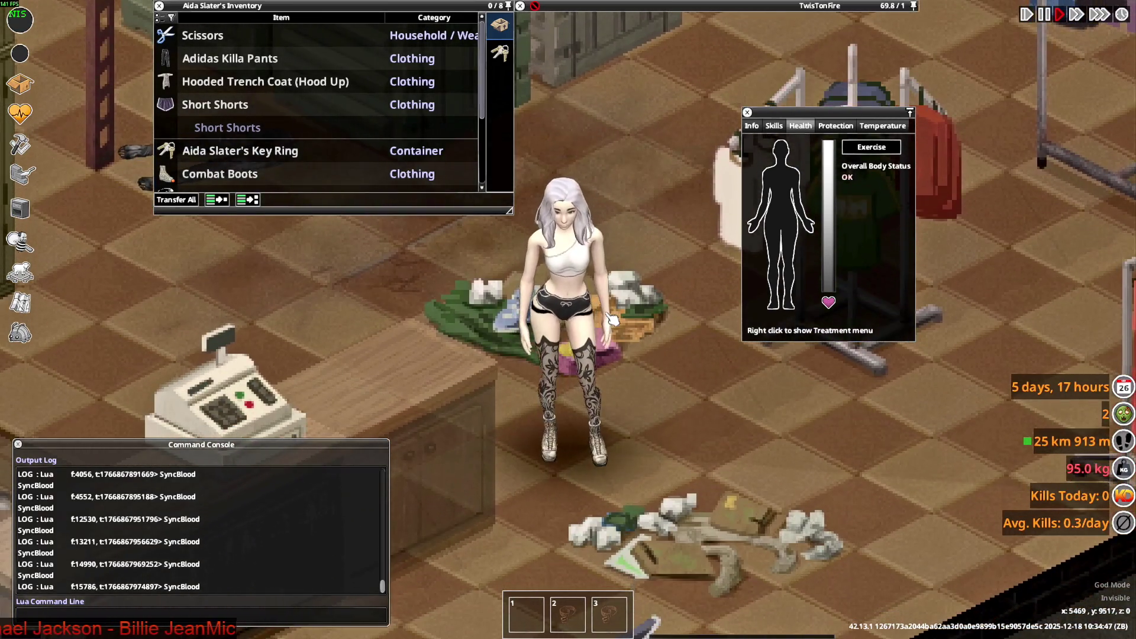
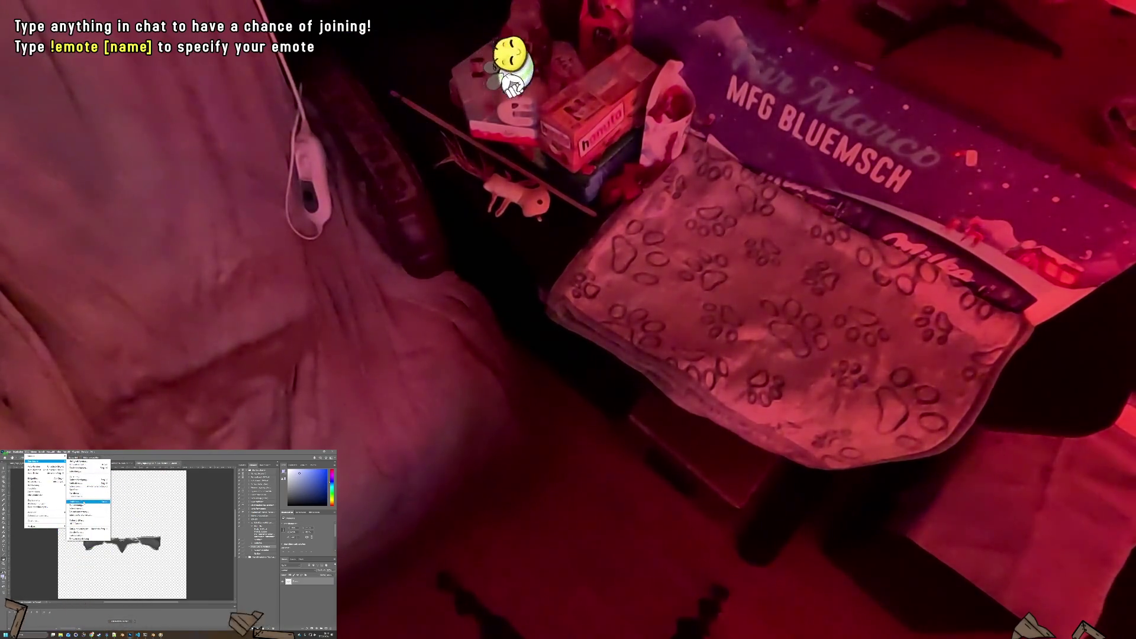
# Invert the dark Pants_Yoga texture to light, then zoom in and out to inspect it
pyautogui.click(83, 502)
pyautogui.press('z')
pyautogui.click(121, 544)
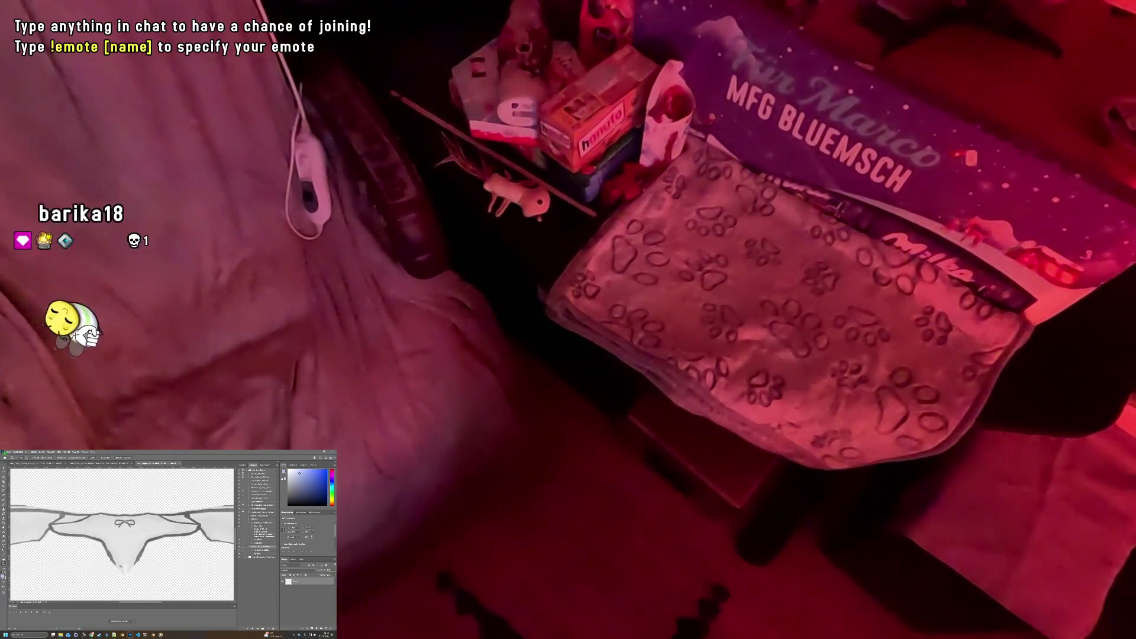
pyautogui.hotkey('ctrl', '0')
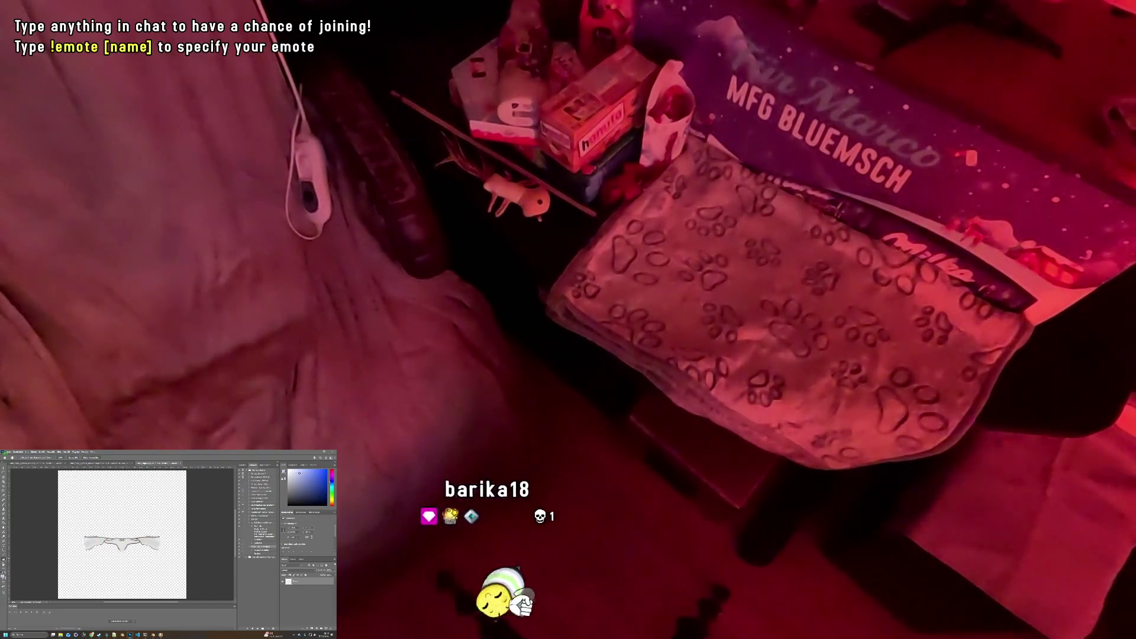
pyautogui.keyDown('alt'); pyautogui.scroll(2, 109, 549); pyautogui.keyUp('alt')
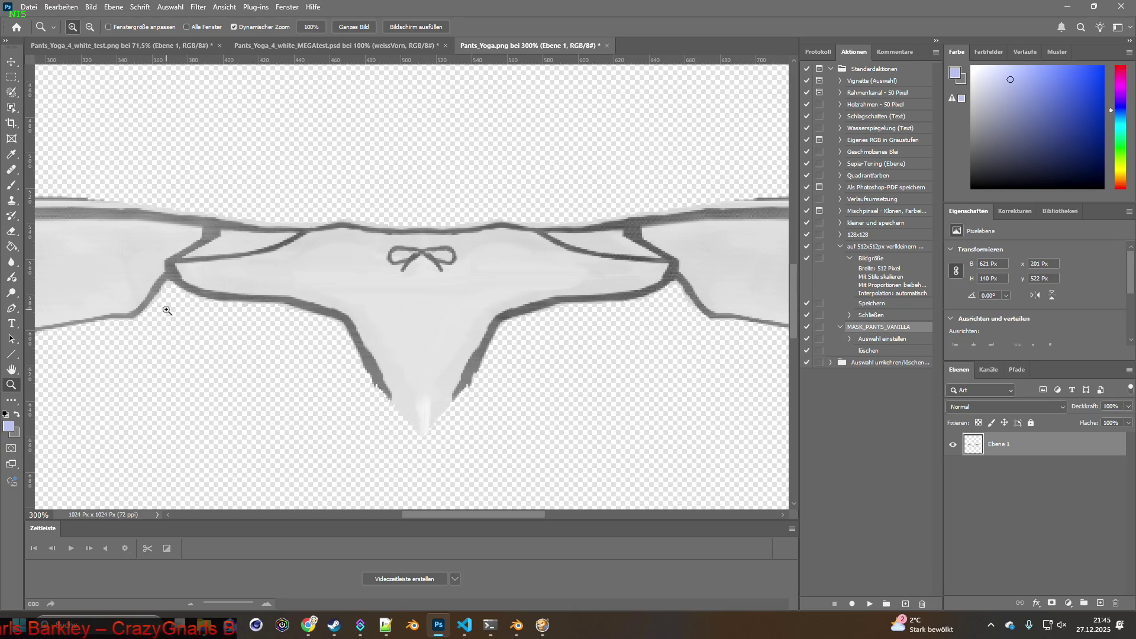
# View the inverted pants texture at 200%, then bring Project Zomboid to the front
pyautogui.click(12, 370)
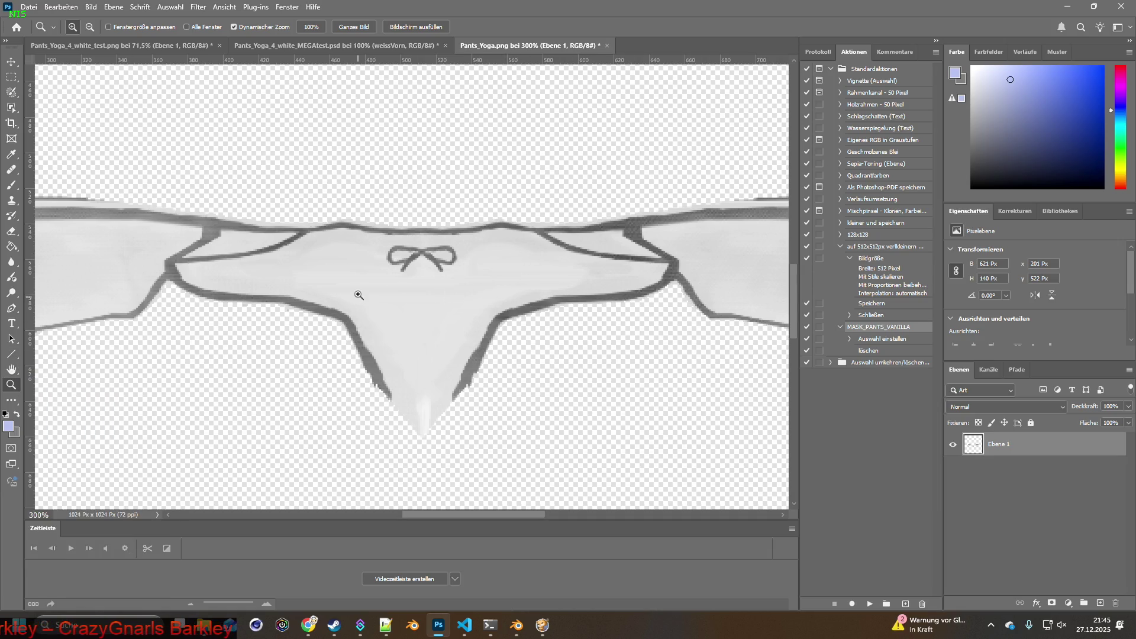
pyautogui.doubleClick(13, 371)
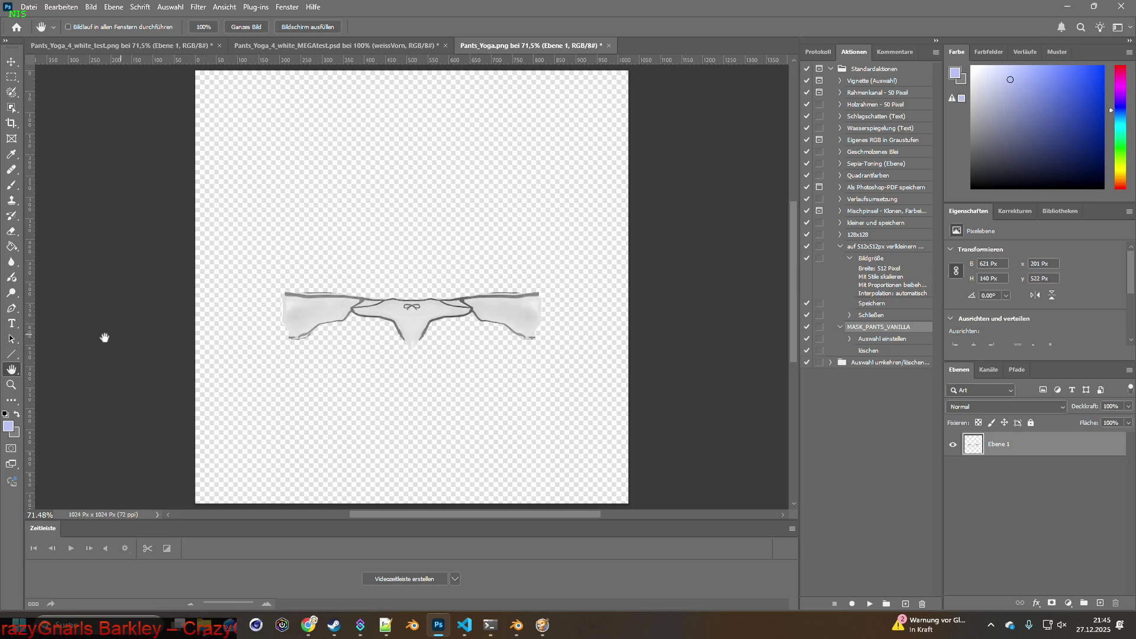
pyautogui.moveTo(414, 320); pyautogui.dragTo(415, 319)
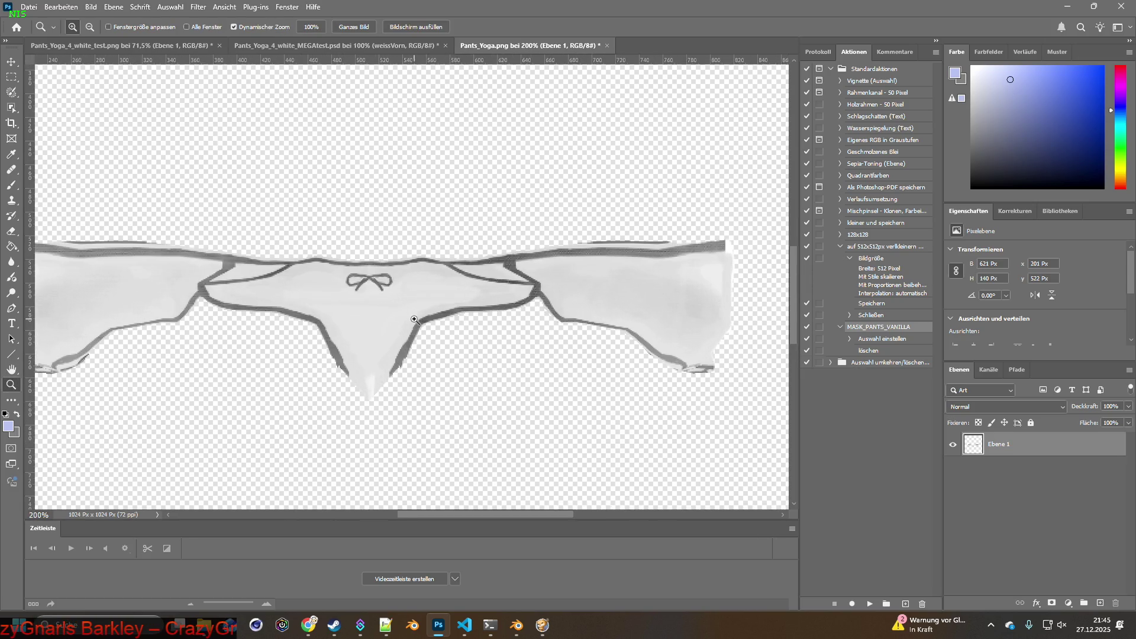
pyautogui.moveTo(504, 516)
pyautogui.mouseDown()
pyautogui.moveTo(432, 514)
pyautogui.moveTo(529, 515)
pyautogui.moveTo(455, 511)
pyautogui.moveTo(494, 508)
pyautogui.mouseUp()
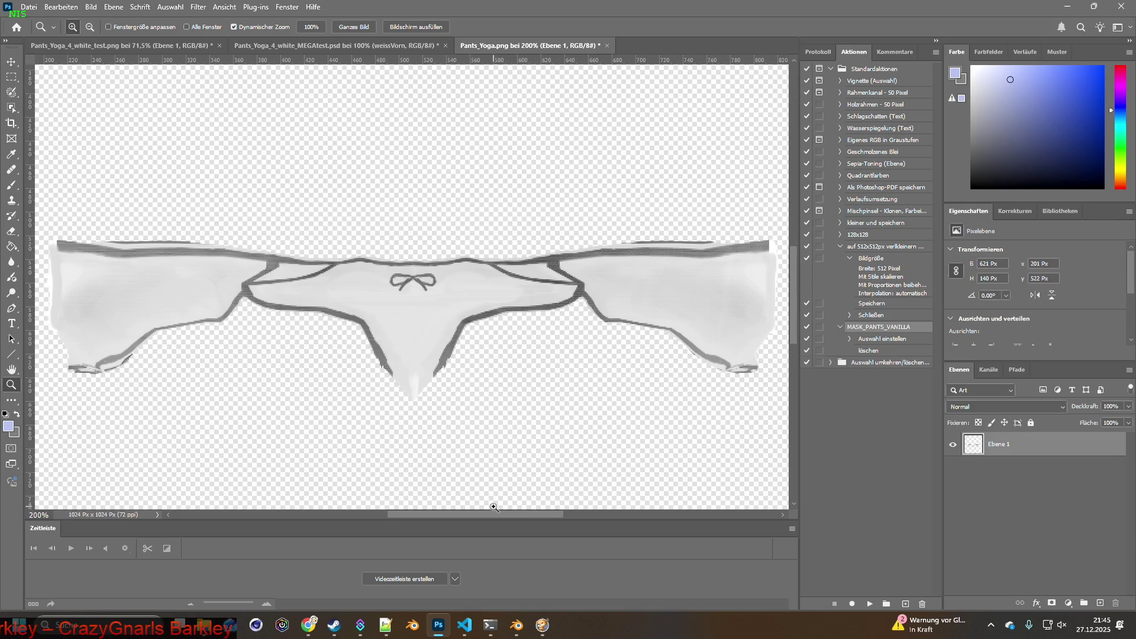
pyautogui.click(542, 625)
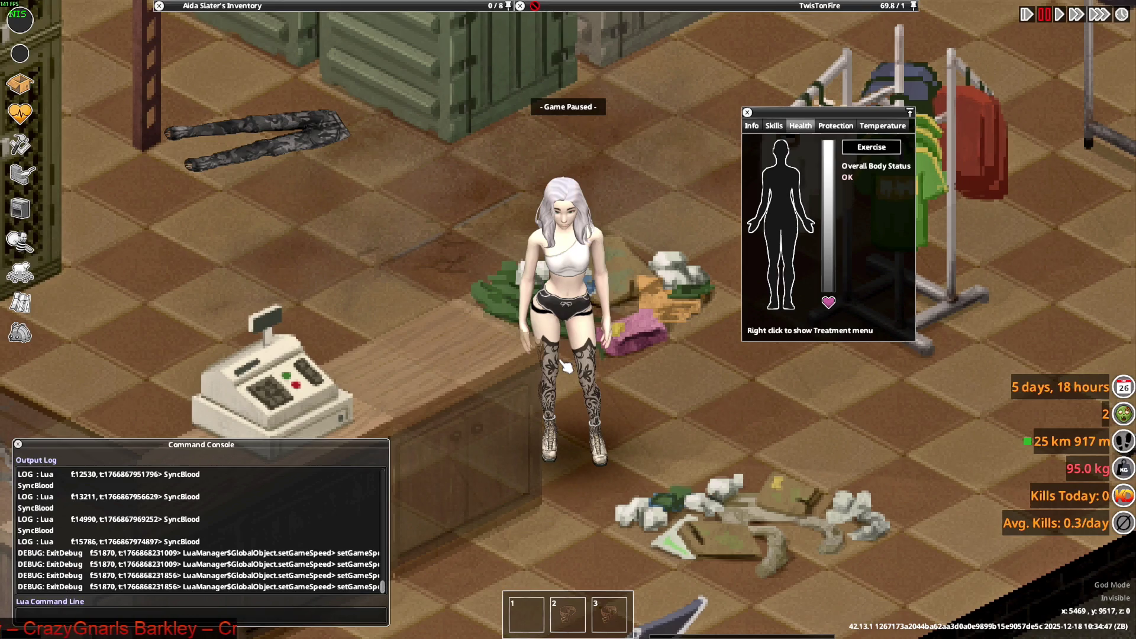
# Walk the character north, then bring up the Alt+Tab window switcher
pyautogui.press('w')
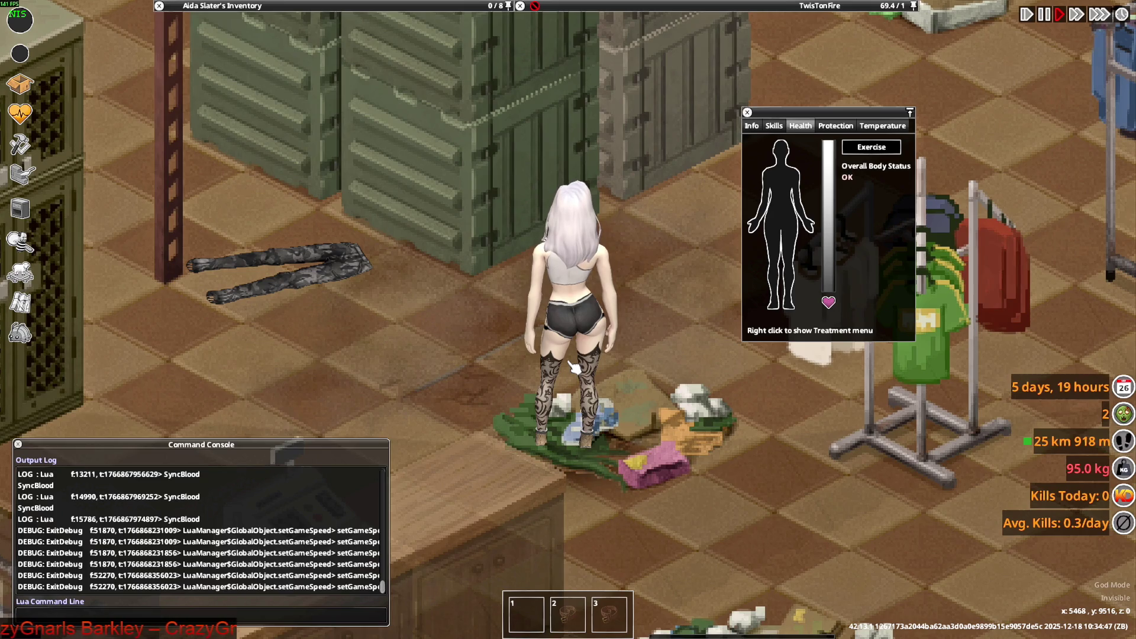
pyautogui.hotkey('alt', 'Tab')
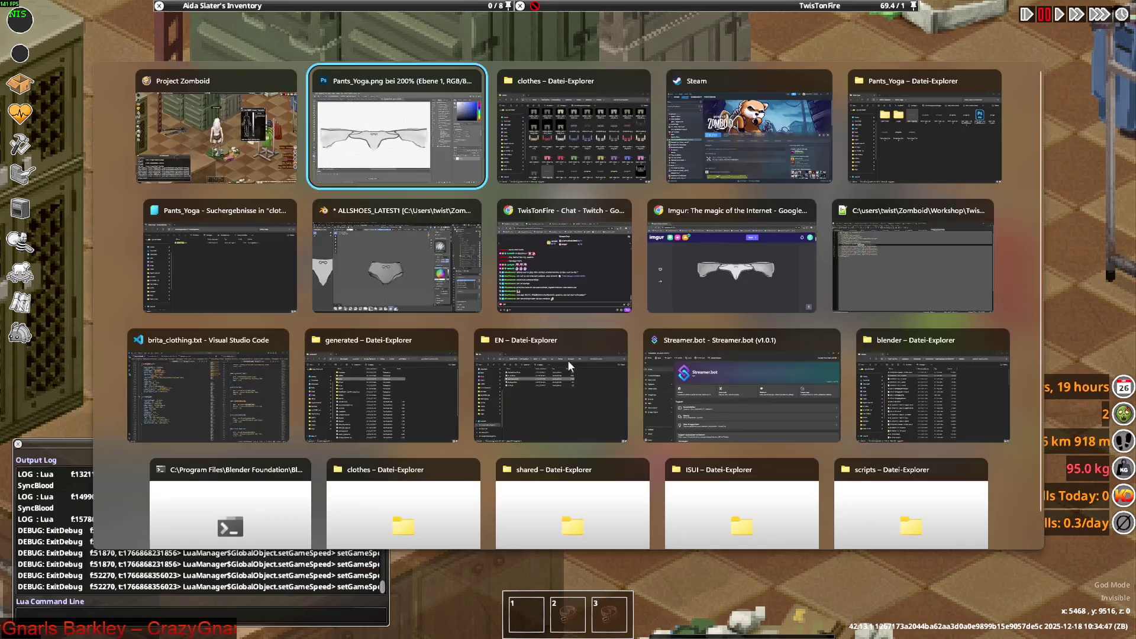
# In the Shading workspace, load Pants_Yoga.png into the image texture node and orbit to check the pants
pyautogui.press('Tab')
pyautogui.press('Tab')
pyautogui.press('Tab')
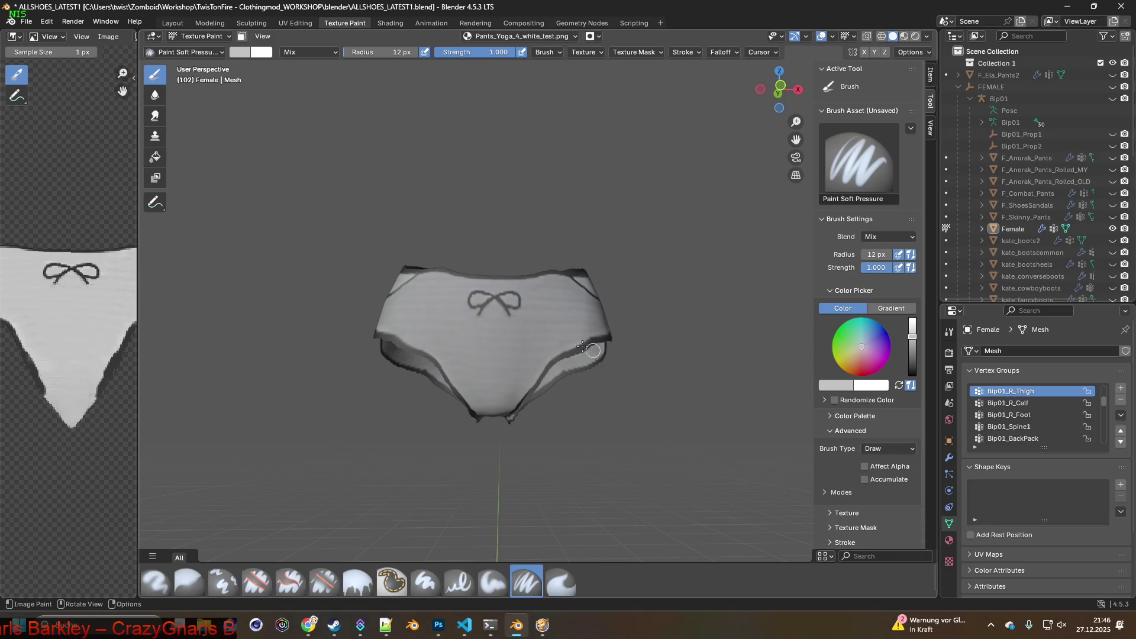
pyautogui.click(390, 23)
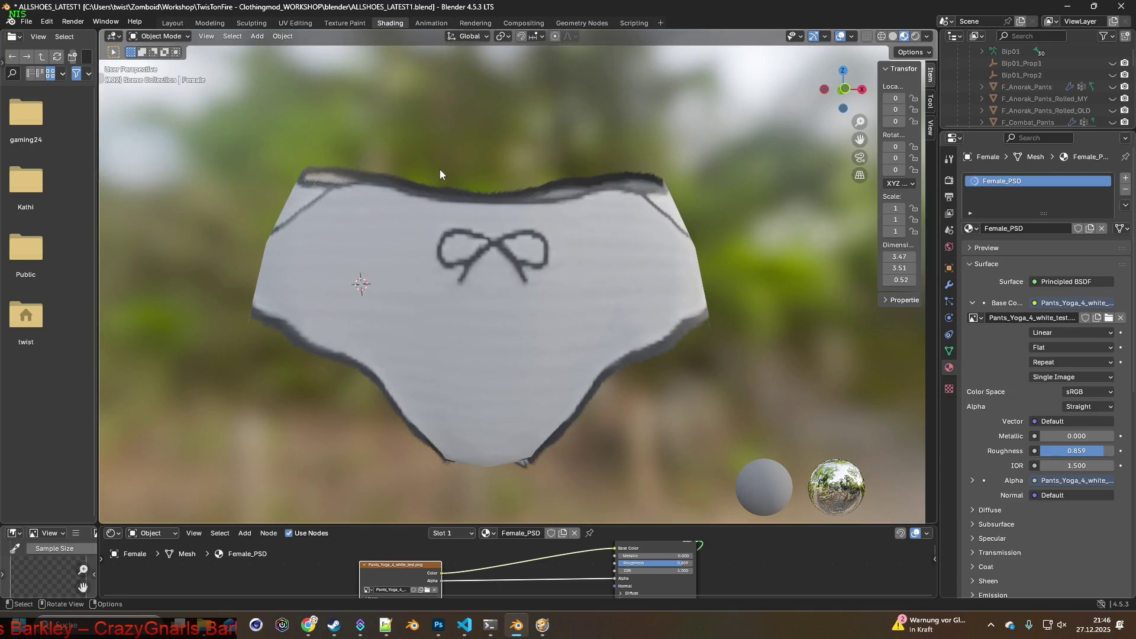
pyautogui.click(428, 590)
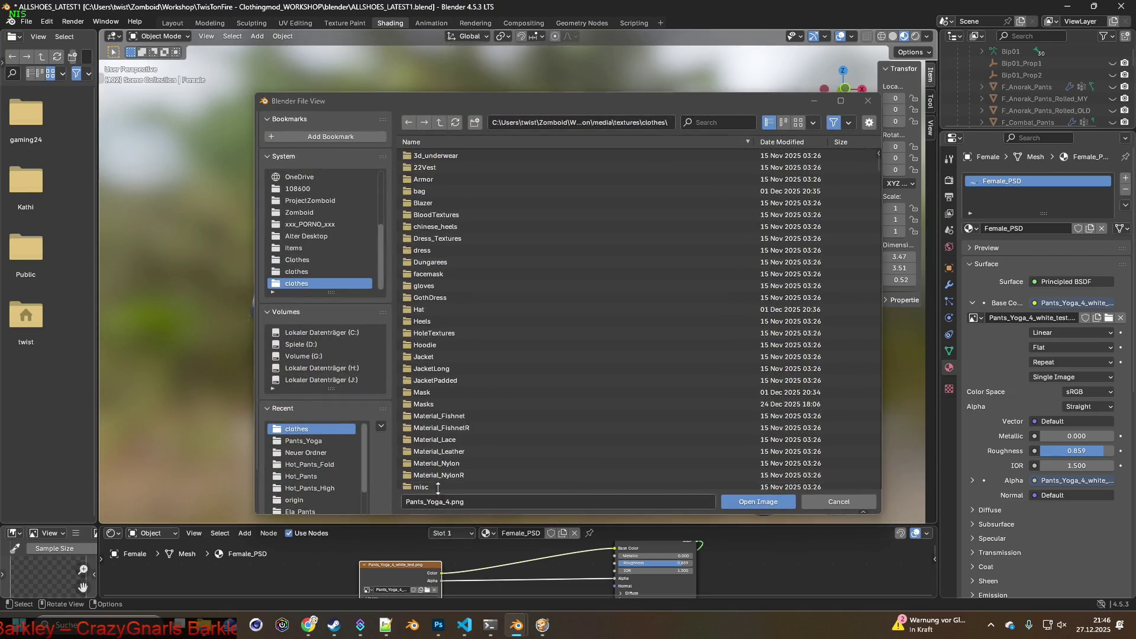
pyautogui.click(316, 441)
pyautogui.click(503, 179)
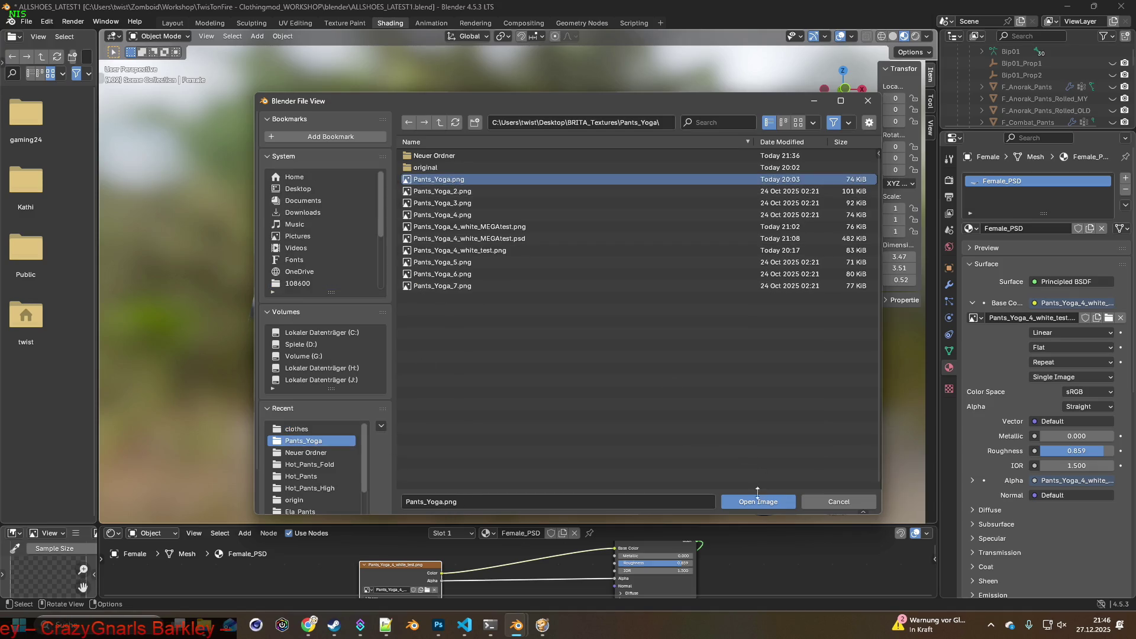
pyautogui.click(757, 502)
pyautogui.moveTo(603, 436)
pyautogui.mouseDown(button='middle')
pyautogui.moveTo(562, 410)
pyautogui.moveTo(462, 407)
pyautogui.moveTo(598, 398)
pyautogui.moveTo(442, 418)
pyautogui.moveTo(336, 406)
pyautogui.moveTo(558, 408)
pyautogui.moveTo(635, 390)
pyautogui.moveTo(676, 413)
pyautogui.moveTo(533, 411)
pyautogui.moveTo(589, 406)
pyautogui.moveTo(551, 378)
pyautogui.moveTo(403, 394)
pyautogui.moveTo(456, 325)
pyautogui.moveTo(506, 412)
pyautogui.moveTo(637, 418)
pyautogui.moveTo(510, 431)
pyautogui.moveTo(381, 420)
pyautogui.moveTo(441, 419)
pyautogui.moveTo(464, 381)
pyautogui.moveTo(652, 350)
pyautogui.moveTo(578, 392)
pyautogui.moveTo(601, 387)
pyautogui.moveTo(599, 408)
pyautogui.moveTo(548, 372)
pyautogui.moveTo(378, 375)
pyautogui.moveTo(332, 367)
pyautogui.moveTo(339, 356)
pyautogui.mouseUp(button='middle')
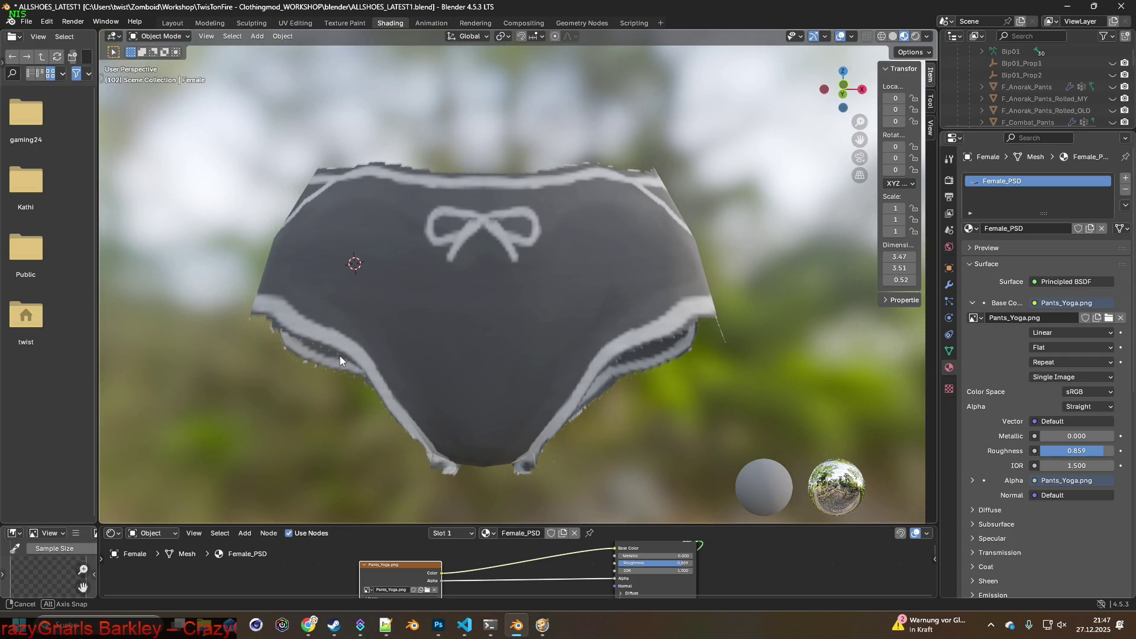
pyautogui.moveTo(340, 356); pyautogui.dragTo(342, 356, button='middle')
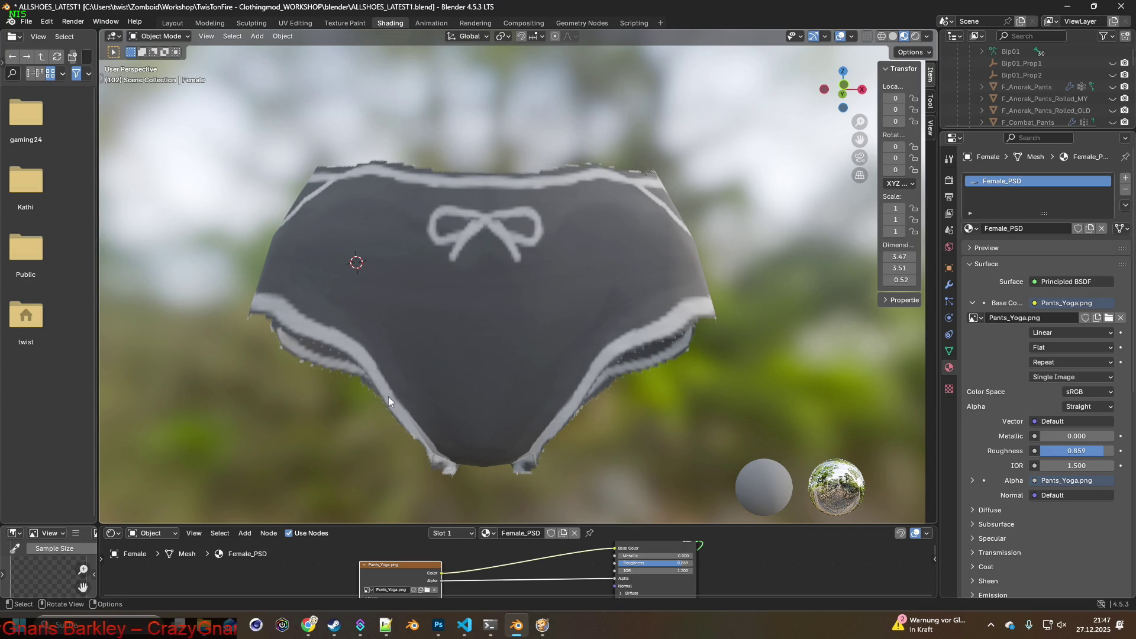
pyautogui.moveTo(505, 411)
pyautogui.mouseDown(button='middle')
pyautogui.moveTo(530, 413)
pyautogui.moveTo(524, 421)
pyautogui.mouseUp(button='middle')
# In Texture Paint, pick the Erase Soft alpha brush with a 35 px radius
pyautogui.click(345, 23)
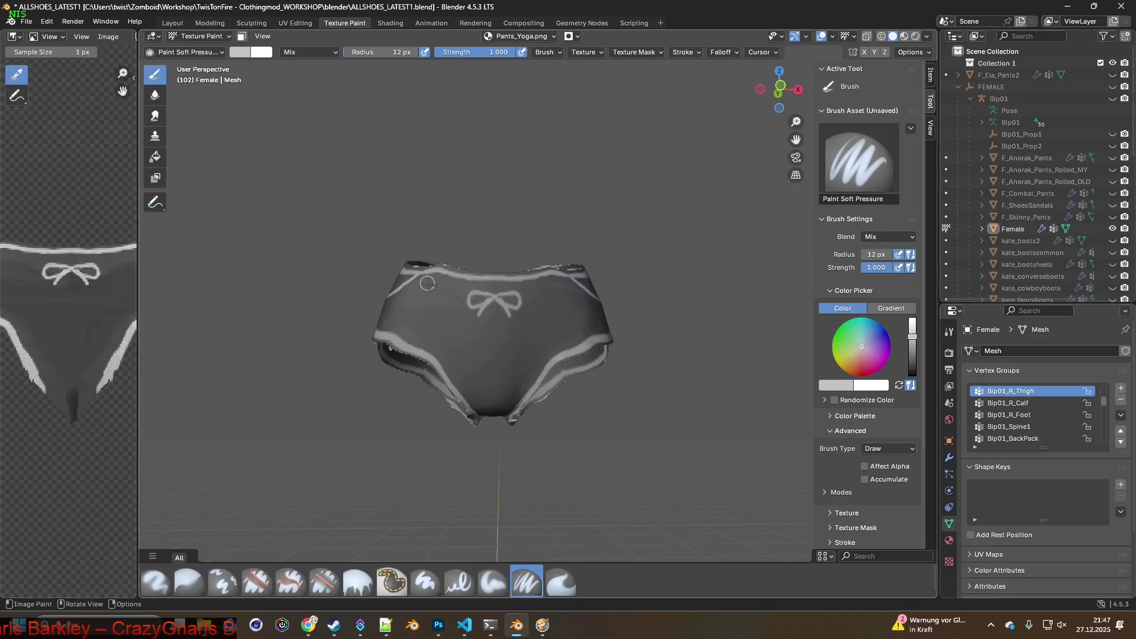
pyautogui.moveTo(466, 295); pyautogui.dragTo(466, 298, button='middle')
pyautogui.scroll(5, 466, 299)
pyautogui.moveTo(466, 355); pyautogui.dragTo(464, 349, button='middle')
pyautogui.click(324, 583)
pyautogui.moveTo(360, 514)
pyautogui.mouseDown(button='middle')
pyautogui.moveTo(440, 440)
pyautogui.moveTo(388, 433)
pyautogui.moveTo(330, 250)
pyautogui.mouseUp(button='middle')
pyautogui.moveTo(361, 52); pyautogui.dragTo(391, 52)
pyautogui.moveTo(409, 248)
pyautogui.mouseDown(button='middle')
pyautogui.moveTo(457, 278)
pyautogui.moveTo(397, 283)
pyautogui.mouseUp(button='middle')
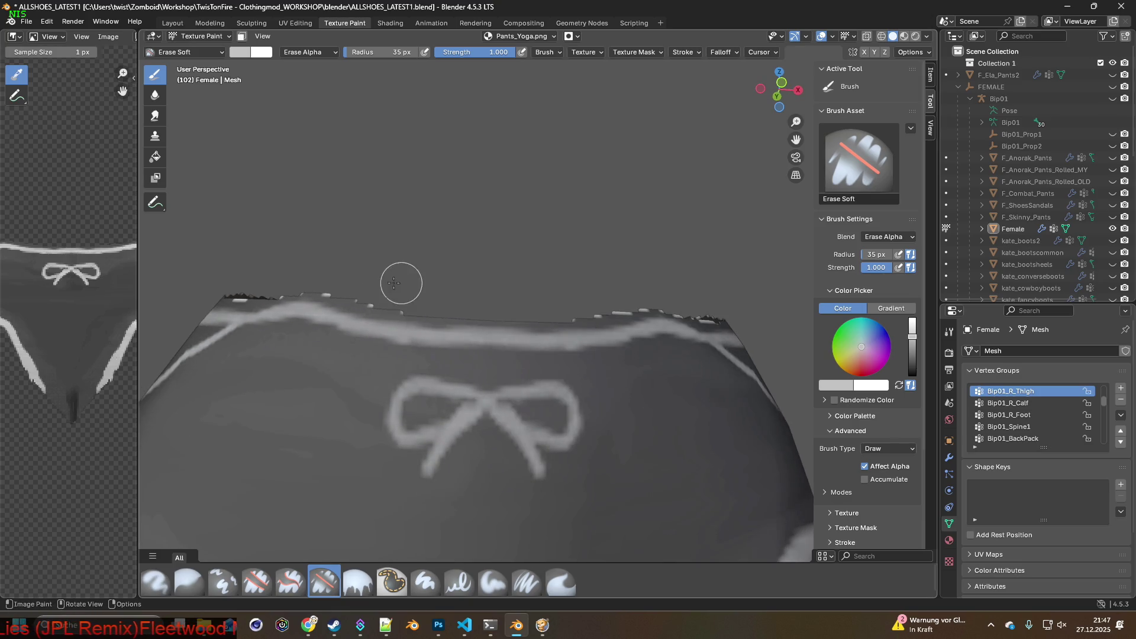
# Erase the white specks along the waistband's top edge from several angles
pyautogui.moveTo(446, 302)
pyautogui.mouseDown()
pyautogui.moveTo(340, 284)
pyautogui.moveTo(380, 304)
pyautogui.mouseUp()
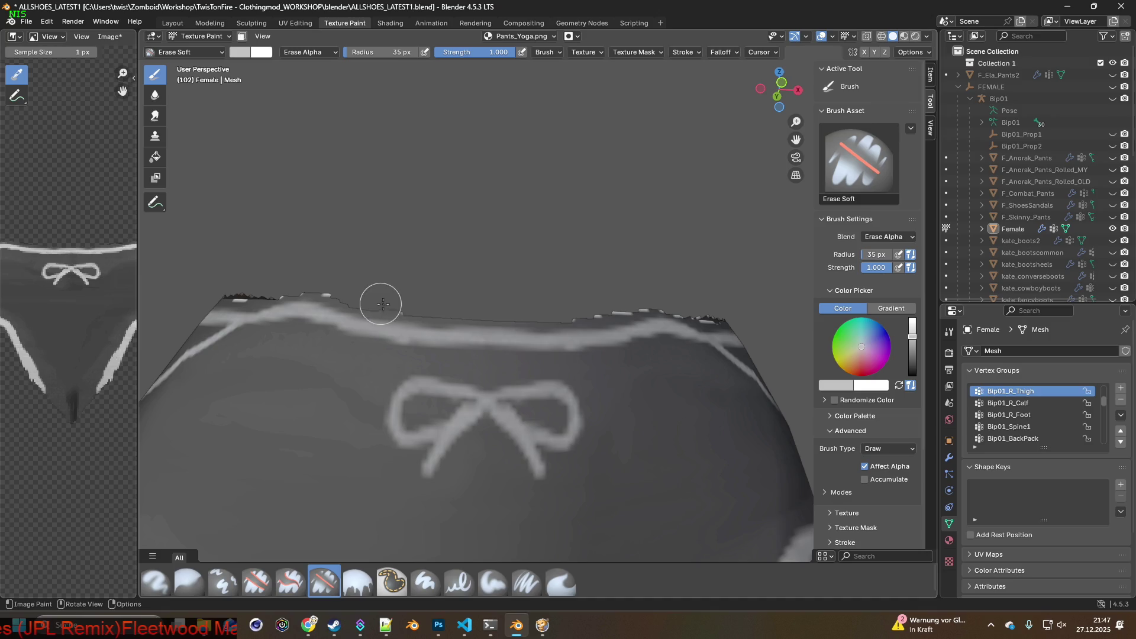
pyautogui.moveTo(654, 299); pyautogui.dragTo(606, 317, button='middle')
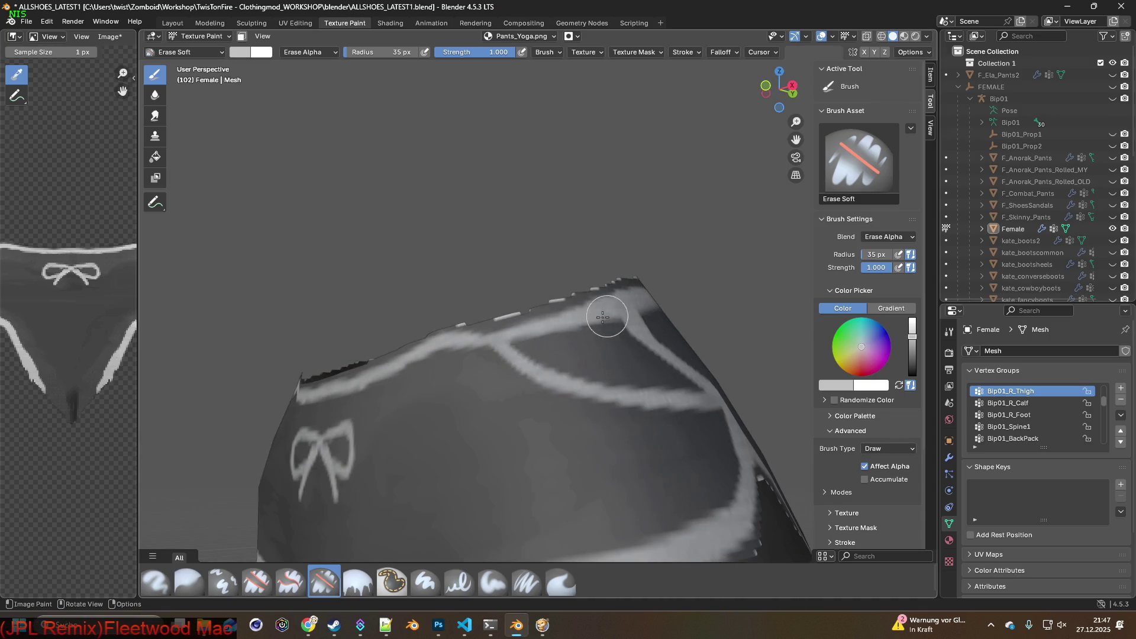
pyautogui.moveTo(439, 318)
pyautogui.mouseDown()
pyautogui.moveTo(507, 312)
pyautogui.moveTo(594, 278)
pyautogui.moveTo(692, 274)
pyautogui.mouseUp()
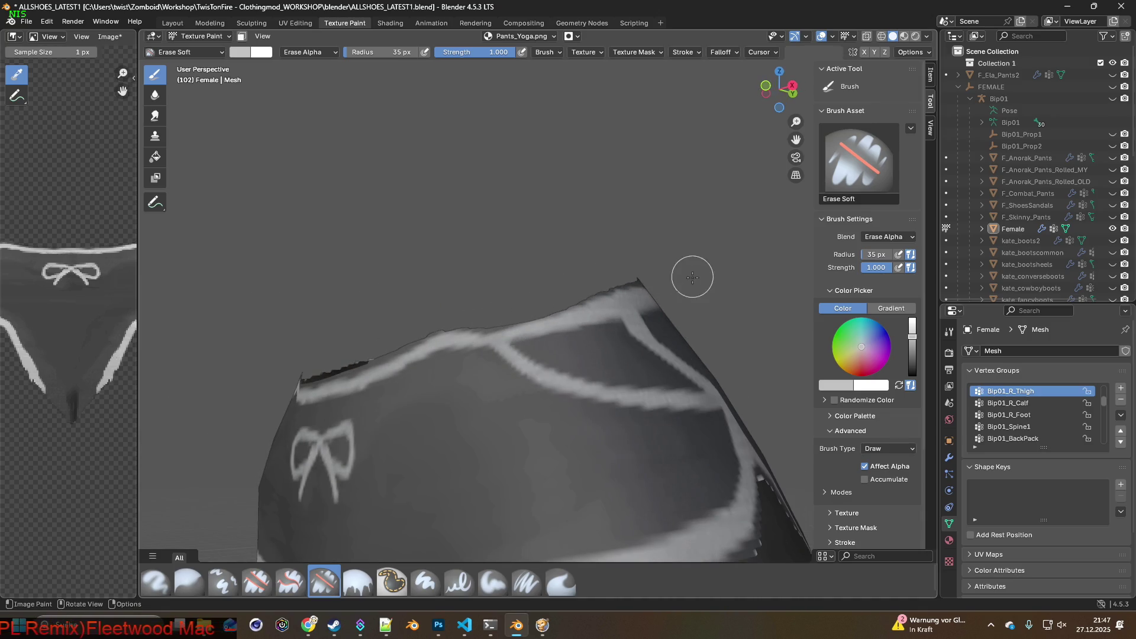
pyautogui.moveTo(693, 274); pyautogui.dragTo(502, 318, button='middle')
pyautogui.moveTo(447, 330); pyautogui.dragTo(614, 276)
pyautogui.moveTo(613, 277)
pyautogui.mouseDown(button='middle')
pyautogui.moveTo(496, 321)
pyautogui.moveTo(436, 322)
pyautogui.mouseUp(button='middle')
pyautogui.moveTo(403, 311); pyautogui.dragTo(576, 331)
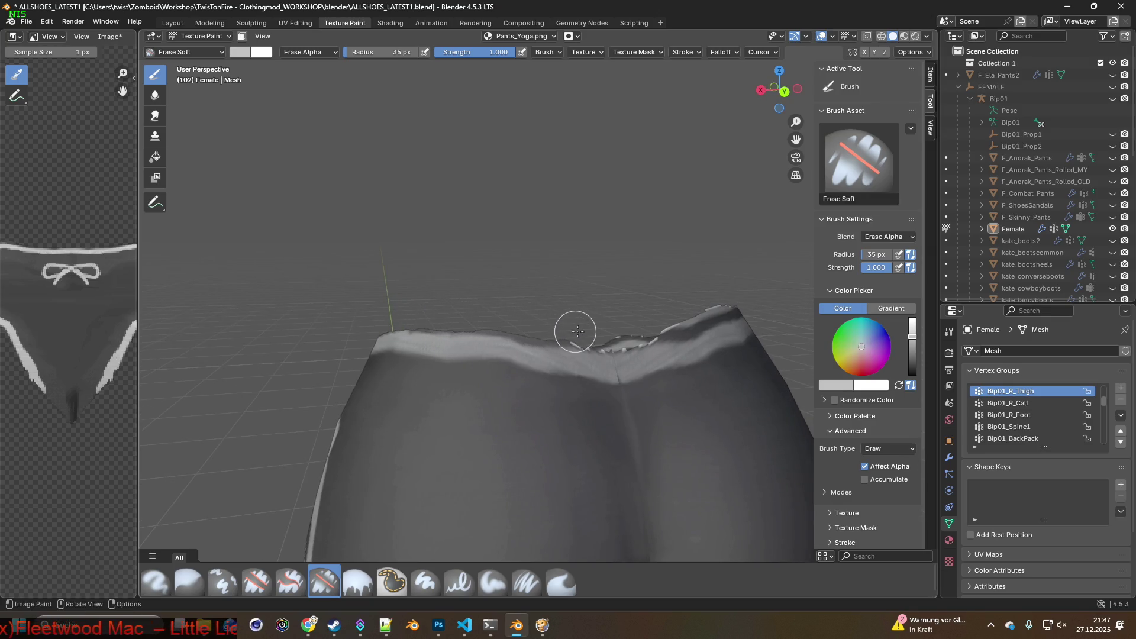
pyautogui.moveTo(576, 332); pyautogui.dragTo(513, 312, button='middle')
pyautogui.moveTo(531, 322)
pyautogui.mouseDown()
pyautogui.moveTo(619, 334)
pyautogui.moveTo(686, 319)
pyautogui.mouseUp()
pyautogui.moveTo(686, 320); pyautogui.dragTo(299, 315, button='middle')
# Continue erasing light specks along another part of the waistband's top edge
pyautogui.moveTo(300, 315); pyautogui.dragTo(441, 313)
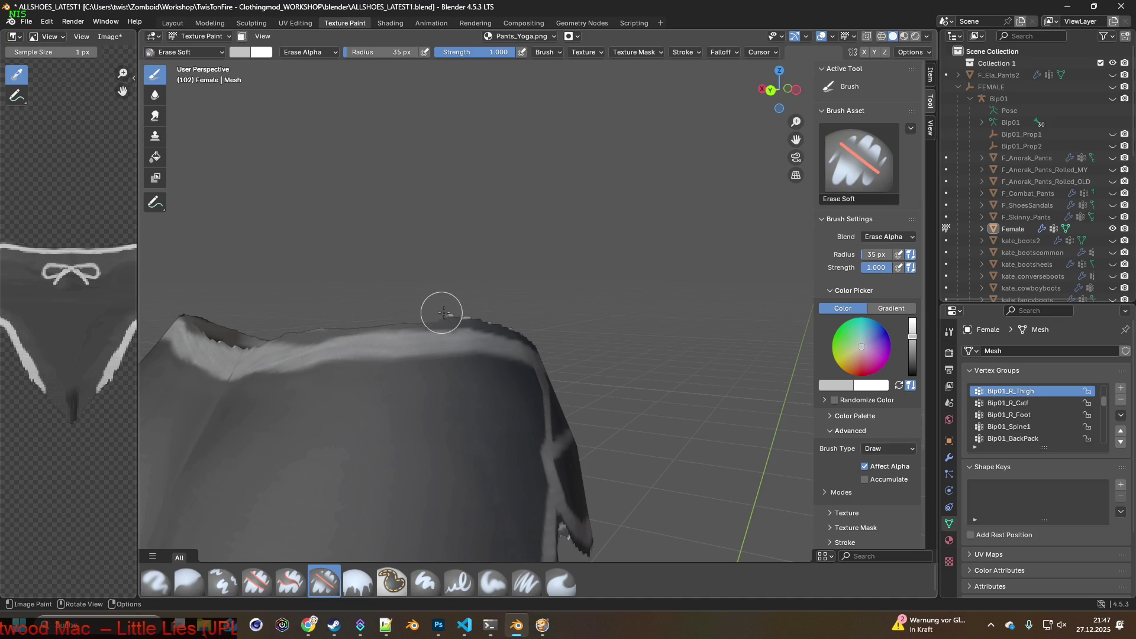
pyautogui.moveTo(507, 312); pyautogui.dragTo(345, 339, button='middle')
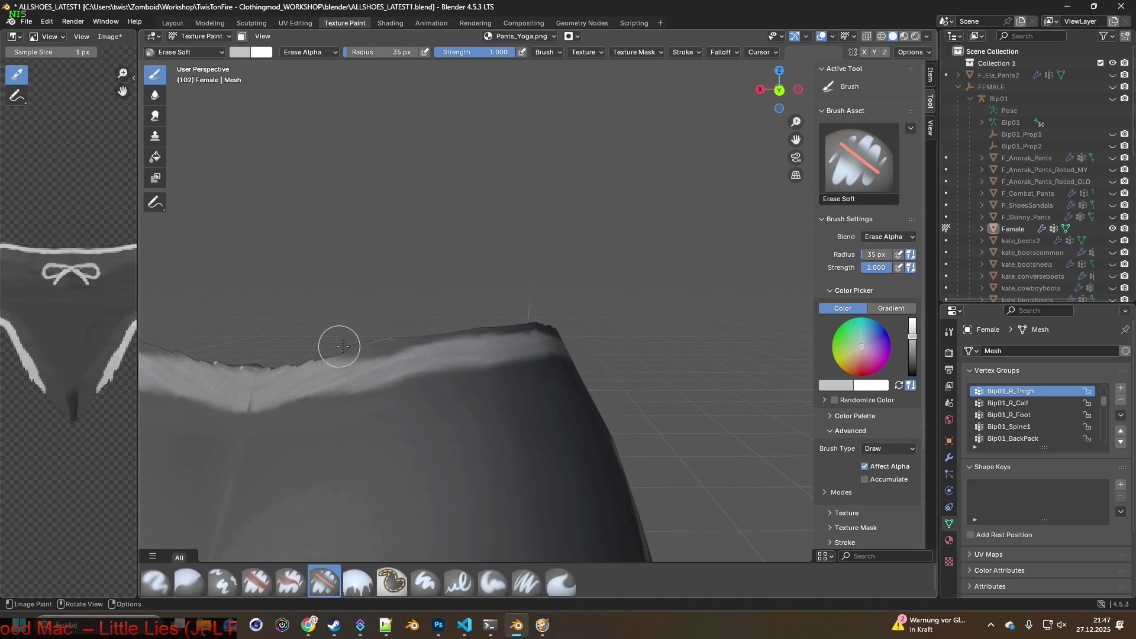
pyautogui.moveTo(397, 339); pyautogui.dragTo(520, 314)
pyautogui.moveTo(520, 315); pyautogui.dragTo(390, 292, button='middle')
pyautogui.moveTo(431, 308); pyautogui.dragTo(543, 347)
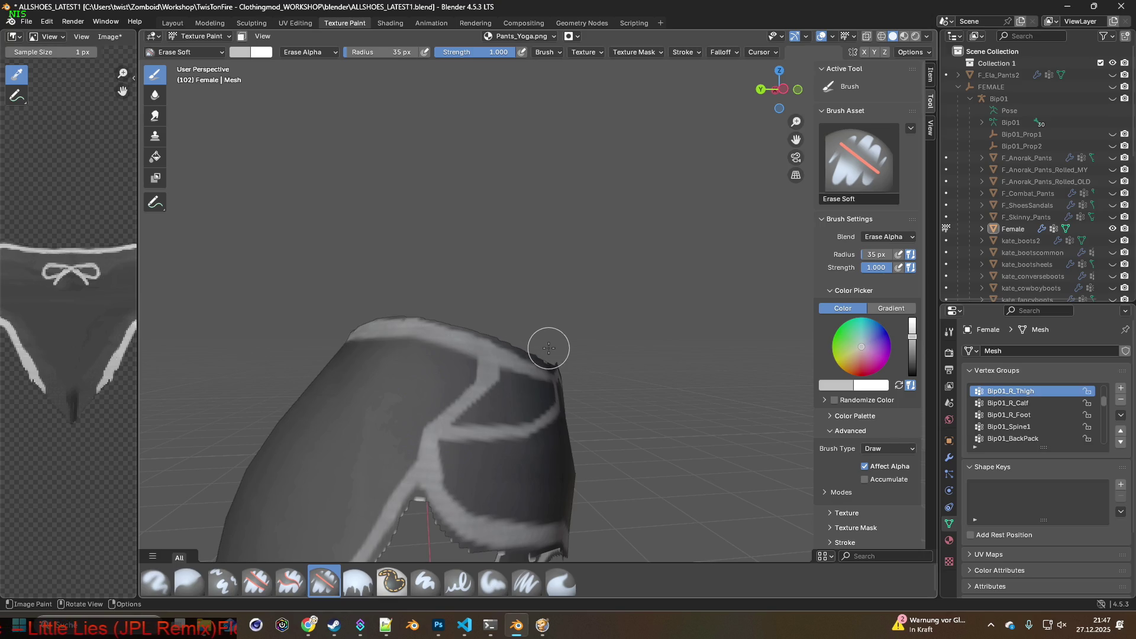
pyautogui.moveTo(550, 355)
pyautogui.mouseDown(button='middle')
pyautogui.moveTo(490, 319)
pyautogui.moveTo(494, 299)
pyautogui.moveTo(446, 308)
pyautogui.mouseUp(button='middle')
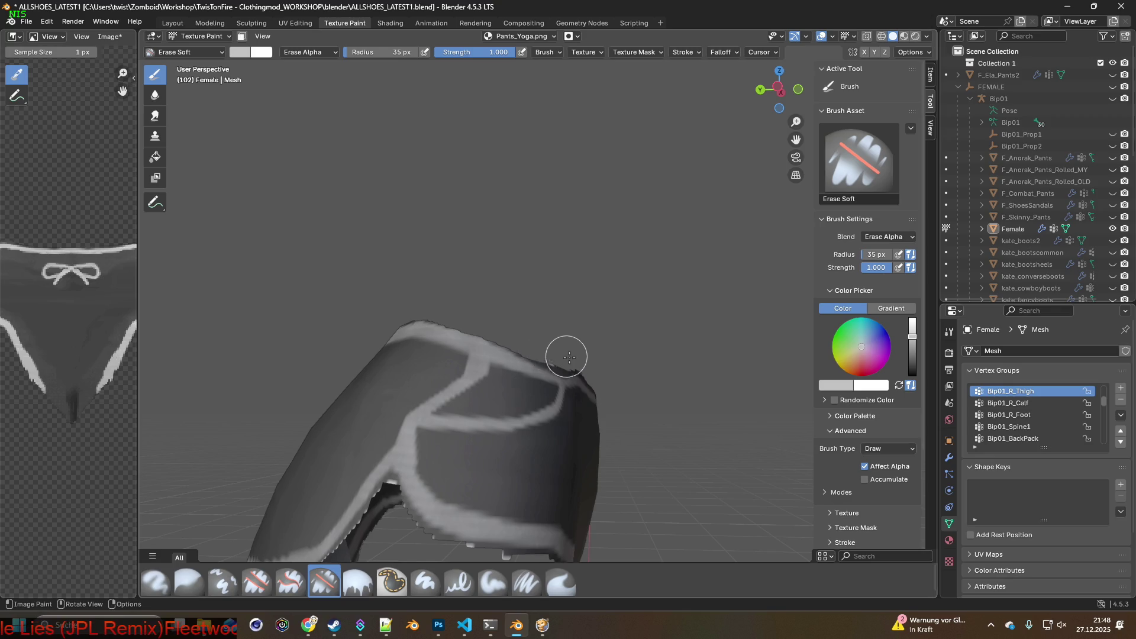
pyautogui.moveTo(563, 355); pyautogui.dragTo(505, 325, button='middle')
pyautogui.moveTo(586, 358); pyautogui.dragTo(557, 349, button='middle')
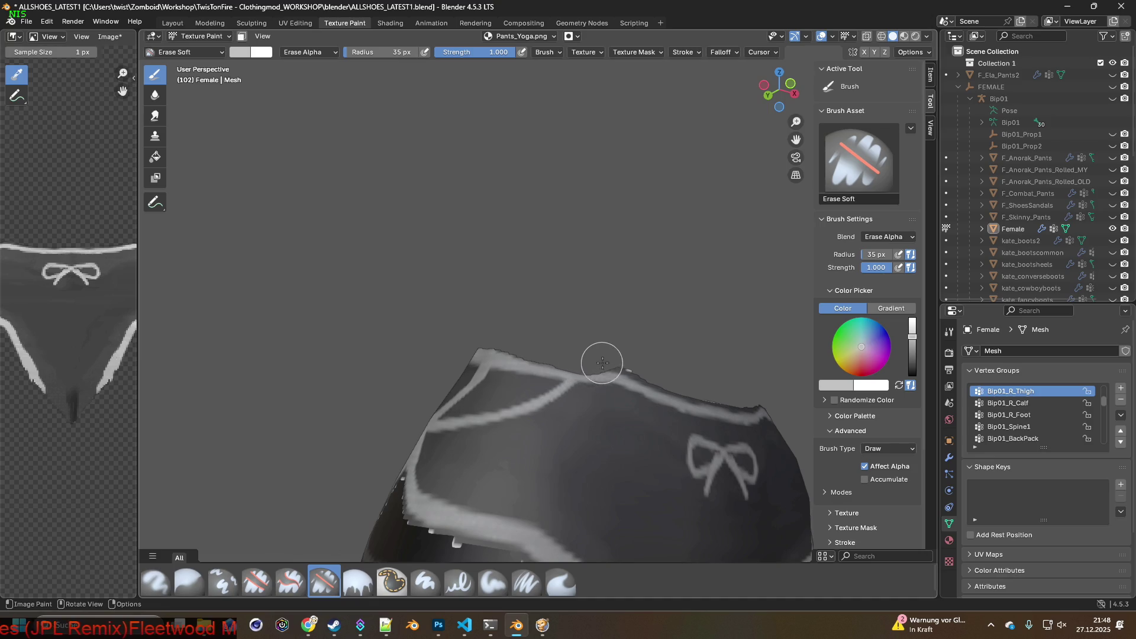
pyautogui.moveTo(643, 372); pyautogui.dragTo(403, 314, button='middle')
# Smooth the remaining nicks in the ragged waistband edge, ending at the front bow
pyautogui.moveTo(515, 340); pyautogui.dragTo(660, 341)
pyautogui.moveTo(660, 342)
pyautogui.mouseDown(button='middle')
pyautogui.moveTo(528, 337)
pyautogui.moveTo(422, 396)
pyautogui.moveTo(482, 334)
pyautogui.mouseUp(button='middle')
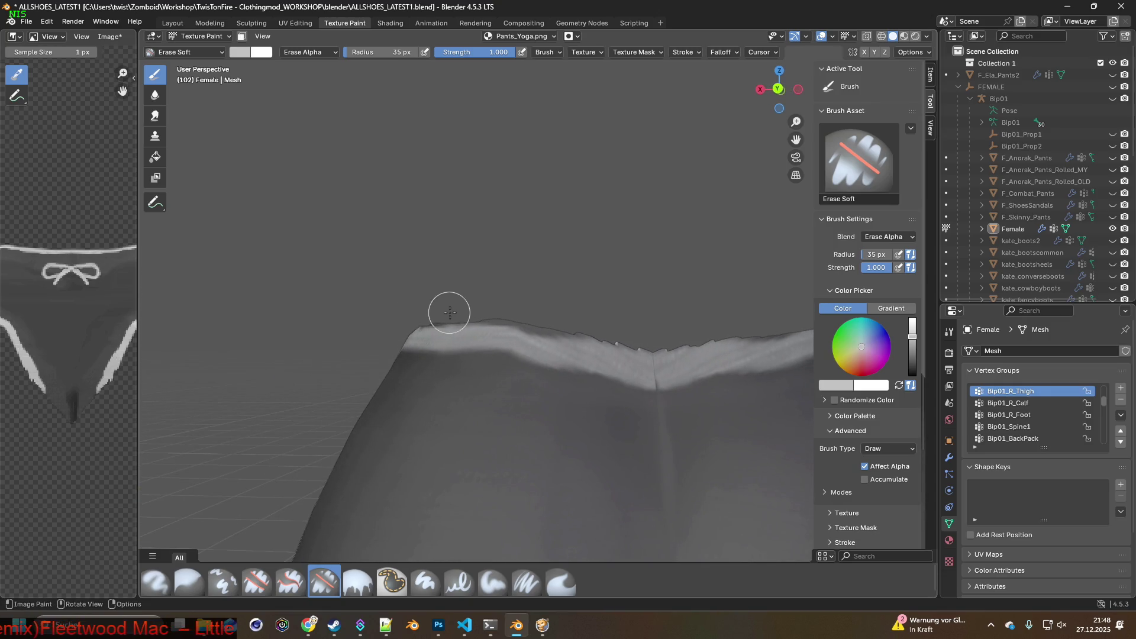
pyautogui.moveTo(658, 331); pyautogui.dragTo(631, 331, button='middle')
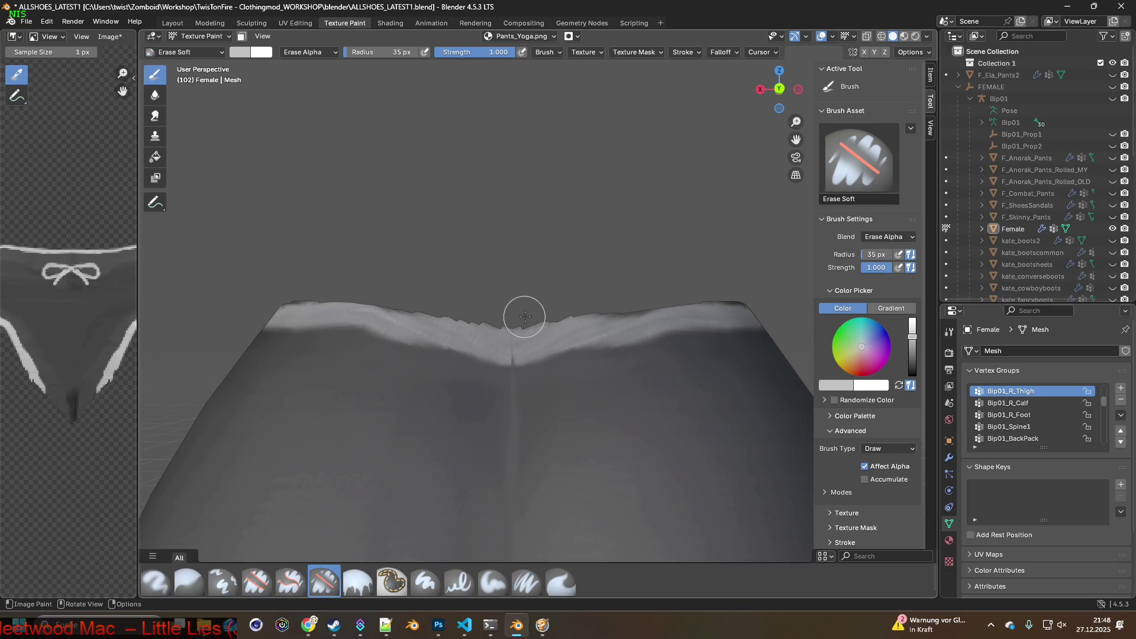
pyautogui.moveTo(442, 306)
pyautogui.mouseDown()
pyautogui.moveTo(629, 300)
pyautogui.moveTo(481, 320)
pyautogui.moveTo(515, 321)
pyautogui.moveTo(540, 314)
pyautogui.moveTo(467, 314)
pyautogui.mouseUp()
pyautogui.moveTo(434, 305); pyautogui.dragTo(431, 272, button='middle')
pyautogui.moveTo(430, 273)
pyautogui.mouseDown()
pyautogui.moveTo(580, 286)
pyautogui.moveTo(687, 318)
pyautogui.mouseUp()
pyautogui.moveTo(688, 318)
pyautogui.mouseDown(button='middle')
pyautogui.moveTo(512, 312)
pyautogui.moveTo(519, 341)
pyautogui.mouseUp(button='middle')
pyautogui.click(526, 581)
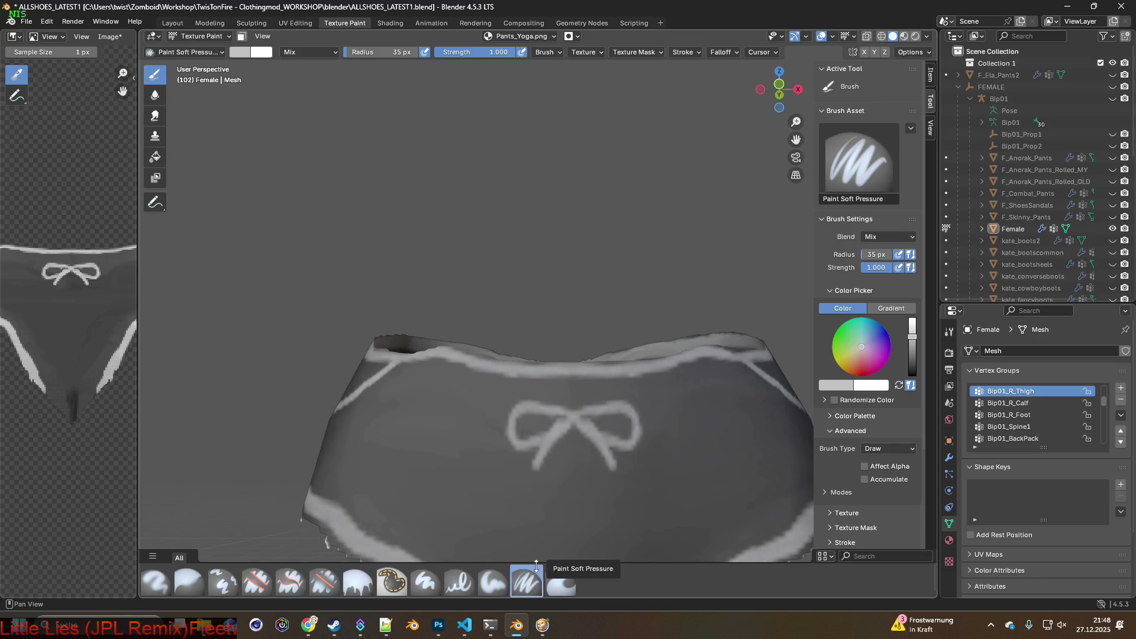
# Shrink the brush radius to 23 px and paint the waistband top edge lighter grey
pyautogui.scroll(3, 400, 166)
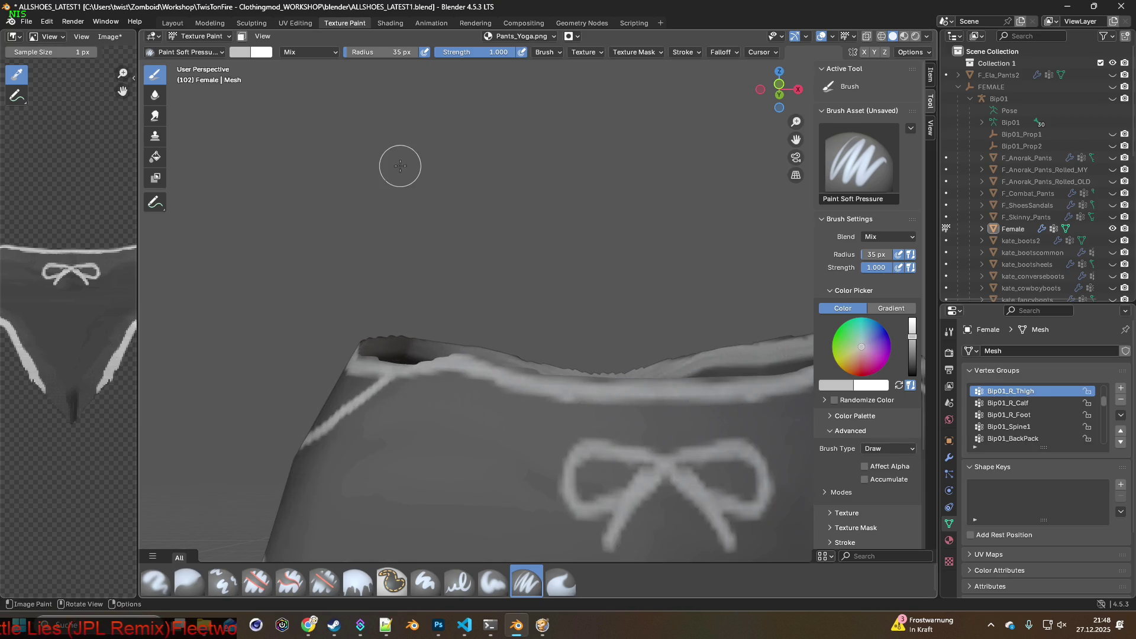
pyautogui.moveTo(393, 170)
pyautogui.mouseDown(button='middle')
pyautogui.moveTo(444, 264)
pyautogui.moveTo(516, 240)
pyautogui.mouseUp(button='middle')
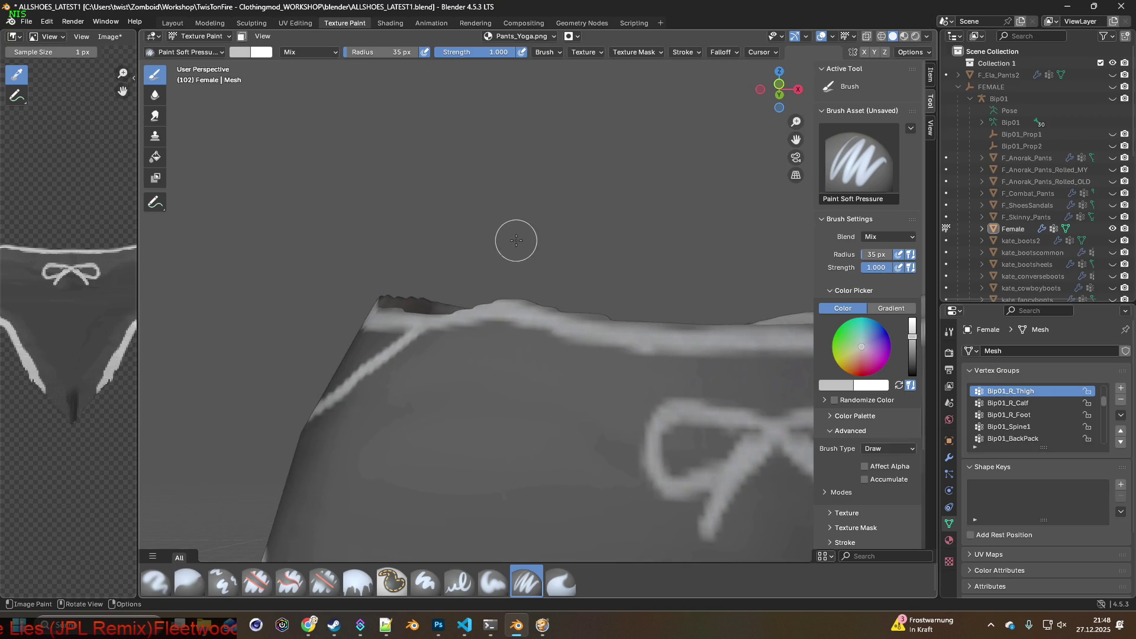
pyautogui.click(309, 52)
pyautogui.moveTo(355, 52); pyautogui.dragTo(355, 52)
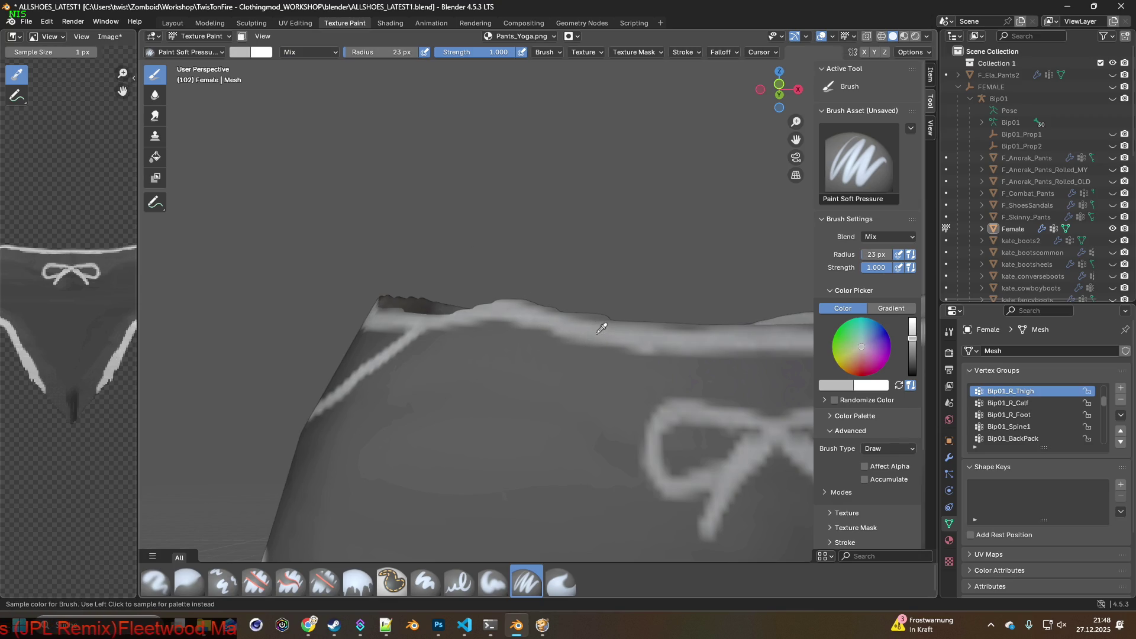
pyautogui.moveTo(592, 324)
pyautogui.mouseDown()
pyautogui.moveTo(601, 317)
pyautogui.moveTo(529, 303)
pyautogui.mouseUp()
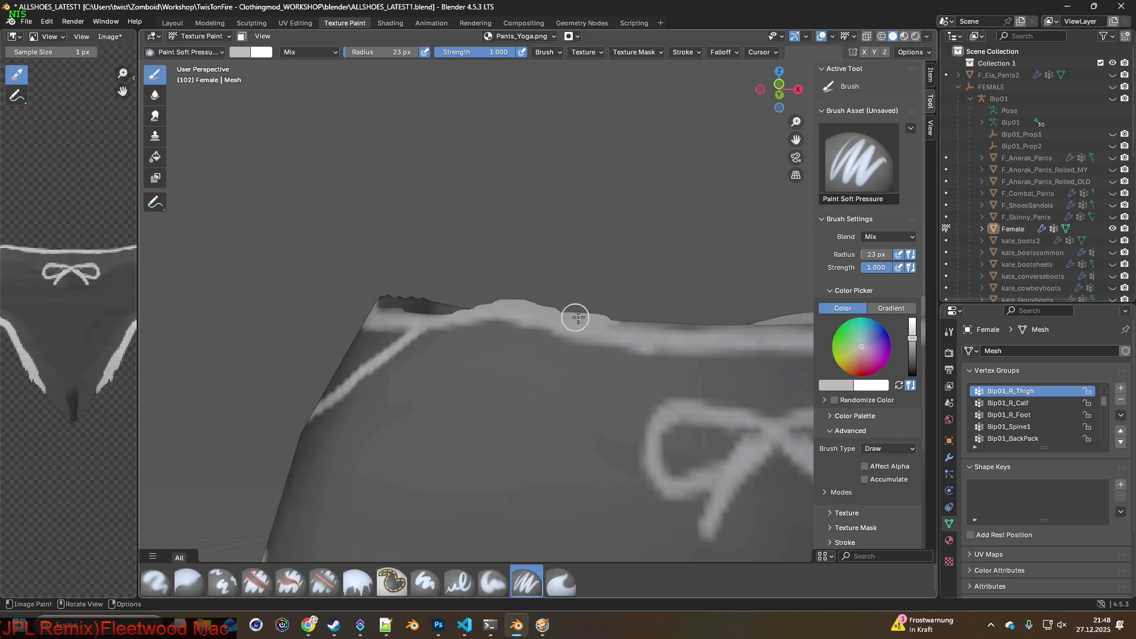
pyautogui.moveTo(667, 330); pyautogui.dragTo(535, 296, button='middle')
pyautogui.moveTo(467, 284)
pyautogui.mouseDown()
pyautogui.moveTo(578, 292)
pyautogui.moveTo(486, 286)
pyautogui.mouseUp()
pyautogui.moveTo(486, 286)
pyautogui.mouseDown(button='middle')
pyautogui.moveTo(578, 297)
pyautogui.moveTo(411, 274)
pyautogui.mouseUp(button='middle')
pyautogui.moveTo(410, 274); pyautogui.dragTo(634, 249)
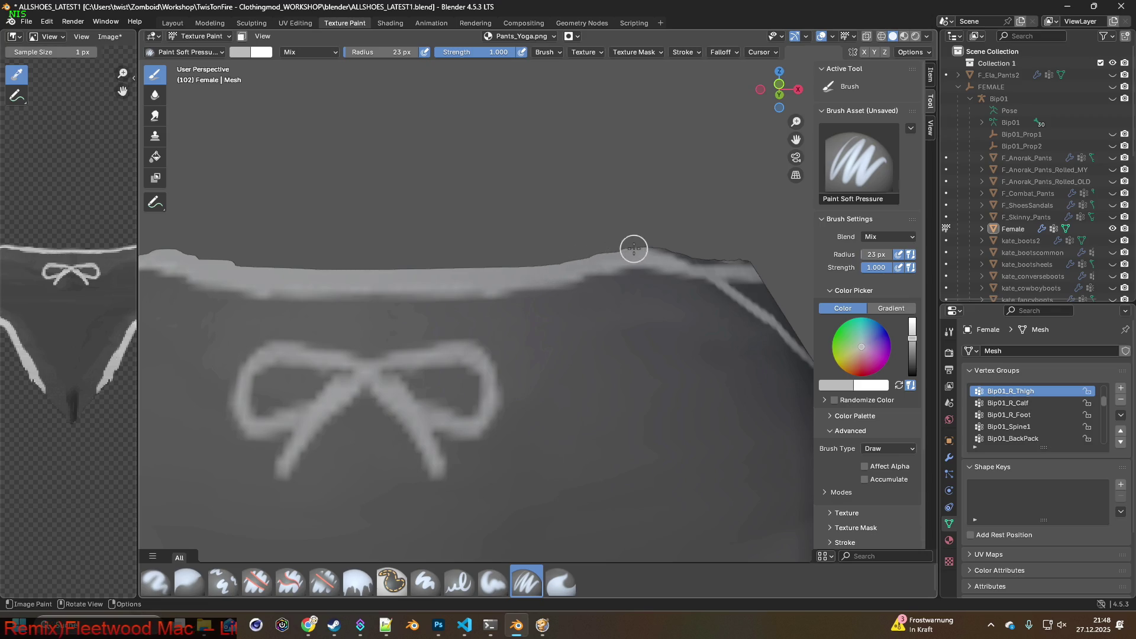
pyautogui.moveTo(541, 282)
pyautogui.mouseDown(button='middle')
pyautogui.moveTo(488, 290)
pyautogui.moveTo(443, 277)
pyautogui.mouseUp(button='middle')
pyautogui.moveTo(444, 277); pyautogui.dragTo(615, 263)
# Orbit around the pants to review the V-shaped waistband seam and the back
pyautogui.moveTo(615, 264); pyautogui.dragTo(452, 278, button='middle')
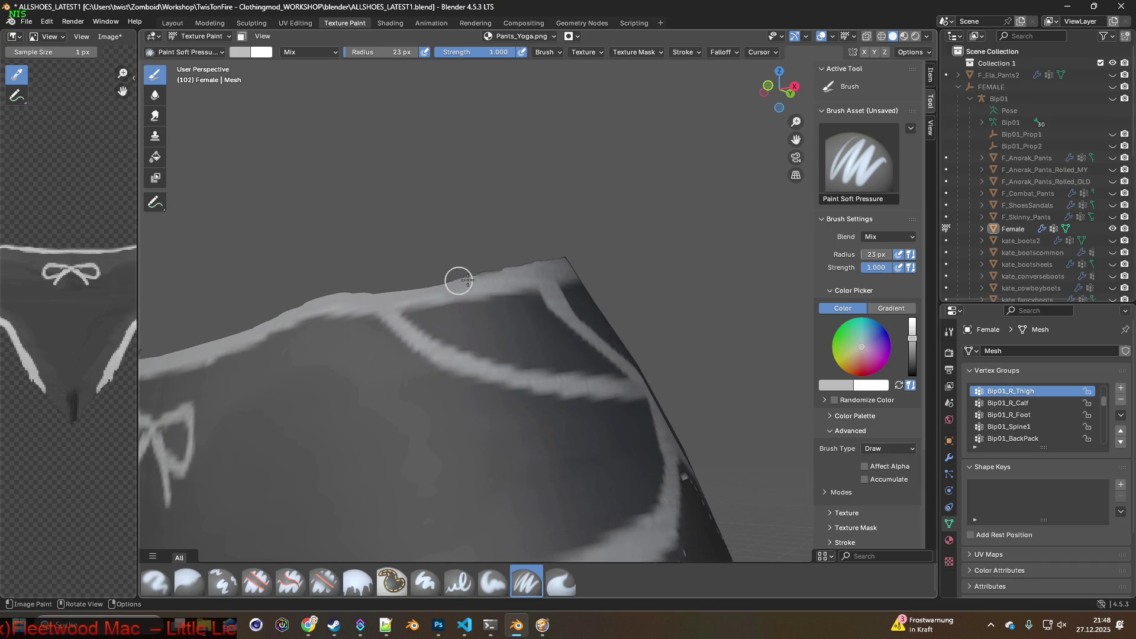
pyautogui.moveTo(521, 267); pyautogui.dragTo(516, 273, button='middle')
pyautogui.moveTo(597, 247)
pyautogui.mouseDown(button='middle')
pyautogui.moveTo(543, 264)
pyautogui.moveTo(562, 268)
pyautogui.mouseUp(button='middle')
pyautogui.moveTo(680, 246)
pyautogui.keyDown('shift'); pyautogui.mouseDown(button='middle')
pyautogui.moveTo(592, 256)
pyautogui.moveTo(402, 243)
pyautogui.mouseUp(button='middle'); pyautogui.keyUp('shift')
pyautogui.moveTo(587, 243); pyautogui.dragTo(426, 236, button='middle')
pyautogui.moveTo(548, 254); pyautogui.dragTo(515, 260, button='middle')
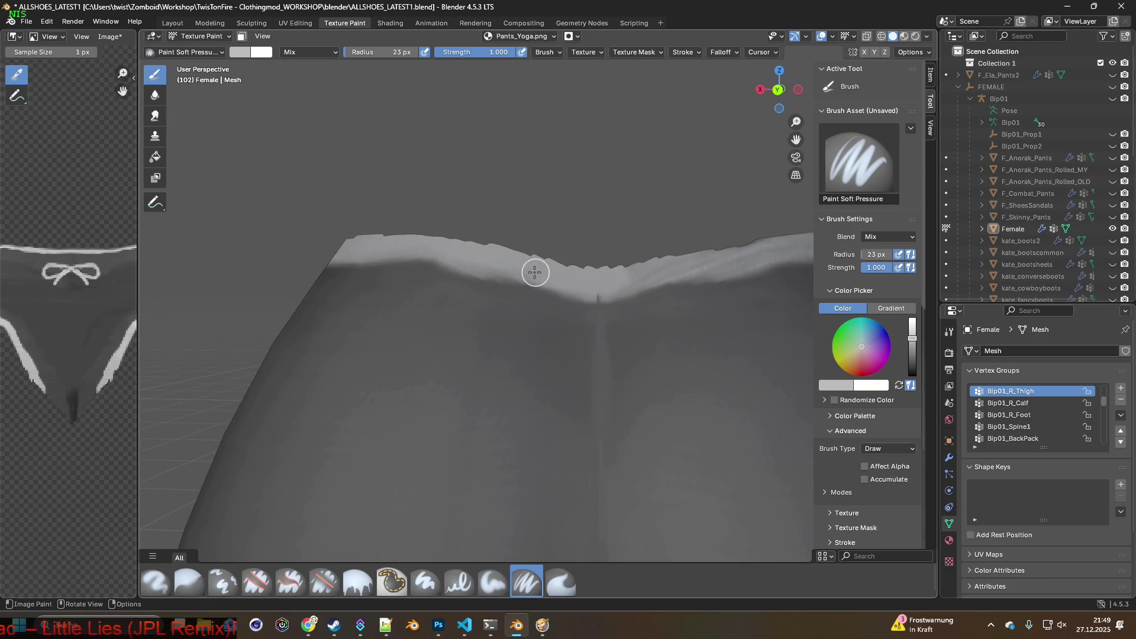
pyautogui.moveTo(469, 252)
pyautogui.mouseDown(button='middle')
pyautogui.moveTo(654, 296)
pyautogui.moveTo(595, 301)
pyautogui.moveTo(592, 273)
pyautogui.mouseUp(button='middle')
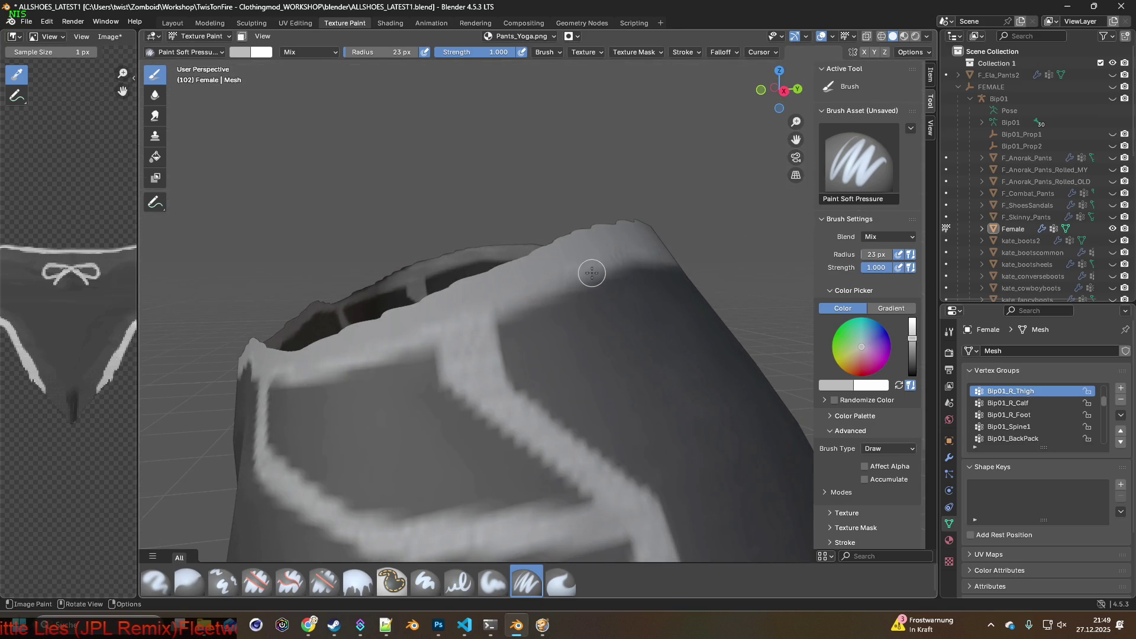
pyautogui.moveTo(545, 304)
pyautogui.mouseDown(button='middle')
pyautogui.moveTo(536, 297)
pyautogui.moveTo(545, 297)
pyautogui.mouseUp(button='middle')
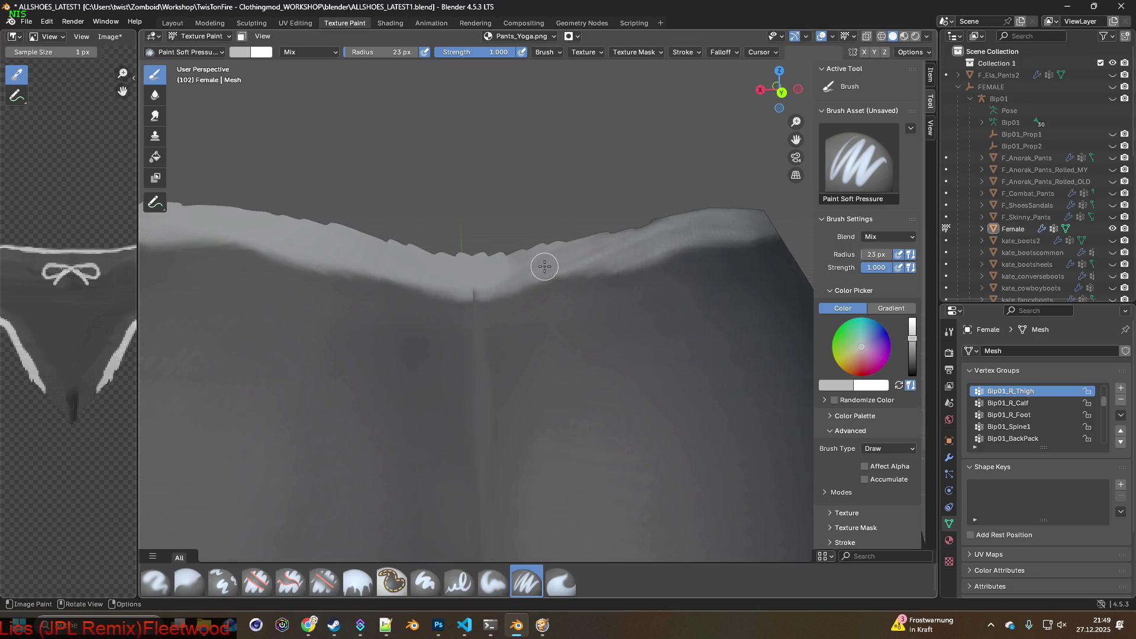
pyautogui.click(231, 579)
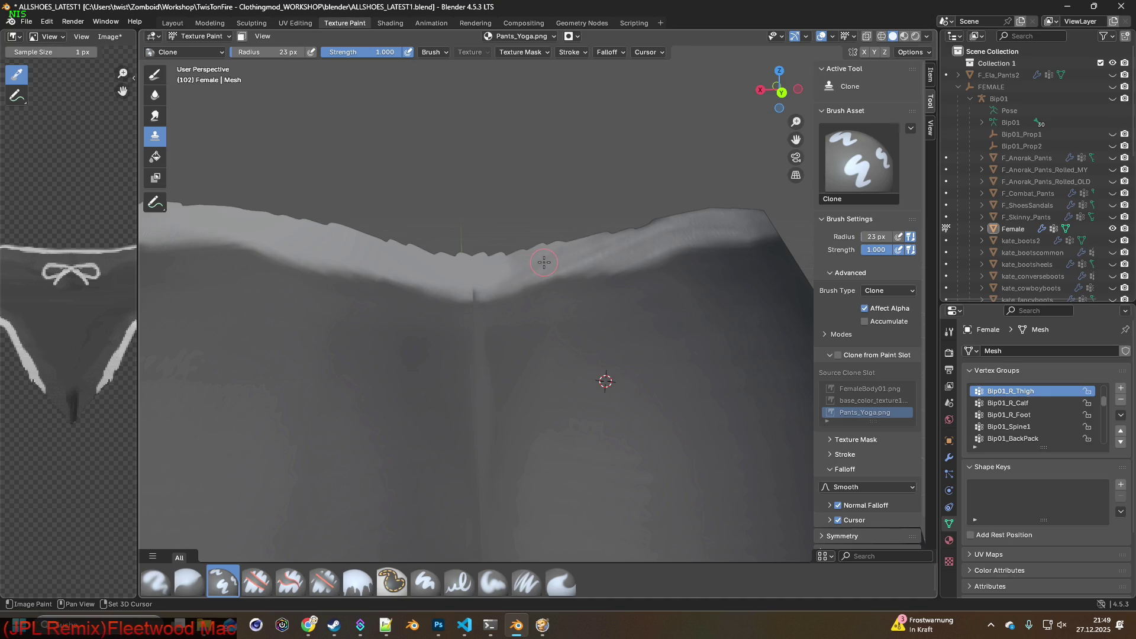
# Undo the last three waistband paint strokes from the Edit menu
pyautogui.click(58, 20)
pyautogui.click(47, 22)
pyautogui.click(46, 24)
pyautogui.click(49, 24)
pyautogui.click(47, 26)
pyautogui.click(59, 35)
pyautogui.click(46, 22)
pyautogui.click(58, 35)
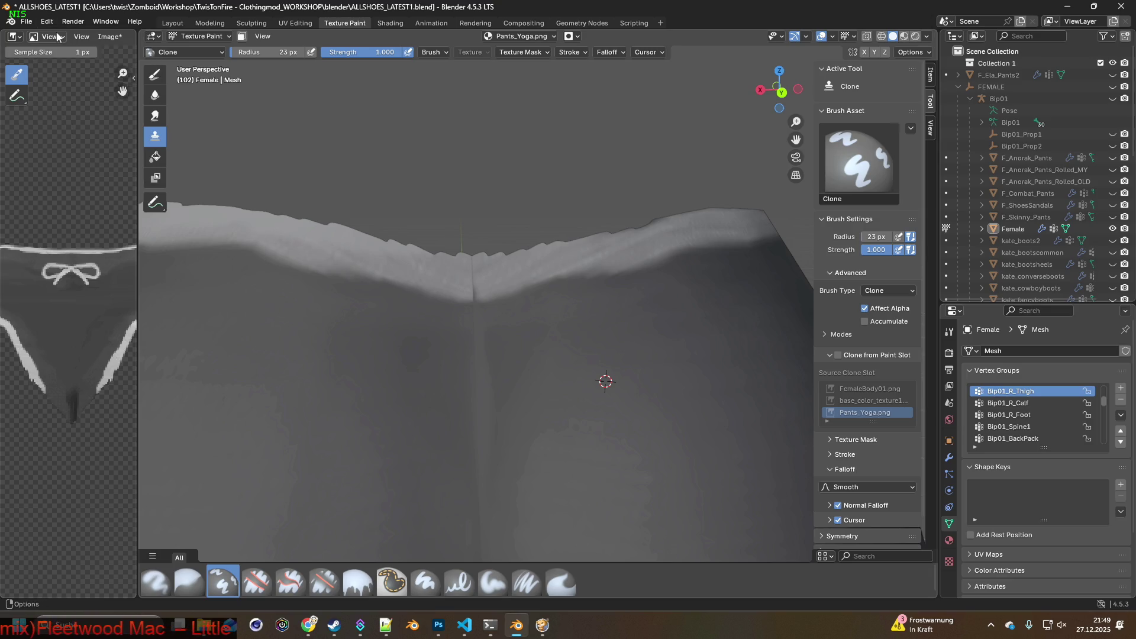
pyautogui.click(47, 22)
pyautogui.click(59, 36)
# Clone existing texture along the waistband's top edge and orbit to check the trim
pyautogui.moveTo(408, 262)
pyautogui.mouseDown(button='middle')
pyautogui.moveTo(459, 262)
pyautogui.moveTo(439, 268)
pyautogui.mouseUp(button='middle')
pyautogui.moveTo(410, 260); pyautogui.dragTo(396, 246)
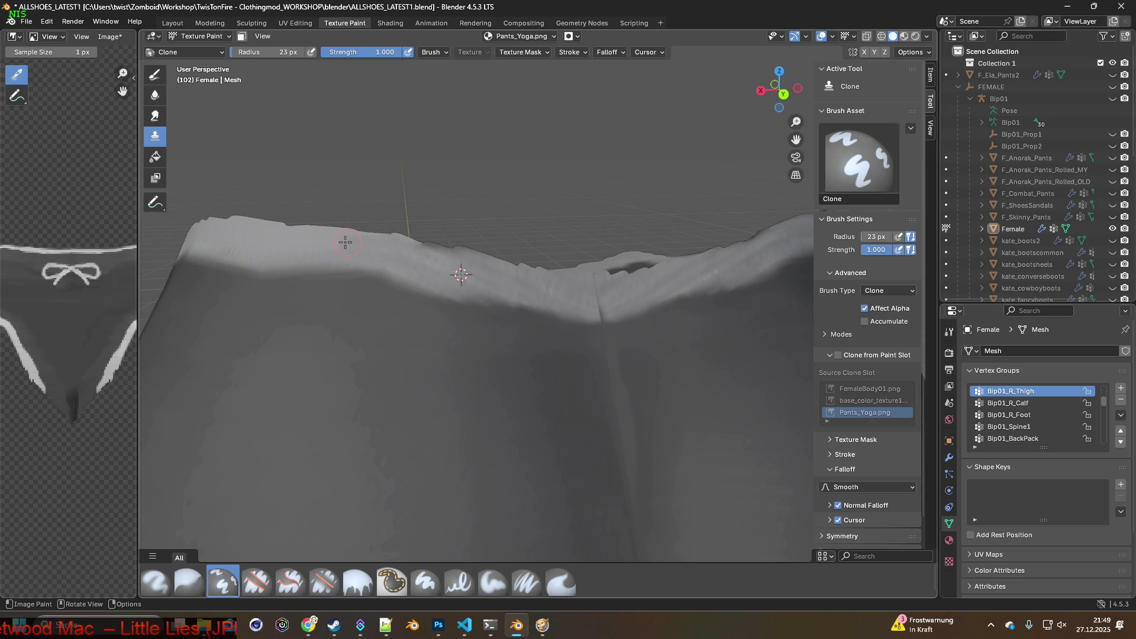
pyautogui.moveTo(287, 234)
pyautogui.mouseDown(button='middle')
pyautogui.moveTo(316, 261)
pyautogui.moveTo(409, 262)
pyautogui.mouseUp(button='middle')
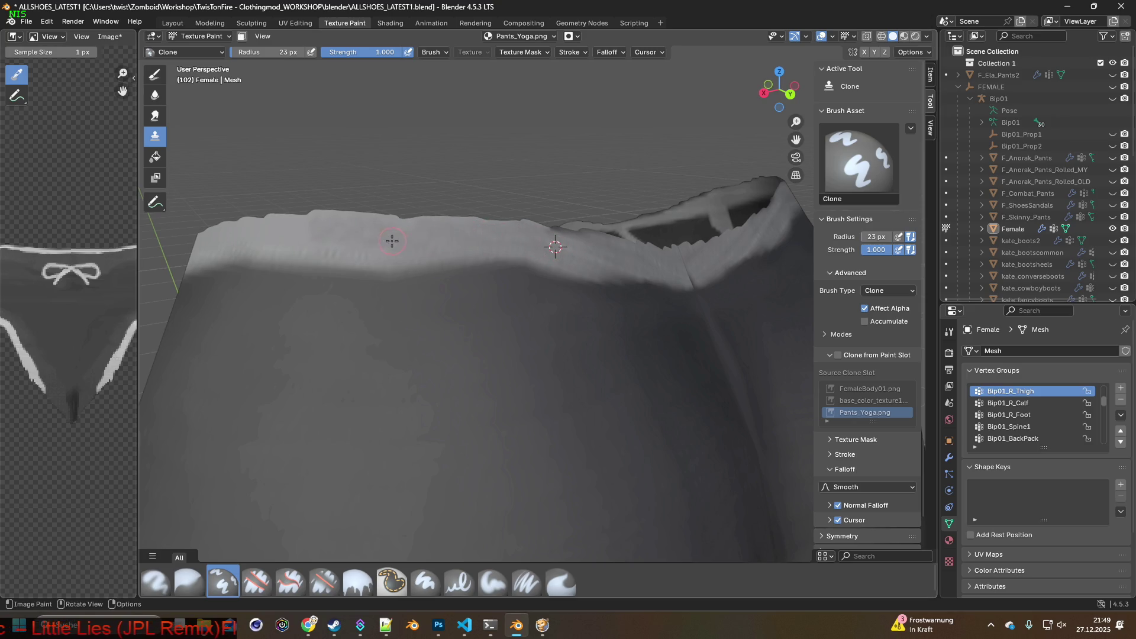
pyautogui.moveTo(271, 229)
pyautogui.keyDown('shift'); pyautogui.mouseDown(button='middle')
pyautogui.moveTo(457, 229)
pyautogui.moveTo(474, 254)
pyautogui.moveTo(309, 294)
pyautogui.moveTo(497, 290)
pyautogui.moveTo(512, 292)
pyautogui.moveTo(398, 292)
pyautogui.moveTo(645, 325)
pyautogui.moveTo(592, 319)
pyautogui.moveTo(618, 341)
pyautogui.moveTo(593, 330)
pyautogui.moveTo(518, 349)
pyautogui.moveTo(423, 316)
pyautogui.mouseUp(button='middle'); pyautogui.keyUp('shift')
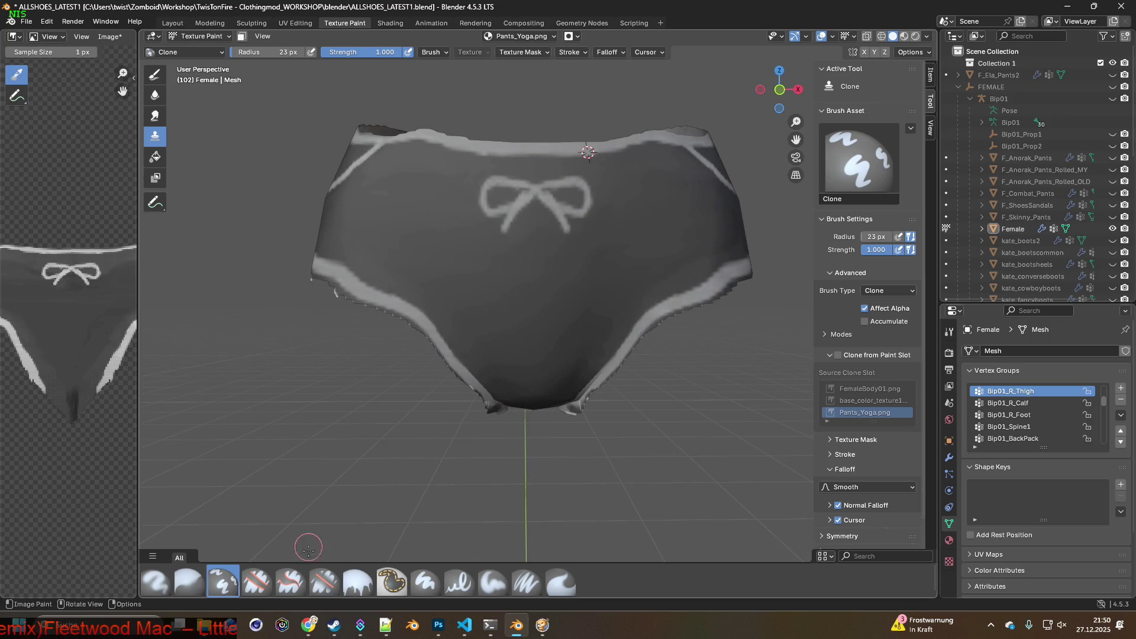
pyautogui.click(325, 582)
pyautogui.moveTo(399, 525); pyautogui.dragTo(568, 456, button='middle')
# Erase the jagged light border along the leg opening's lower edge
pyautogui.scroll(5, 603, 453)
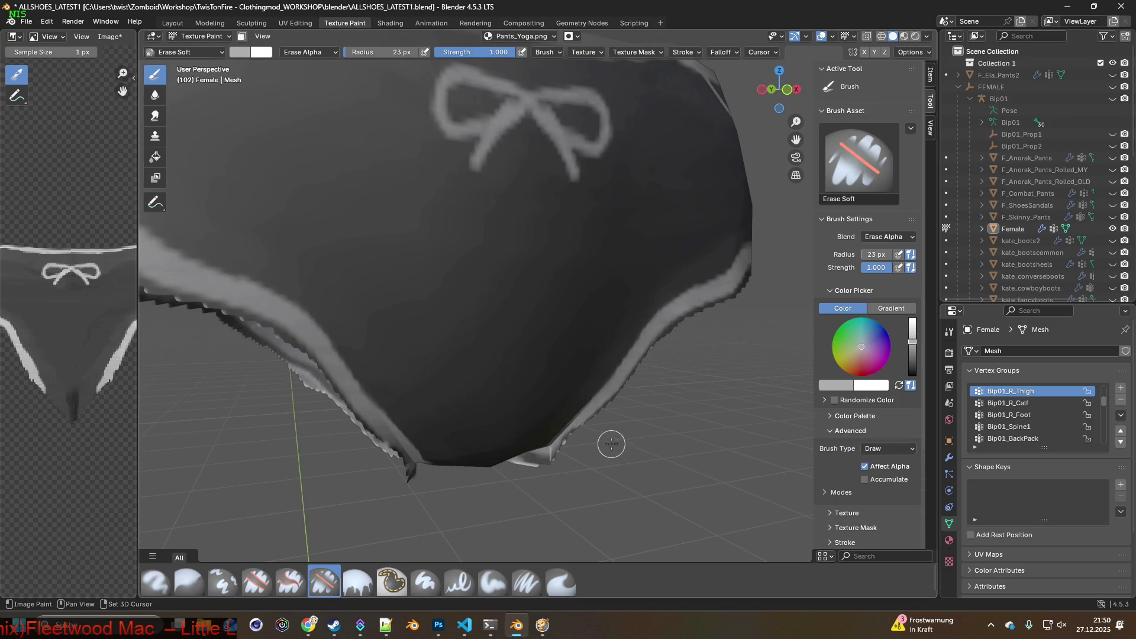
pyautogui.scroll(2, 611, 443)
pyautogui.moveTo(610, 427); pyautogui.dragTo(602, 440)
pyautogui.scroll(4, 604, 470)
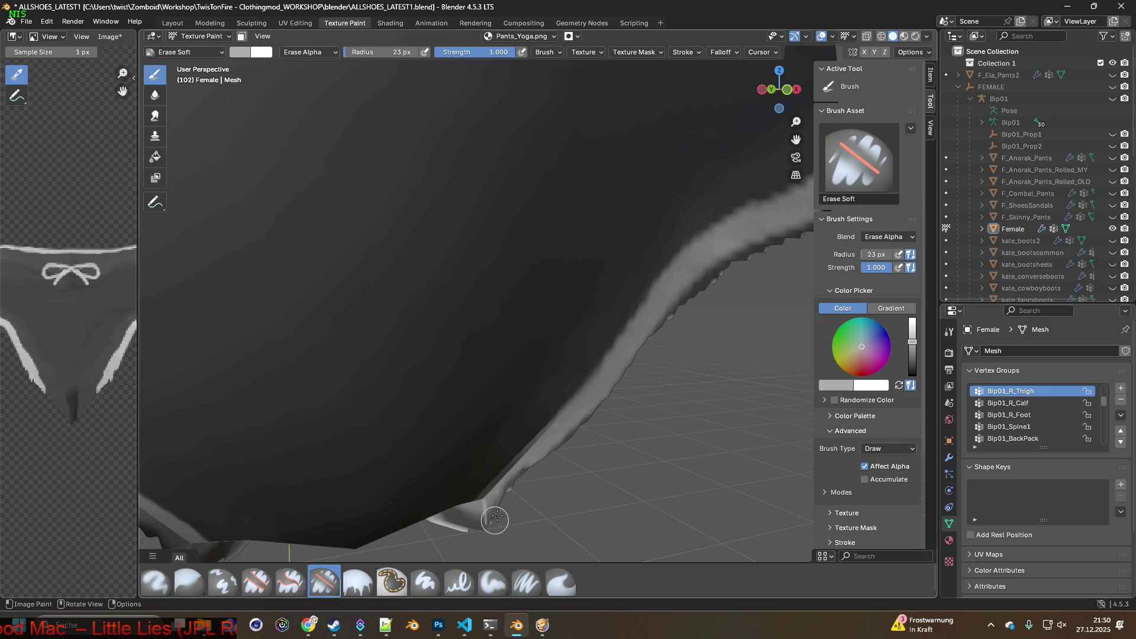
pyautogui.keyDown('shift'); pyautogui.moveTo(634, 426); pyautogui.dragTo(509, 476, button='middle'); pyautogui.keyUp('shift')
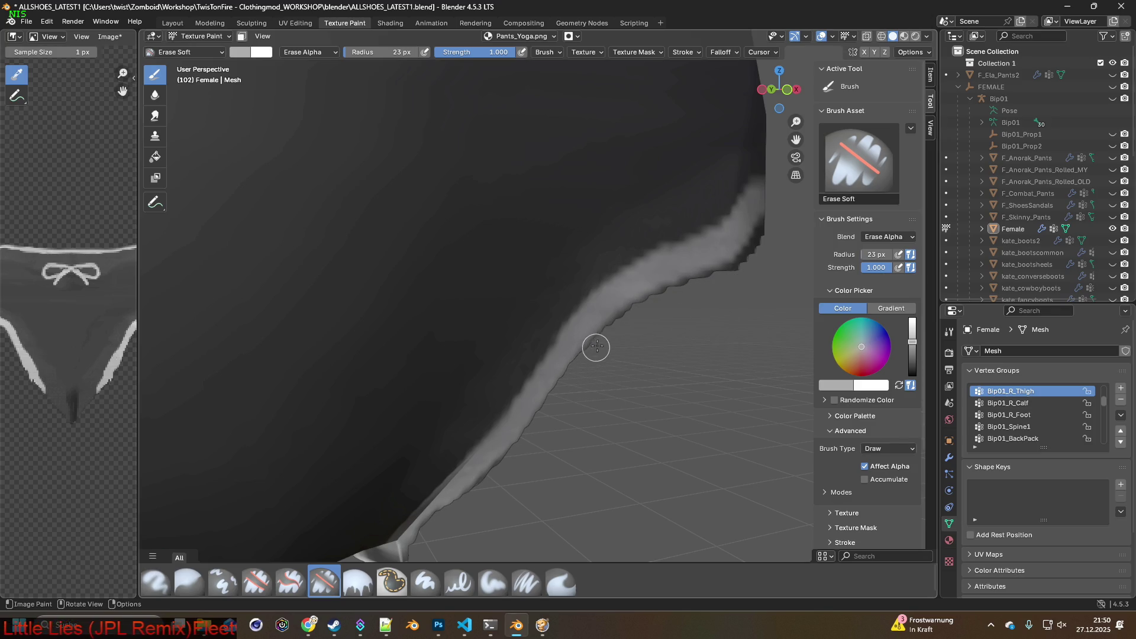
pyautogui.keyDown('shift'); pyautogui.moveTo(737, 270); pyautogui.dragTo(469, 440, button='middle'); pyautogui.keyUp('shift')
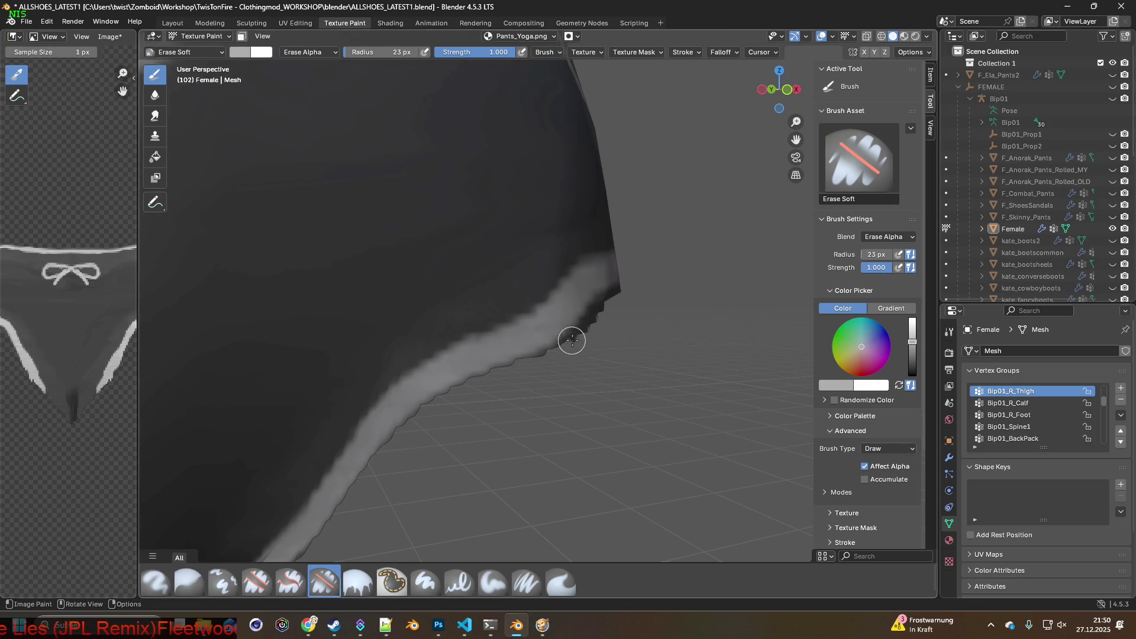
pyautogui.moveTo(626, 336)
pyautogui.mouseDown(button='middle')
pyautogui.moveTo(574, 378)
pyautogui.moveTo(345, 368)
pyautogui.moveTo(503, 406)
pyautogui.moveTo(552, 406)
pyautogui.moveTo(420, 433)
pyautogui.mouseUp(button='middle')
pyautogui.moveTo(394, 416)
pyautogui.mouseDown()
pyautogui.moveTo(388, 398)
pyautogui.moveTo(601, 254)
pyautogui.mouseUp()
pyautogui.moveTo(520, 300)
pyautogui.mouseDown()
pyautogui.moveTo(575, 256)
pyautogui.moveTo(635, 237)
pyautogui.mouseUp()
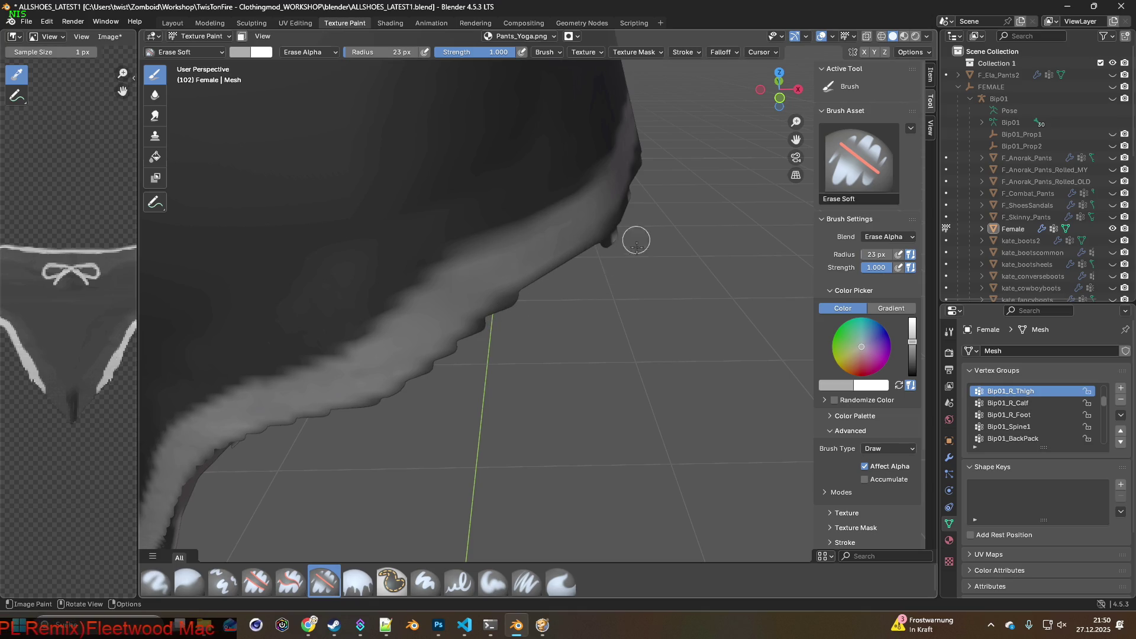
pyautogui.moveTo(534, 295); pyautogui.dragTo(373, 401)
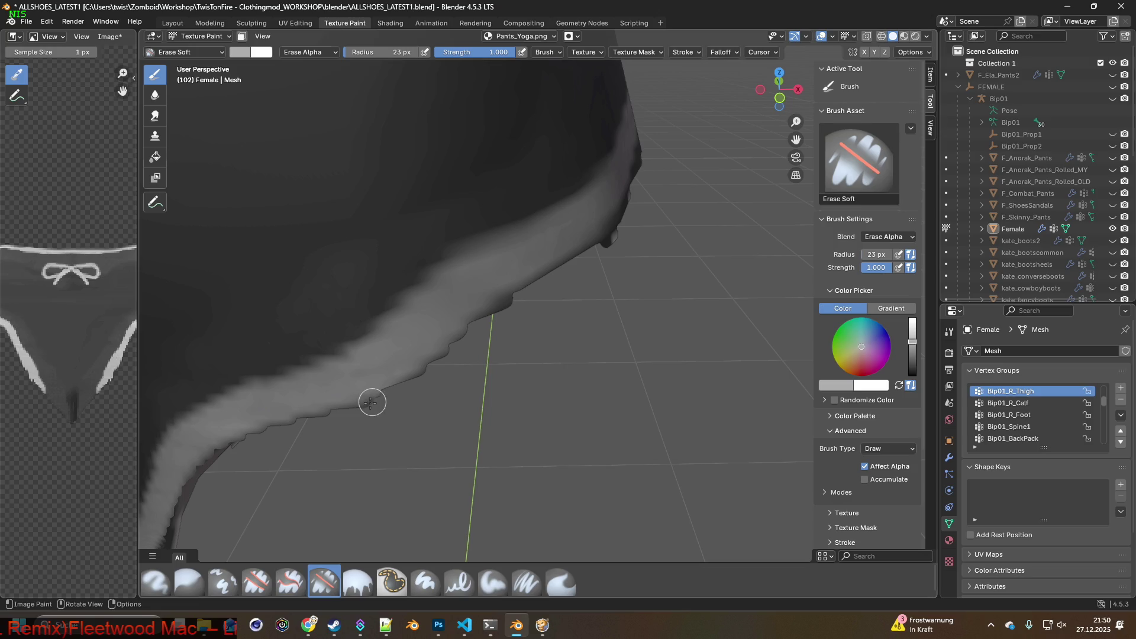
# Keep eroding the leg opening's jagged light border from other angles
pyautogui.moveTo(585, 302)
pyautogui.mouseDown(button='middle')
pyautogui.moveTo(368, 339)
pyautogui.moveTo(434, 292)
pyautogui.moveTo(497, 360)
pyautogui.mouseUp(button='middle')
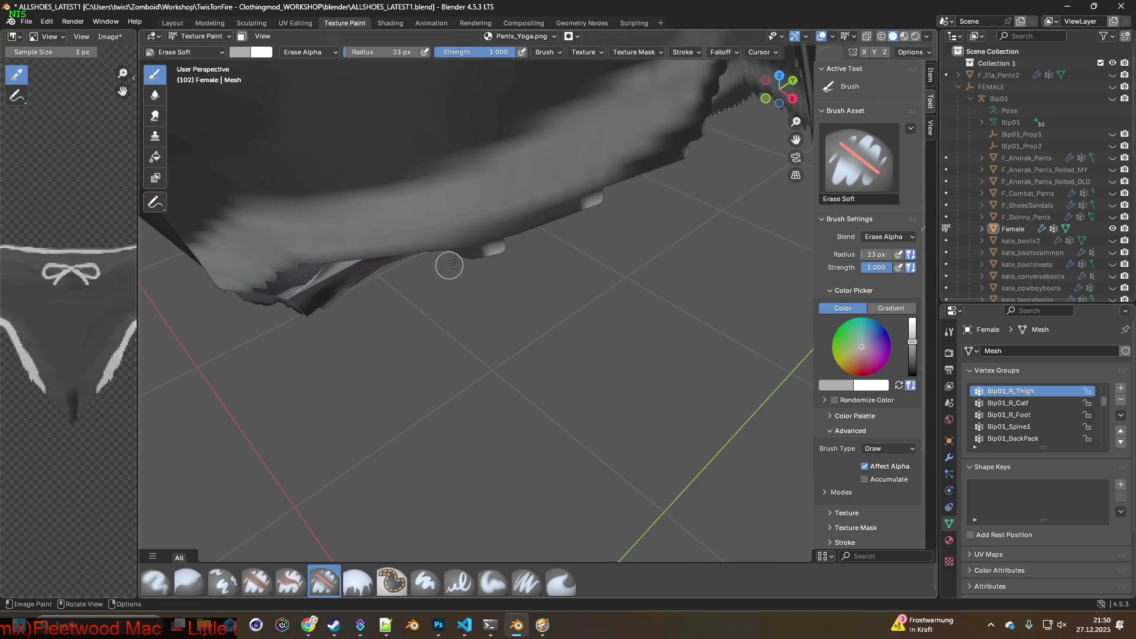
pyautogui.moveTo(611, 199); pyautogui.dragTo(454, 248)
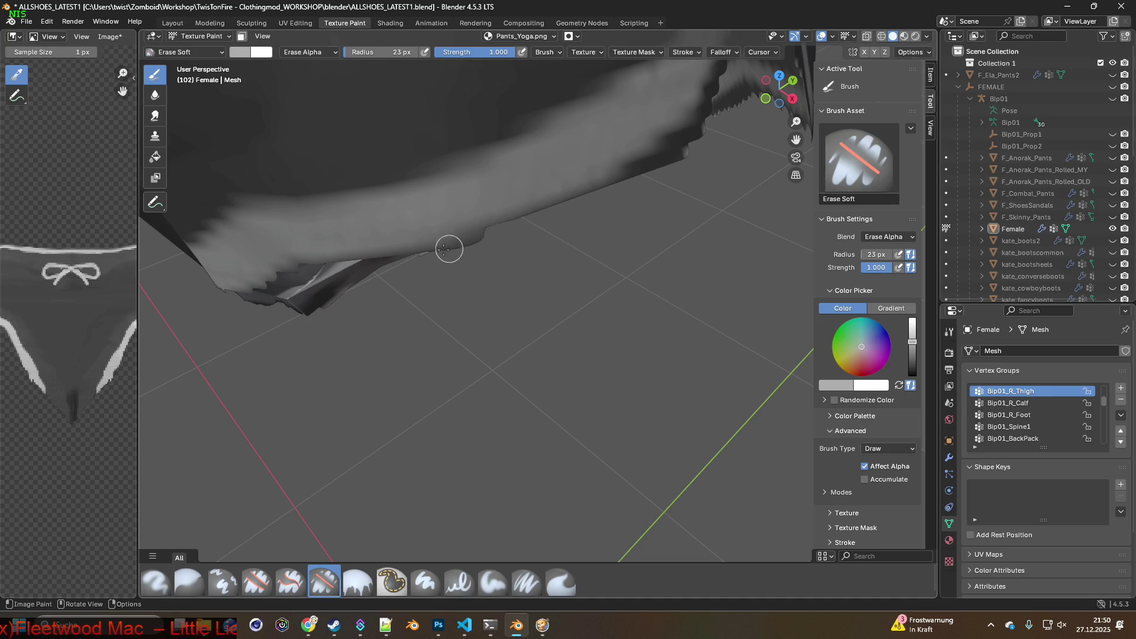
pyautogui.moveTo(439, 243); pyautogui.dragTo(485, 276, button='middle')
pyautogui.moveTo(592, 297)
pyautogui.mouseDown(button='middle')
pyautogui.moveTo(642, 332)
pyautogui.moveTo(438, 352)
pyautogui.moveTo(469, 354)
pyautogui.moveTo(452, 406)
pyautogui.mouseUp(button='middle')
pyautogui.moveTo(421, 401)
pyautogui.mouseDown()
pyautogui.moveTo(449, 380)
pyautogui.moveTo(406, 398)
pyautogui.moveTo(462, 364)
pyautogui.moveTo(476, 337)
pyautogui.mouseUp()
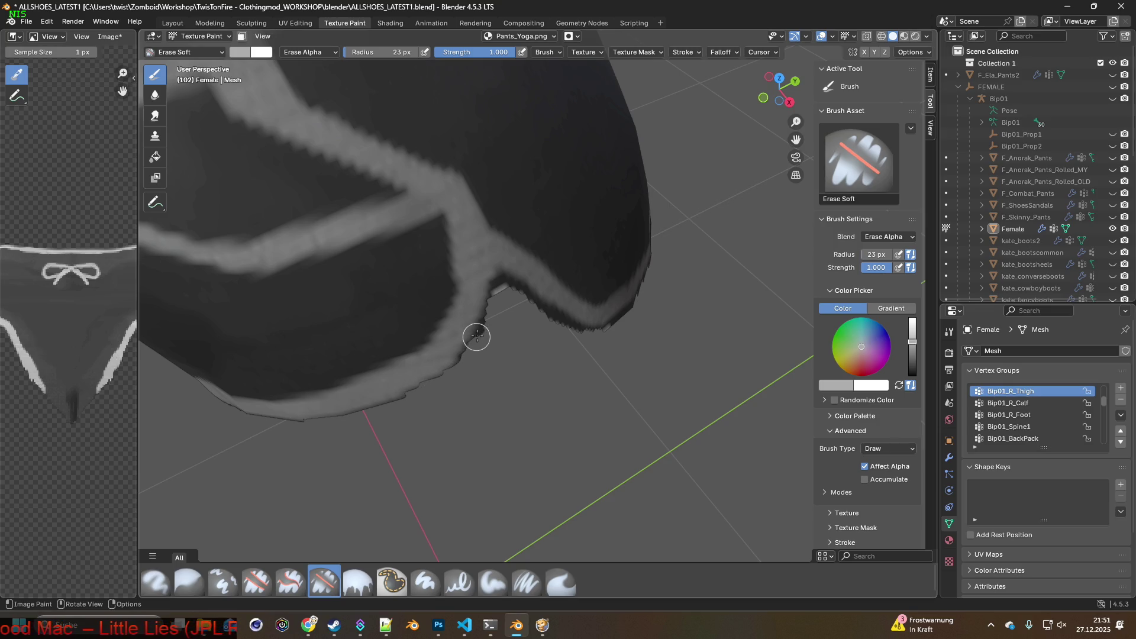
pyautogui.moveTo(495, 288)
pyautogui.mouseDown()
pyautogui.moveTo(505, 280)
pyautogui.moveTo(584, 326)
pyautogui.moveTo(536, 296)
pyautogui.mouseUp()
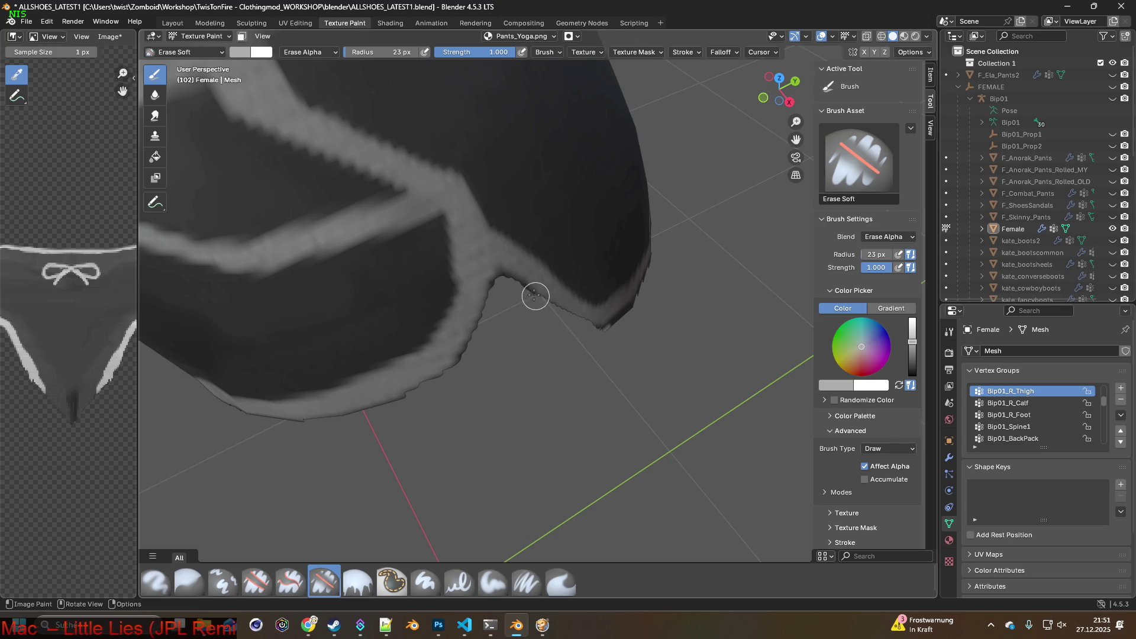
pyautogui.moveTo(573, 338); pyautogui.dragTo(559, 358, button='middle')
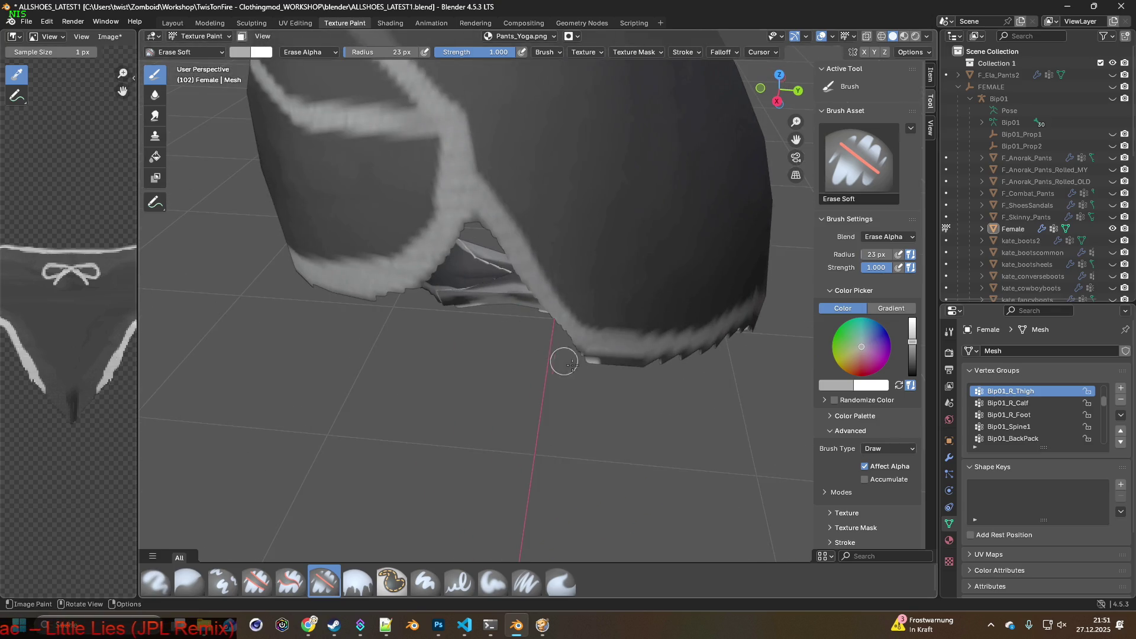
pyautogui.keyDown('shift'); pyautogui.moveTo(690, 353); pyautogui.dragTo(327, 342, button='middle'); pyautogui.keyUp('shift')
pyautogui.moveTo(302, 330); pyautogui.dragTo(399, 313)
pyautogui.moveTo(454, 320); pyautogui.dragTo(355, 345, button='middle')
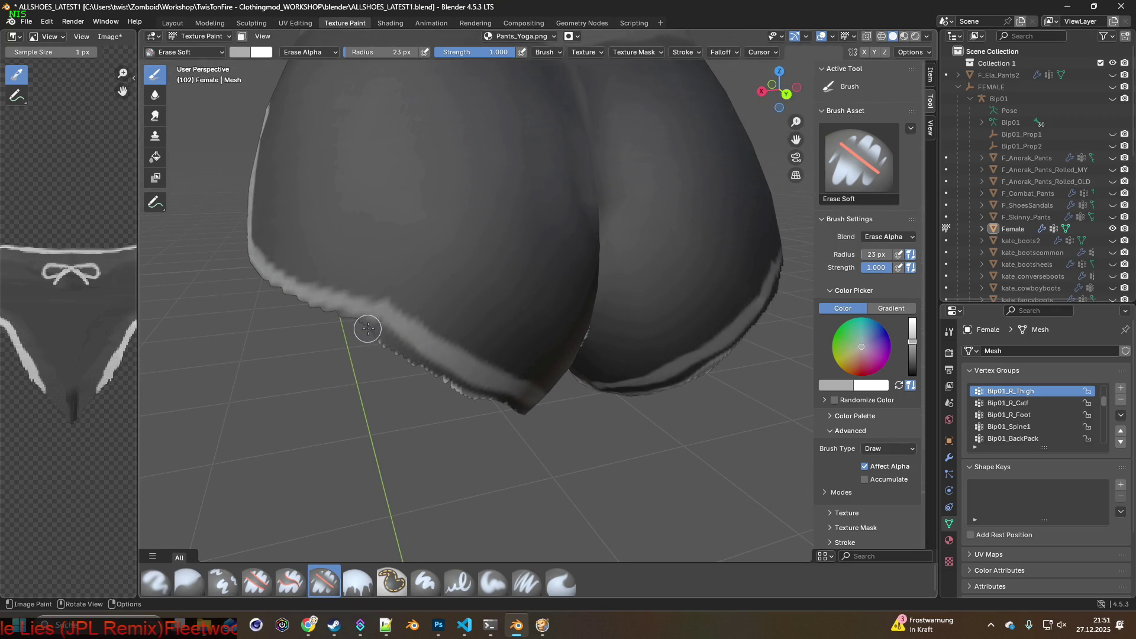
# Erase the jagged rear border and the light patch at the pants' tip
pyautogui.moveTo(391, 341); pyautogui.dragTo(531, 417)
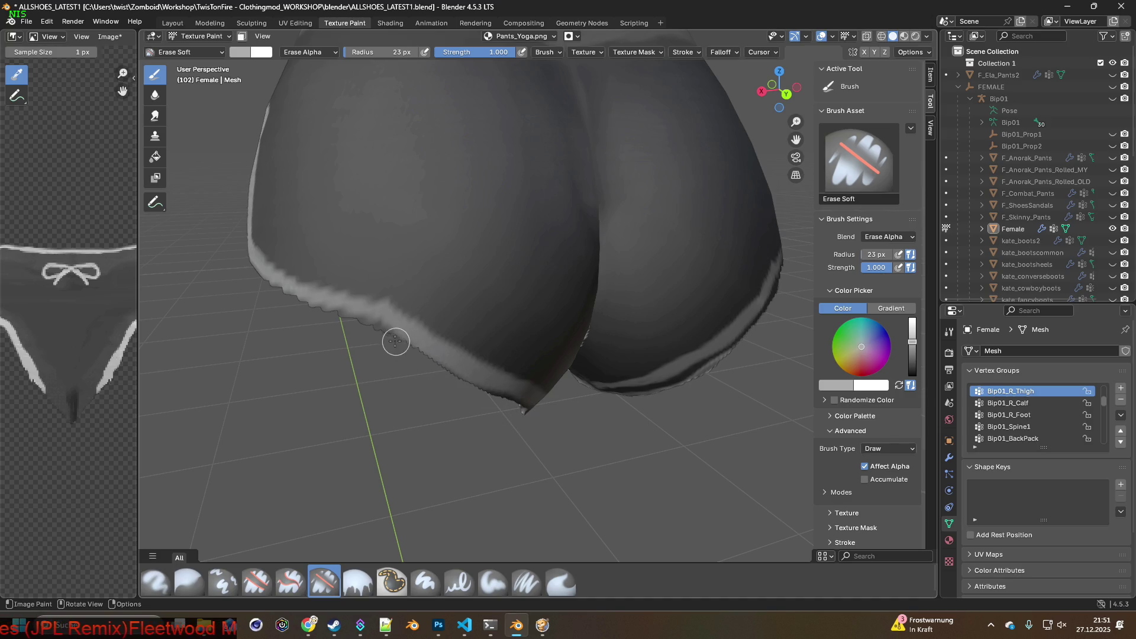
pyautogui.moveTo(500, 406)
pyautogui.mouseDown(button='middle')
pyautogui.moveTo(545, 452)
pyautogui.moveTo(318, 285)
pyautogui.mouseUp(button='middle')
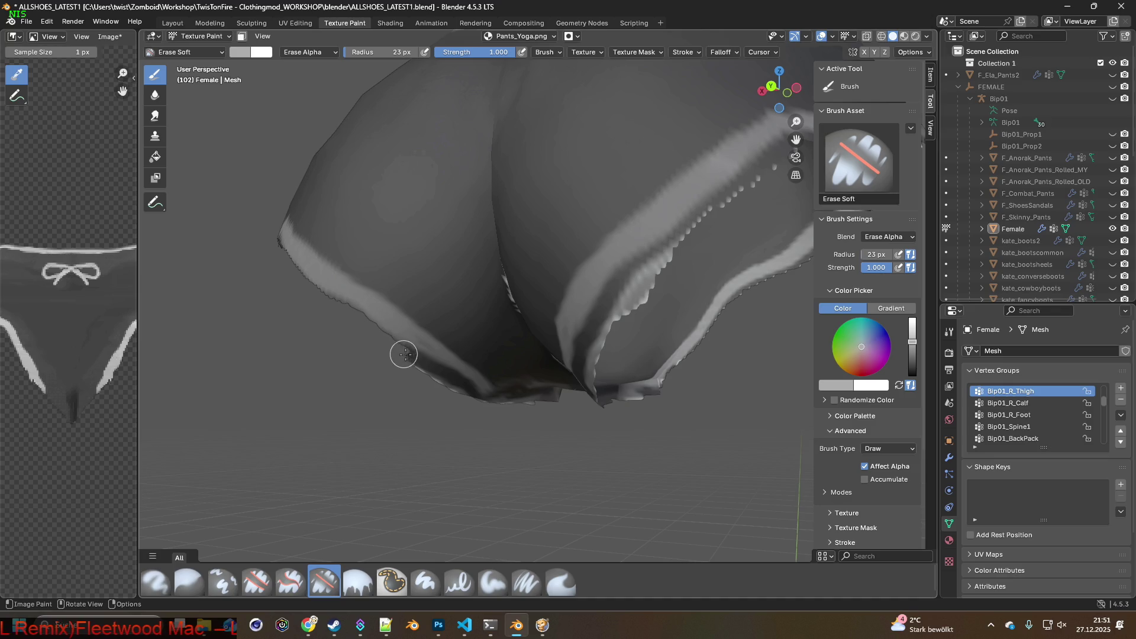
pyautogui.moveTo(474, 391)
pyautogui.mouseDown(button='middle')
pyautogui.moveTo(479, 378)
pyautogui.moveTo(647, 325)
pyautogui.moveTo(497, 359)
pyautogui.moveTo(408, 352)
pyautogui.moveTo(408, 343)
pyautogui.moveTo(451, 342)
pyautogui.moveTo(410, 376)
pyautogui.mouseUp(button='middle')
pyautogui.scroll(-5, 409, 376)
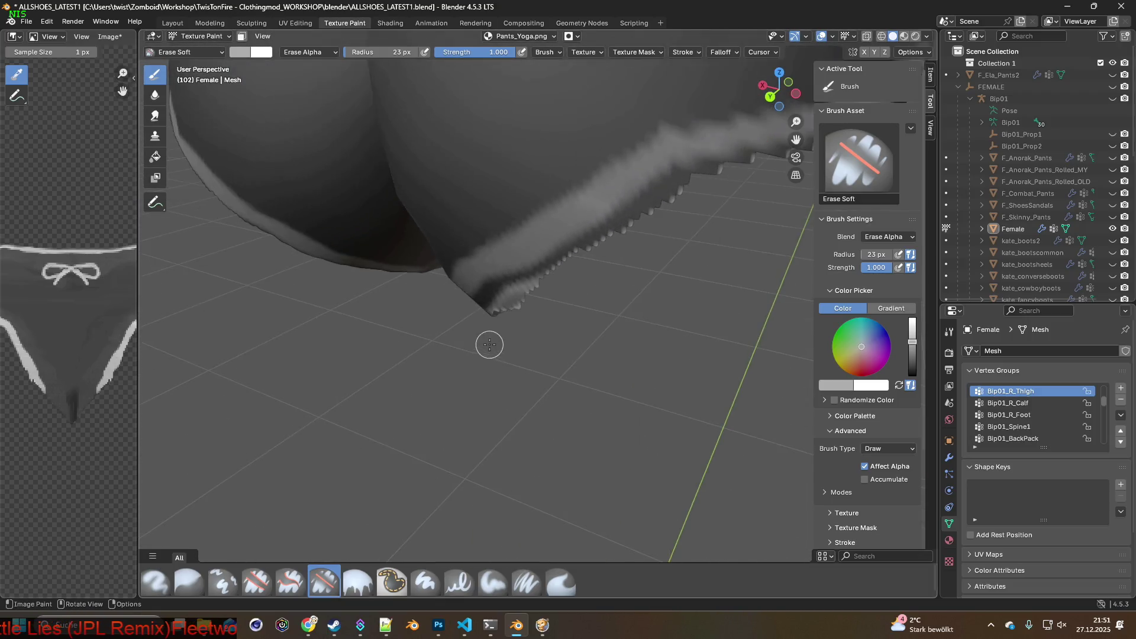
pyautogui.scroll(5, 510, 355)
pyautogui.moveTo(552, 338)
pyautogui.mouseDown(button='middle')
pyautogui.moveTo(424, 372)
pyautogui.moveTo(230, 338)
pyautogui.moveTo(269, 347)
pyautogui.moveTo(317, 418)
pyautogui.moveTo(289, 389)
pyautogui.mouseUp(button='middle')
pyautogui.scroll(5, 300, 371)
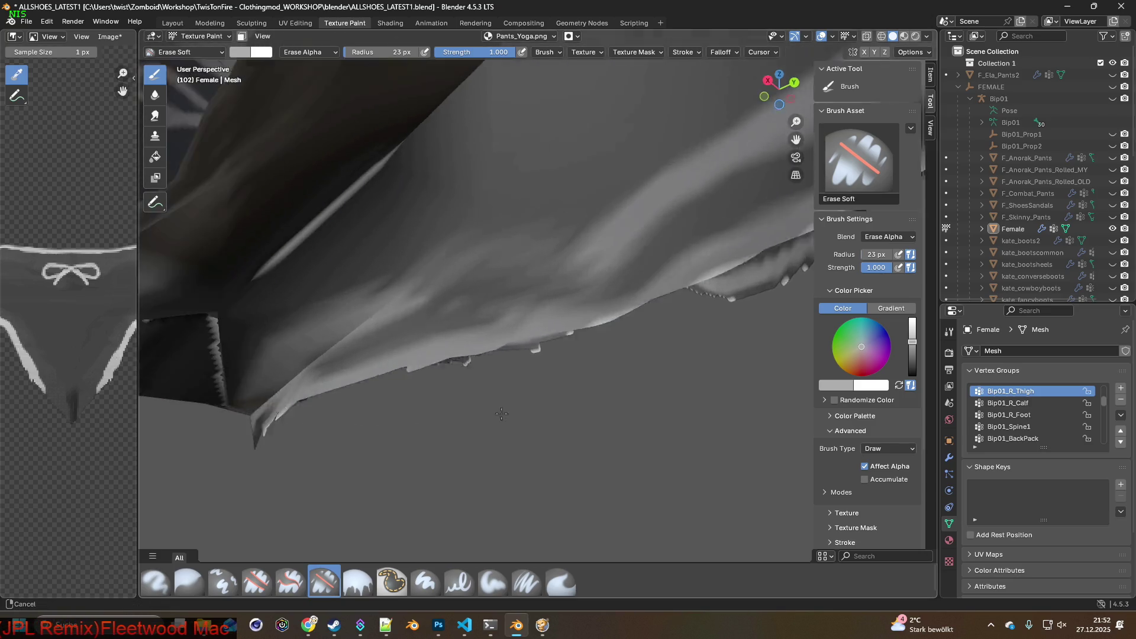
pyautogui.scroll(-3, 355, 408)
pyautogui.moveTo(389, 426); pyautogui.dragTo(410, 413)
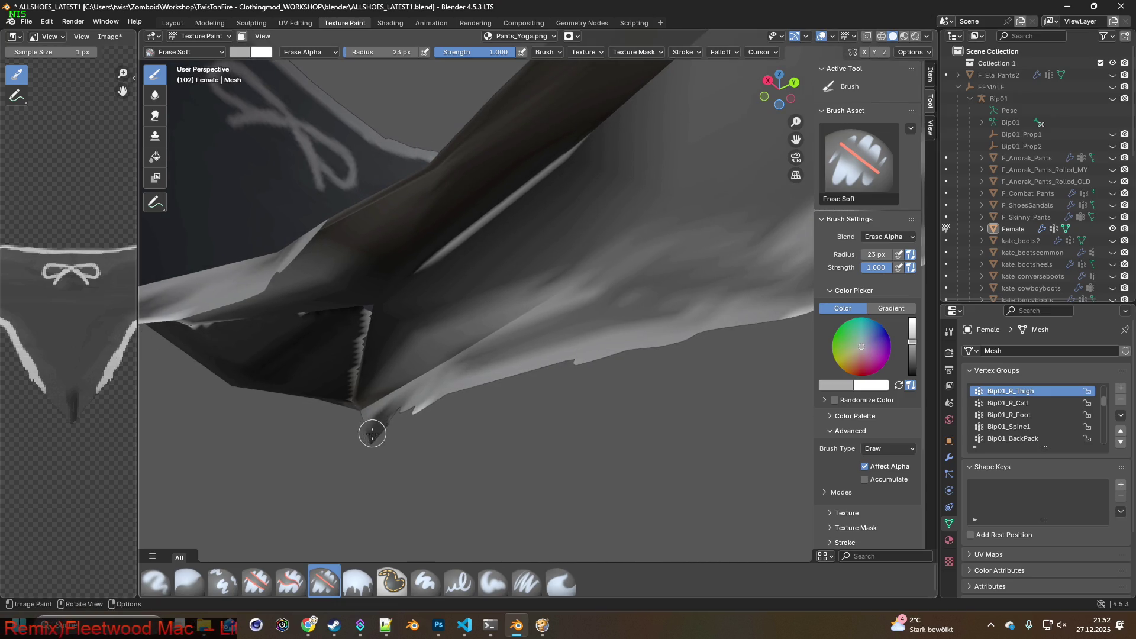
pyautogui.moveTo(365, 442)
pyautogui.mouseDown(button='middle')
pyautogui.moveTo(274, 426)
pyautogui.moveTo(491, 453)
pyautogui.mouseUp(button='middle')
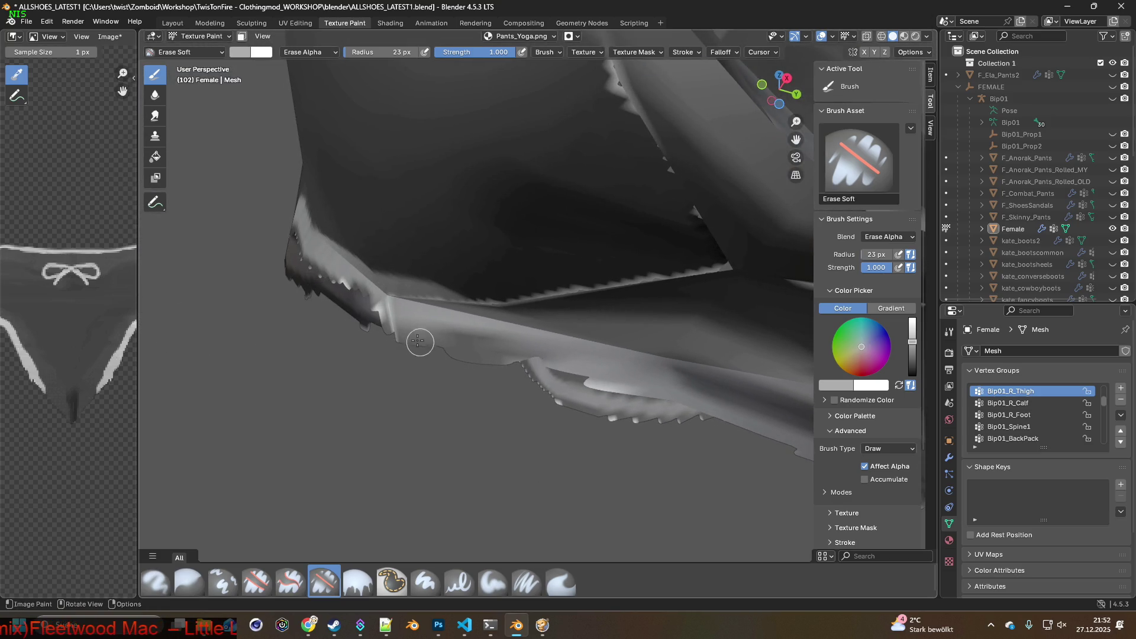
pyautogui.moveTo(400, 325)
pyautogui.mouseDown(button='middle')
pyautogui.moveTo(467, 397)
pyautogui.moveTo(442, 362)
pyautogui.mouseUp(button='middle')
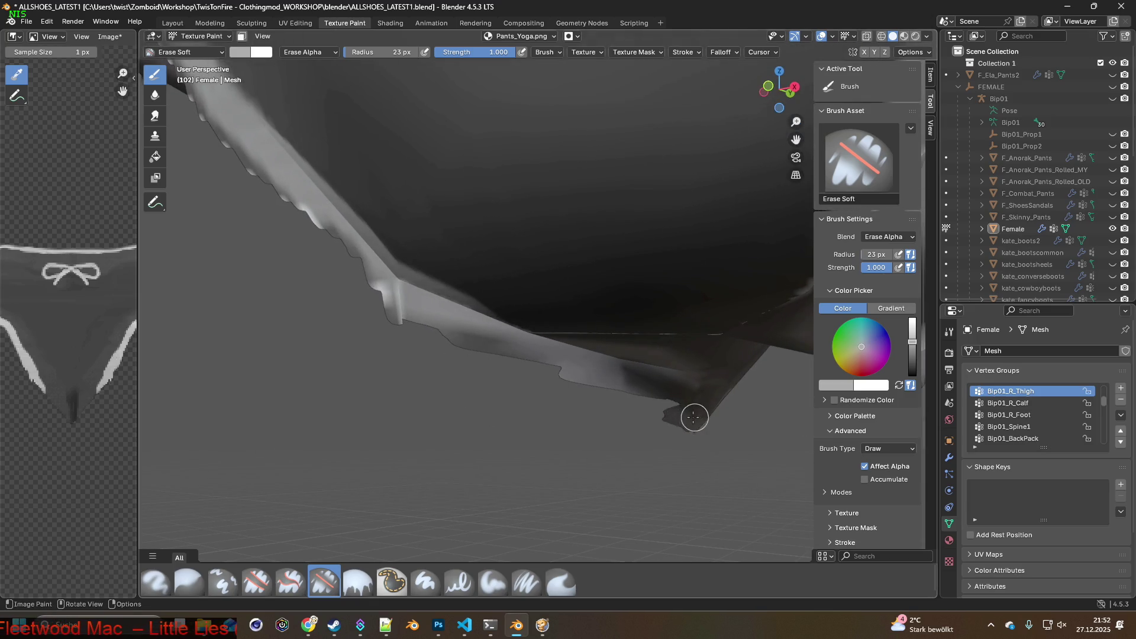
# Erase the jagged light strip along the lower hem back to a smoother line
pyautogui.moveTo(679, 418)
pyautogui.mouseDown()
pyautogui.moveTo(591, 380)
pyautogui.moveTo(665, 389)
pyautogui.moveTo(697, 417)
pyautogui.mouseUp()
pyautogui.moveTo(698, 417)
pyautogui.mouseDown(button='middle')
pyautogui.moveTo(439, 421)
pyautogui.moveTo(672, 447)
pyautogui.moveTo(580, 427)
pyautogui.mouseUp(button='middle')
pyautogui.moveTo(580, 427)
pyautogui.mouseDown()
pyautogui.moveTo(579, 406)
pyautogui.moveTo(591, 400)
pyautogui.moveTo(548, 407)
pyautogui.moveTo(686, 399)
pyautogui.mouseUp()
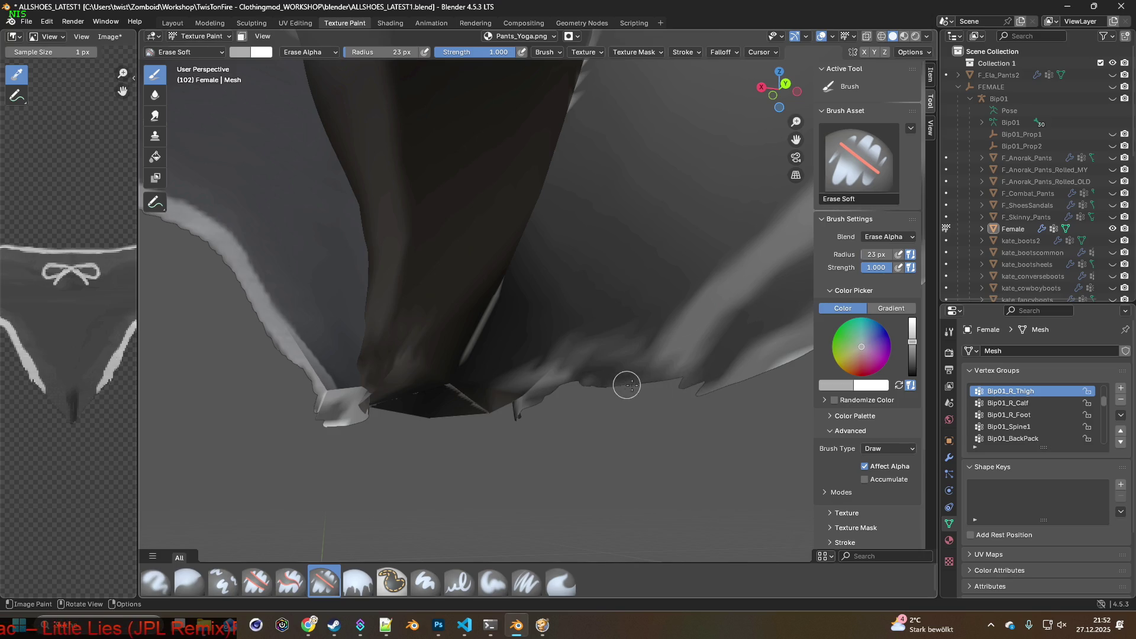
pyautogui.moveTo(720, 390); pyautogui.dragTo(456, 434, button='middle')
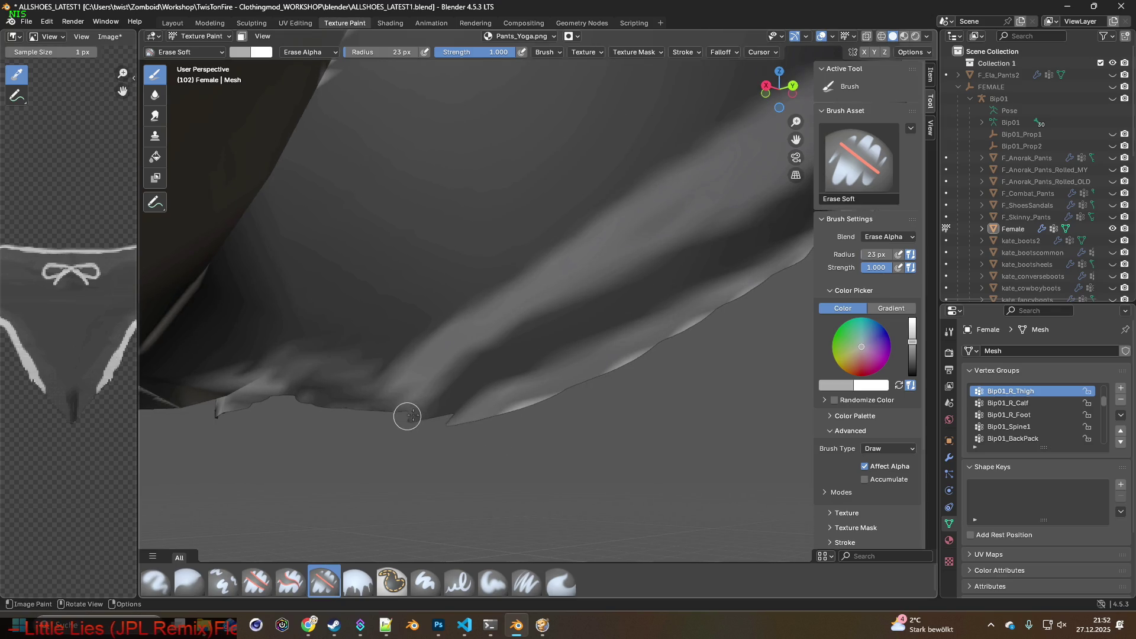
pyautogui.moveTo(580, 406); pyautogui.dragTo(495, 406, button='middle')
pyautogui.moveTo(535, 362); pyautogui.dragTo(656, 325)
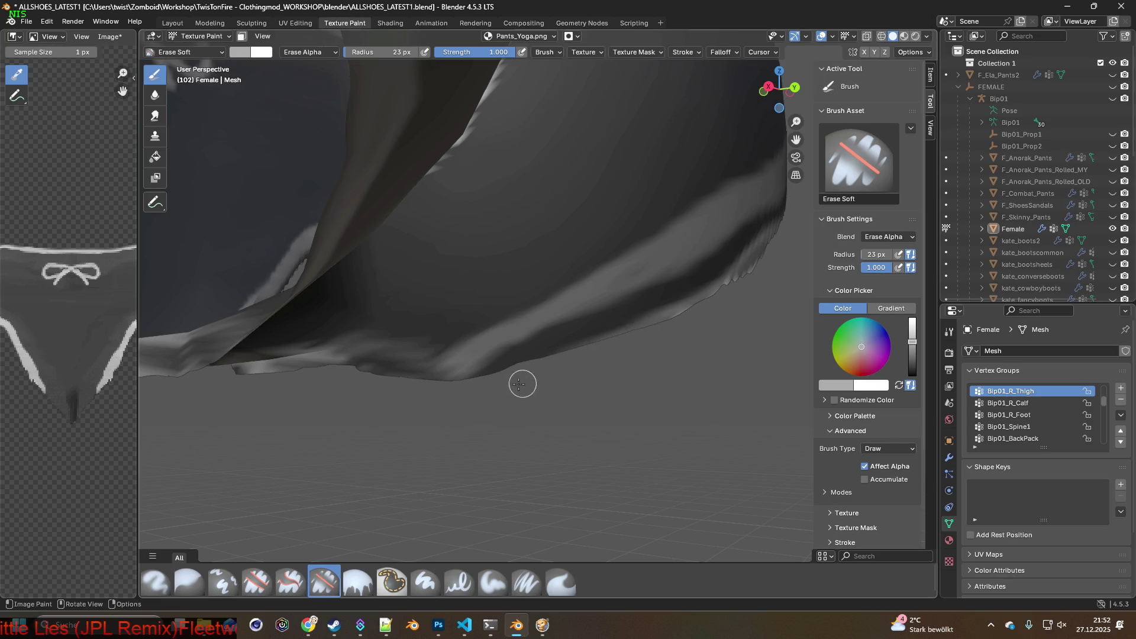
pyautogui.moveTo(494, 373)
pyautogui.mouseDown()
pyautogui.moveTo(568, 335)
pyautogui.moveTo(673, 304)
pyautogui.moveTo(559, 331)
pyautogui.moveTo(460, 385)
pyautogui.moveTo(570, 325)
pyautogui.moveTo(706, 281)
pyautogui.mouseUp()
pyautogui.moveTo(615, 318)
pyautogui.mouseDown()
pyautogui.moveTo(740, 241)
pyautogui.moveTo(770, 248)
pyautogui.mouseUp()
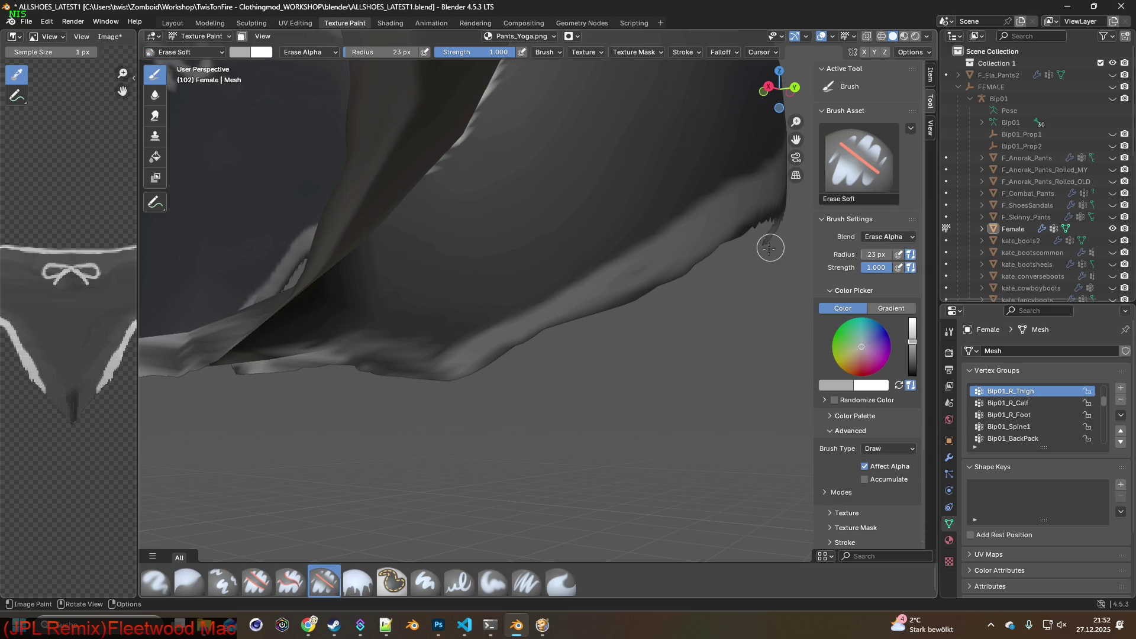
pyautogui.keyDown('shift'); pyautogui.moveTo(763, 249); pyautogui.dragTo(383, 514, button='middle'); pyautogui.keyUp('shift')
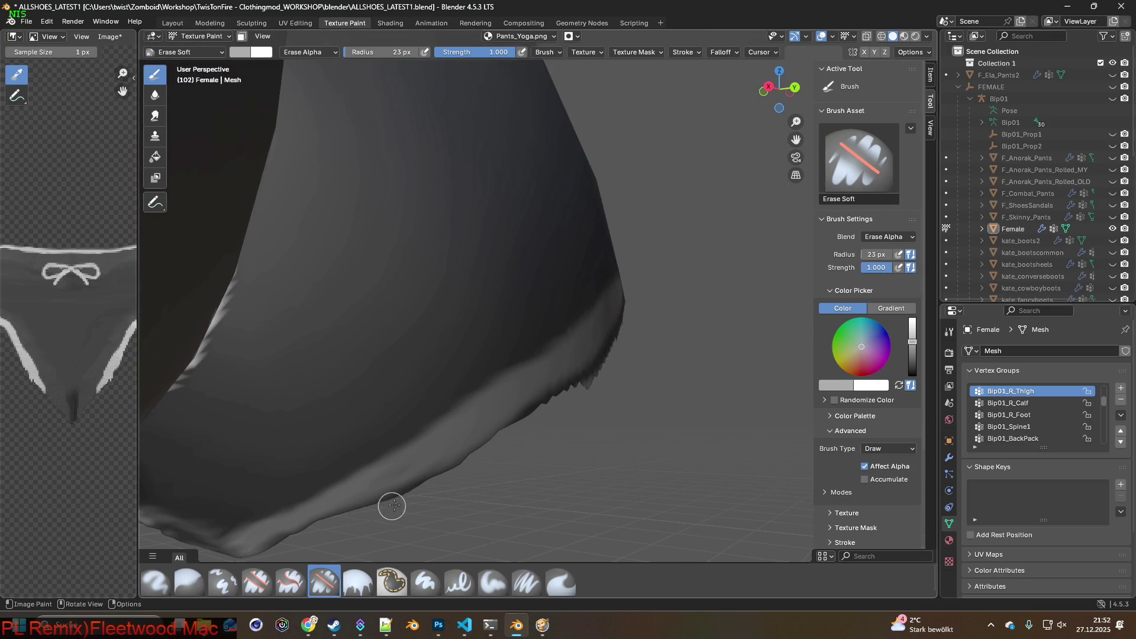
# Erase the jagged light fringe teeth along the first leg hem with Erase Soft
pyautogui.moveTo(305, 533)
pyautogui.mouseDown()
pyautogui.moveTo(598, 363)
pyautogui.moveTo(586, 373)
pyautogui.mouseUp()
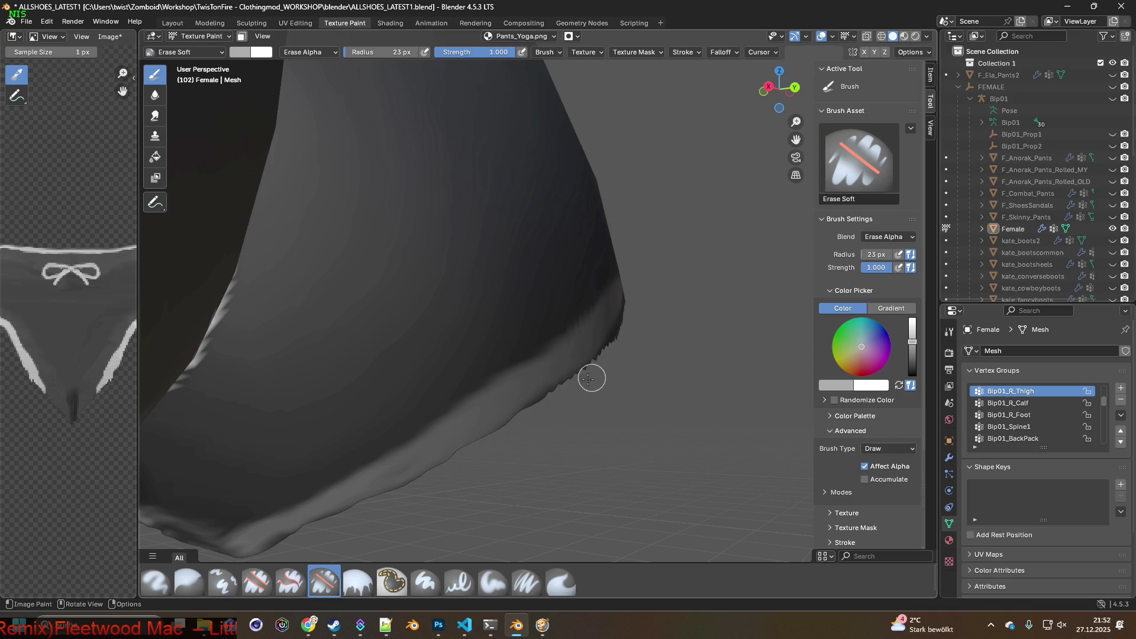
pyautogui.moveTo(594, 388); pyautogui.dragTo(509, 424, button='middle')
pyautogui.moveTo(587, 376); pyautogui.dragTo(667, 319)
pyautogui.moveTo(667, 319); pyautogui.dragTo(495, 452, button='middle')
pyautogui.moveTo(537, 425)
pyautogui.mouseDown()
pyautogui.moveTo(623, 329)
pyautogui.moveTo(665, 296)
pyautogui.moveTo(699, 288)
pyautogui.moveTo(652, 327)
pyautogui.mouseUp()
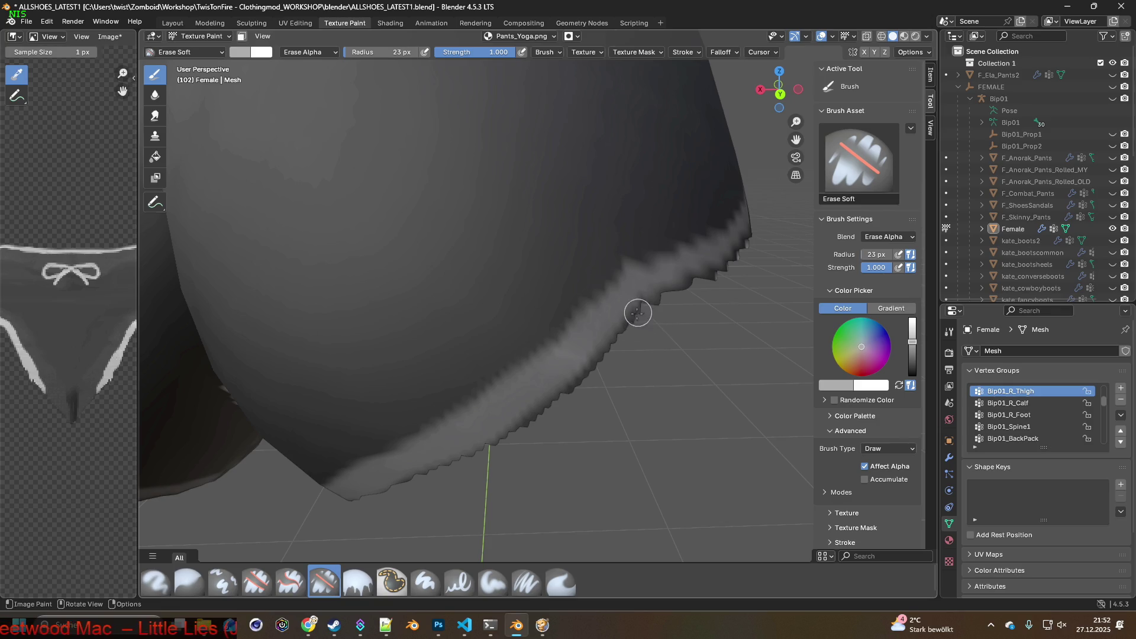
# Erase the small light blob and the remaining light edge on the other hem
pyautogui.moveTo(620, 378)
pyautogui.mouseDown(button='middle')
pyautogui.moveTo(507, 431)
pyautogui.moveTo(505, 414)
pyautogui.moveTo(614, 417)
pyautogui.mouseUp(button='middle')
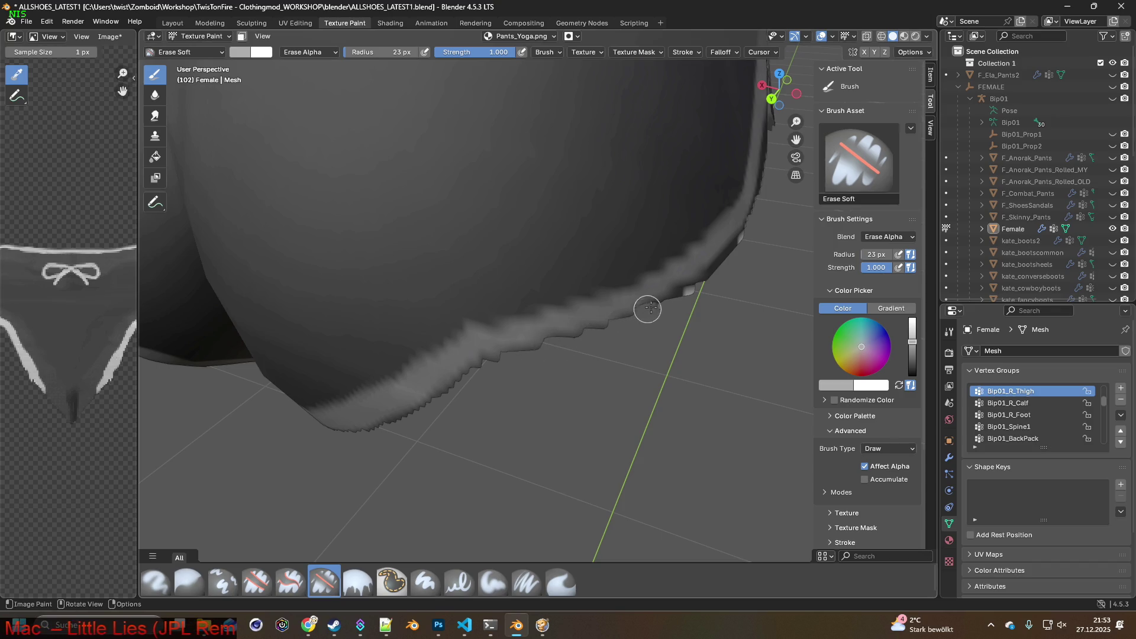
pyautogui.moveTo(740, 230)
pyautogui.mouseDown(button='middle')
pyautogui.moveTo(698, 278)
pyautogui.moveTo(384, 527)
pyautogui.moveTo(477, 464)
pyautogui.moveTo(491, 438)
pyautogui.moveTo(594, 406)
pyautogui.moveTo(446, 482)
pyautogui.moveTo(429, 475)
pyautogui.mouseUp(button='middle')
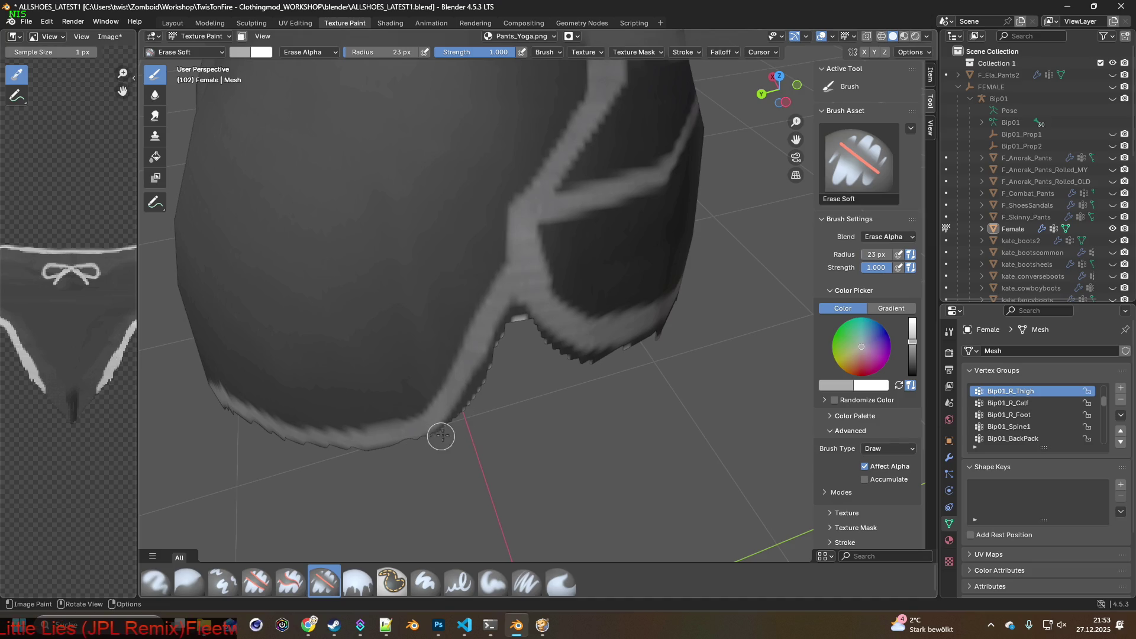
pyautogui.moveTo(503, 335); pyautogui.dragTo(507, 353, button='middle')
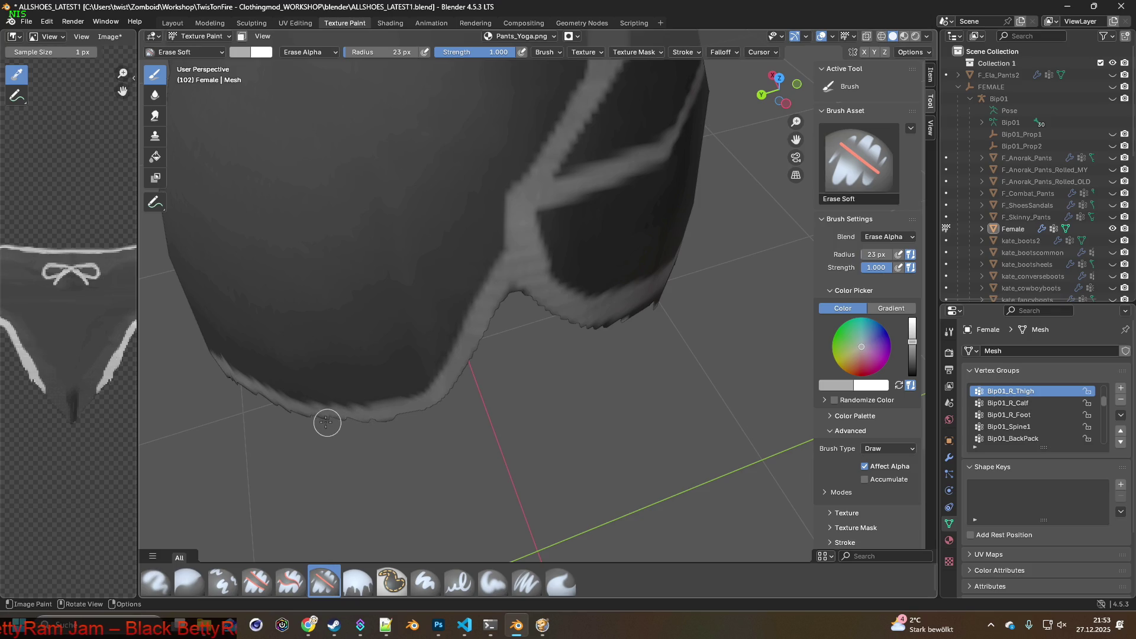
pyautogui.moveTo(574, 397); pyautogui.dragTo(381, 289, button='middle')
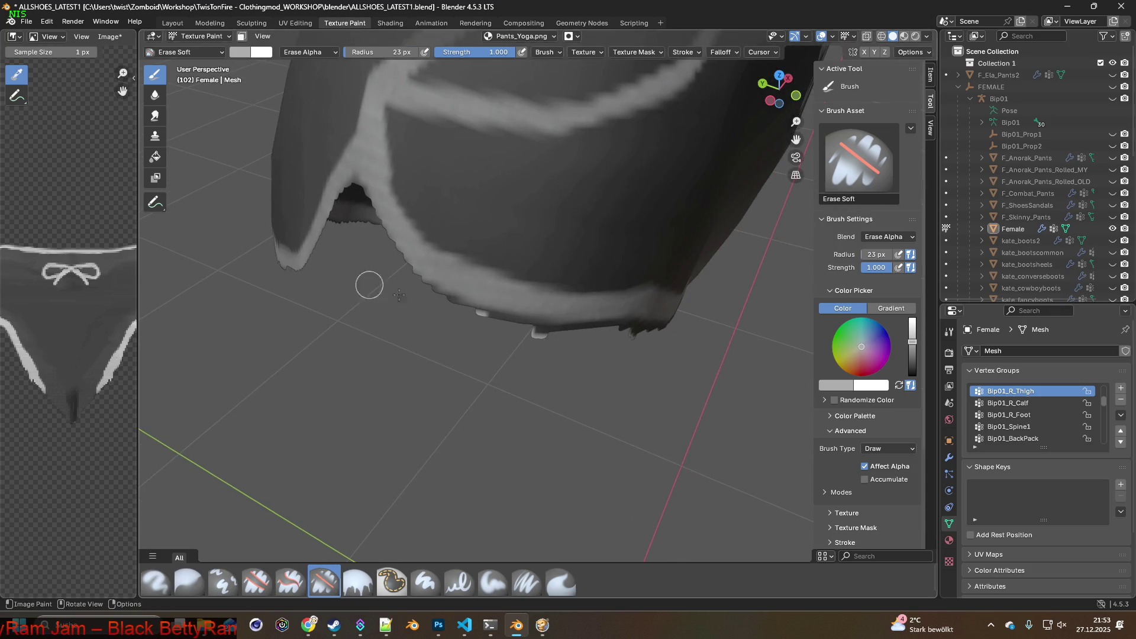
pyautogui.moveTo(489, 317)
pyautogui.mouseDown()
pyautogui.moveTo(561, 333)
pyautogui.moveTo(463, 306)
pyautogui.mouseUp()
pyautogui.moveTo(622, 331); pyautogui.dragTo(410, 285, button='middle')
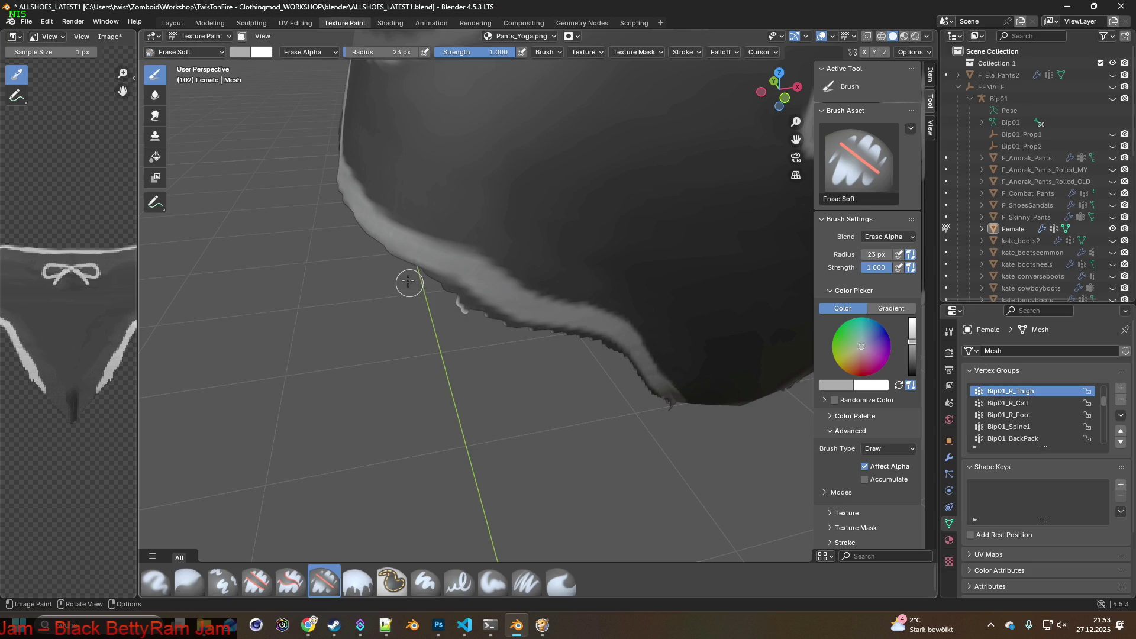
pyautogui.moveTo(456, 291)
pyautogui.mouseDown()
pyautogui.moveTo(469, 309)
pyautogui.moveTo(538, 334)
pyautogui.mouseUp()
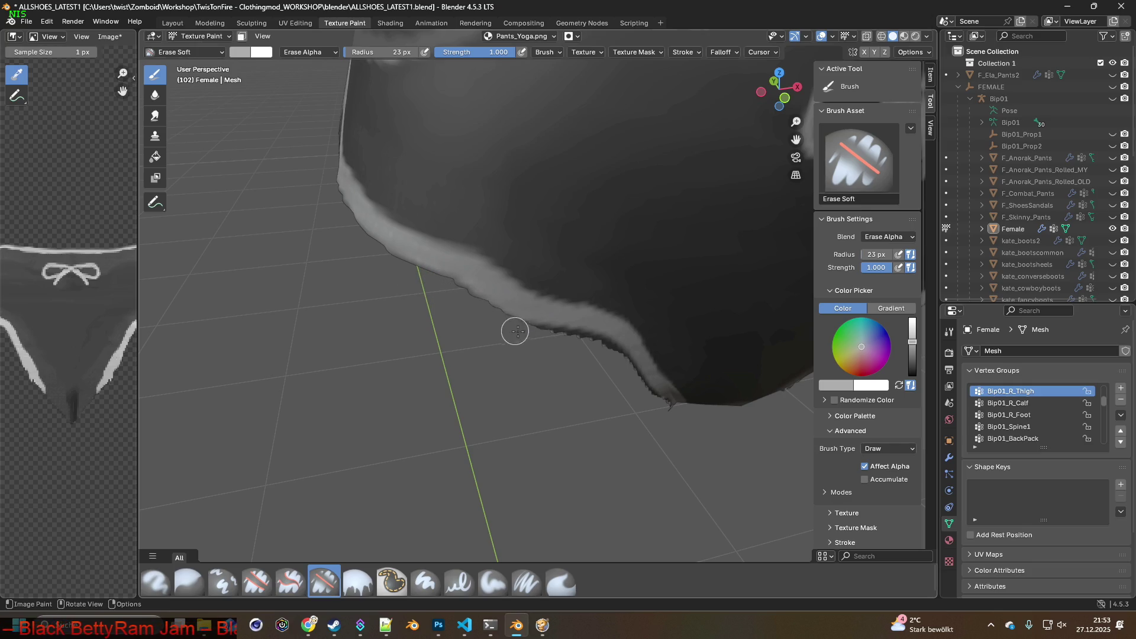
# Zoom and orbit round to inspect the smoothed hems from the back
pyautogui.scroll(-4, 355, 313)
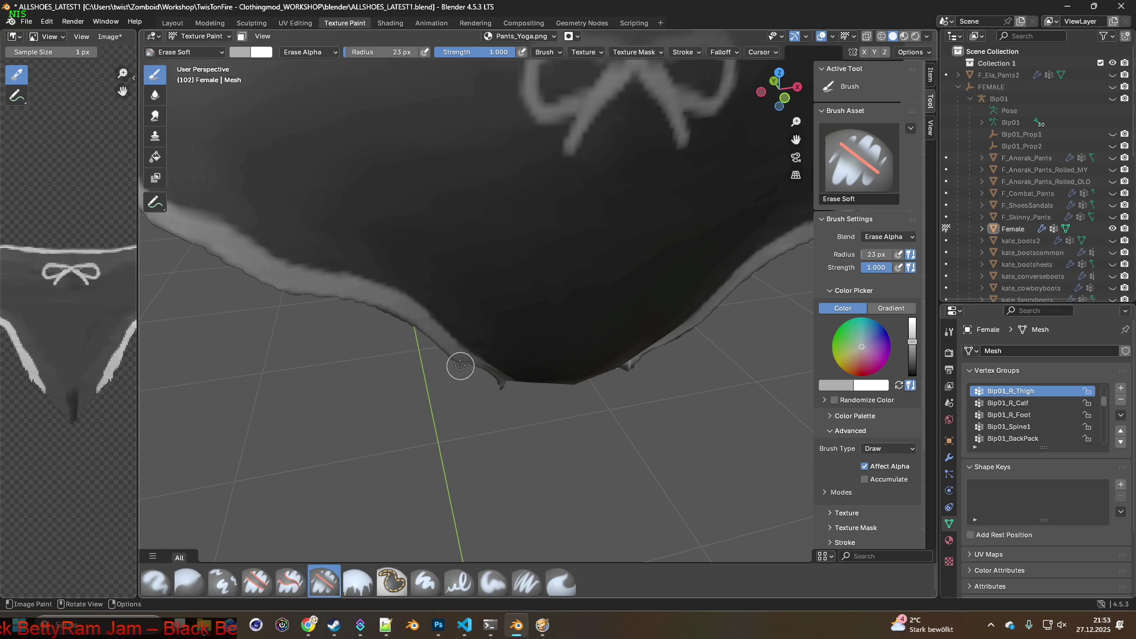
pyautogui.moveTo(497, 383)
pyautogui.mouseDown(button='middle')
pyautogui.moveTo(540, 431)
pyautogui.moveTo(490, 335)
pyautogui.moveTo(516, 382)
pyautogui.moveTo(482, 396)
pyautogui.moveTo(510, 357)
pyautogui.moveTo(441, 368)
pyautogui.moveTo(410, 388)
pyautogui.moveTo(663, 401)
pyautogui.moveTo(568, 408)
pyautogui.mouseUp(button='middle')
pyautogui.scroll(2, 663, 402)
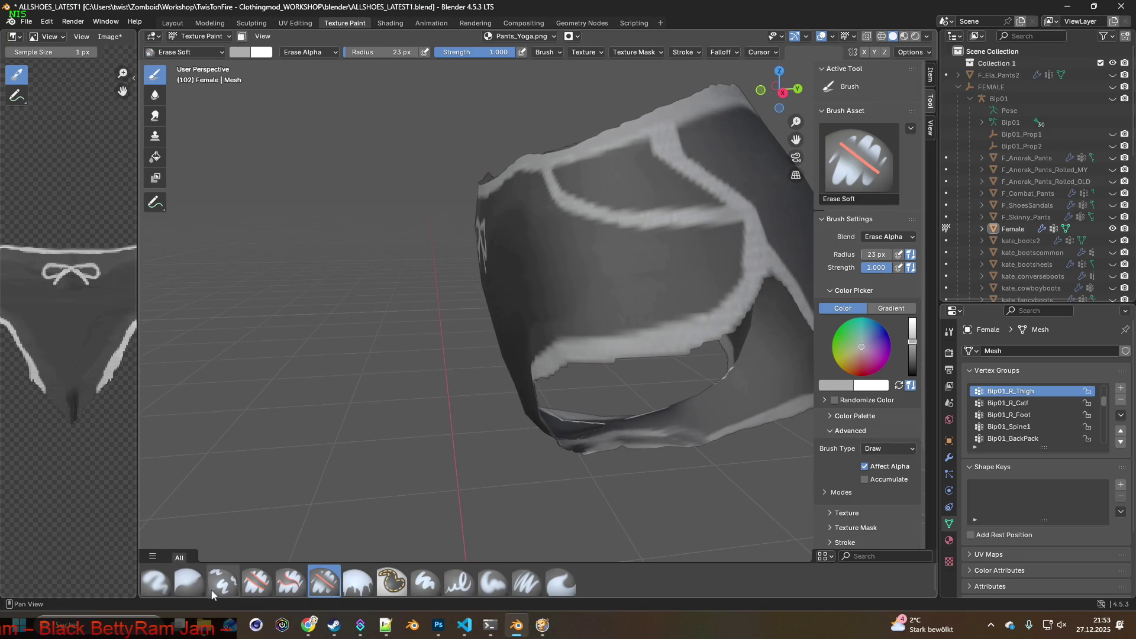
pyautogui.moveTo(679, 414)
pyautogui.mouseDown(button='middle')
pyautogui.moveTo(566, 421)
pyautogui.moveTo(481, 400)
pyautogui.mouseUp(button='middle')
pyautogui.moveTo(565, 434); pyautogui.dragTo(529, 445, button='middle')
pyautogui.scroll(2, 571, 431)
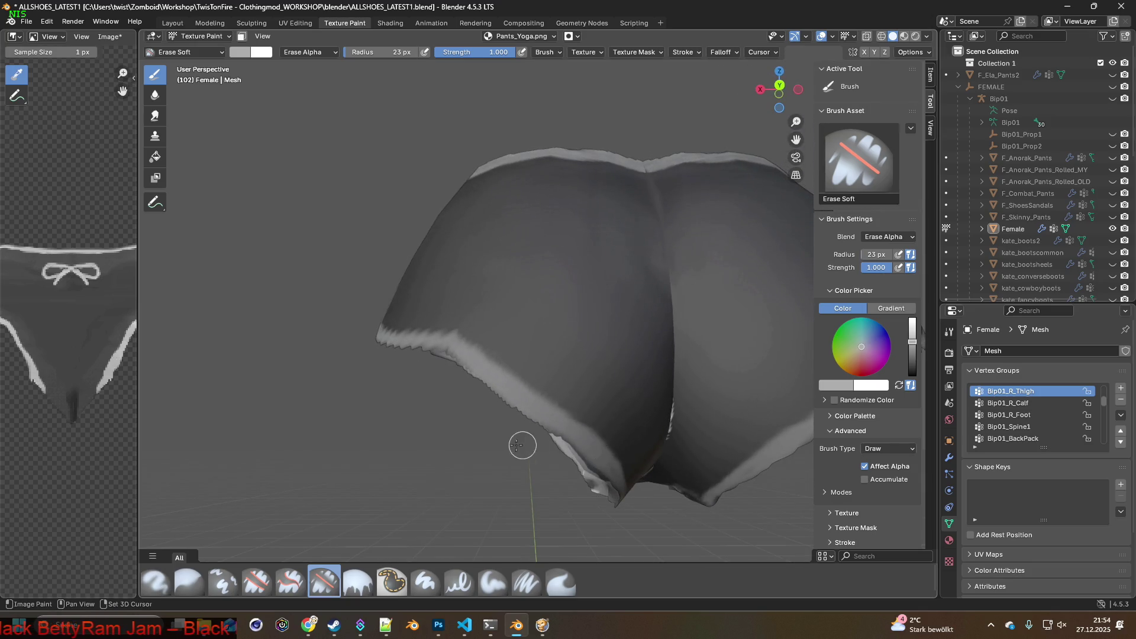
pyautogui.click(526, 583)
pyautogui.scroll(5, 479, 482)
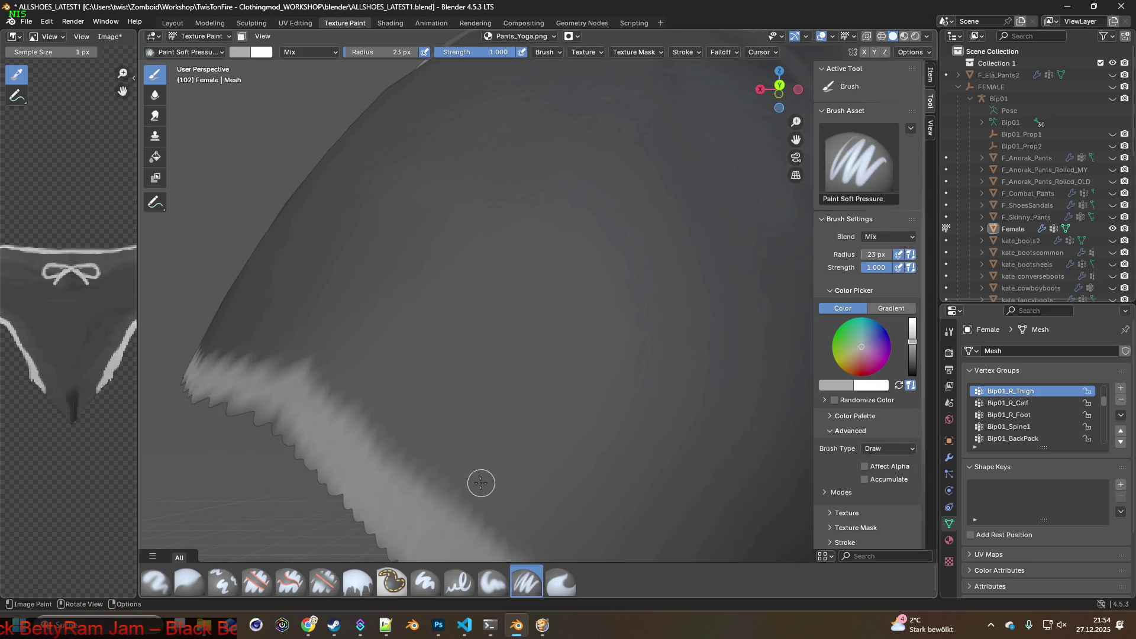
pyautogui.press('s')
pyautogui.moveTo(476, 493); pyautogui.dragTo(568, 466, button='middle')
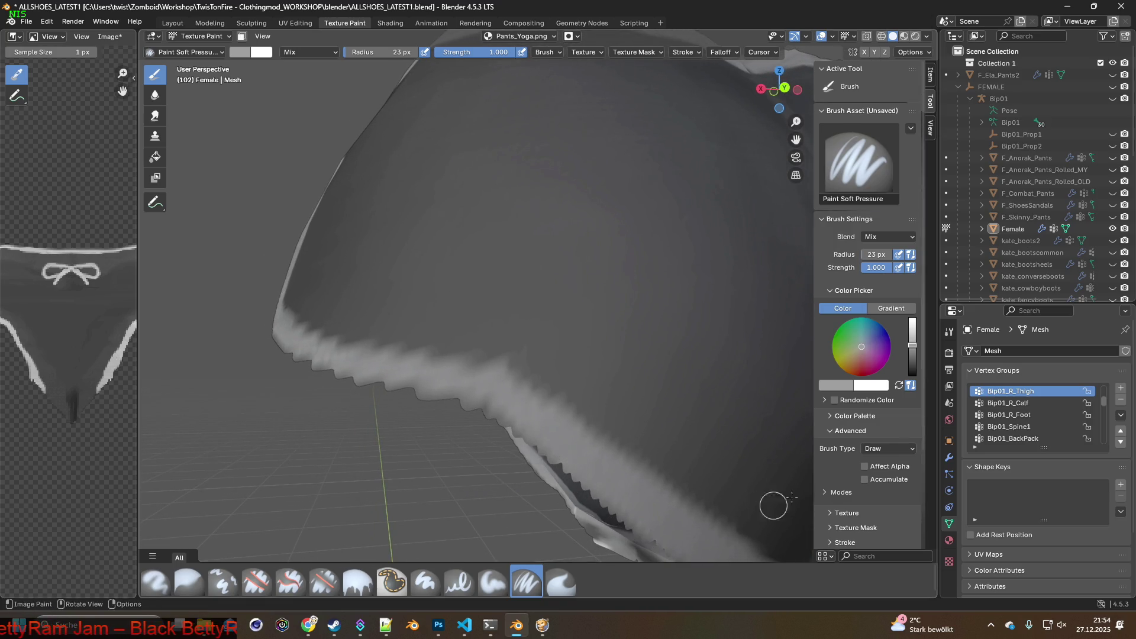
pyautogui.moveTo(566, 456)
pyautogui.mouseDown()
pyautogui.moveTo(471, 400)
pyautogui.moveTo(326, 364)
pyautogui.mouseUp()
pyautogui.scroll(-3, 292, 352)
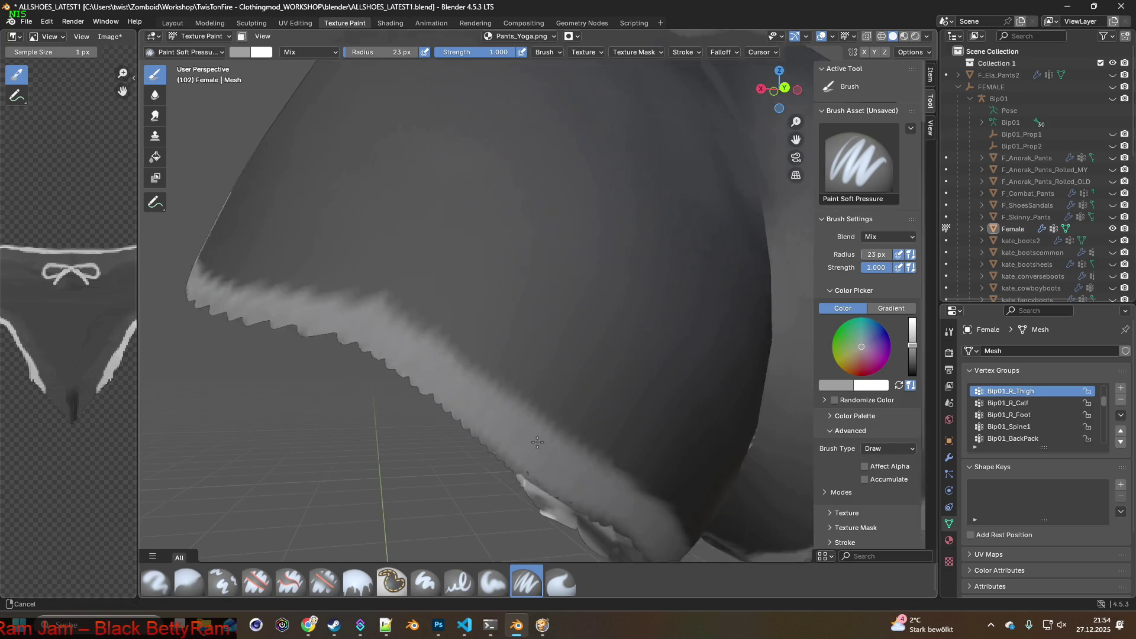
pyautogui.moveTo(256, 316); pyautogui.dragTo(481, 474)
pyautogui.moveTo(504, 481); pyautogui.dragTo(403, 433, button='middle')
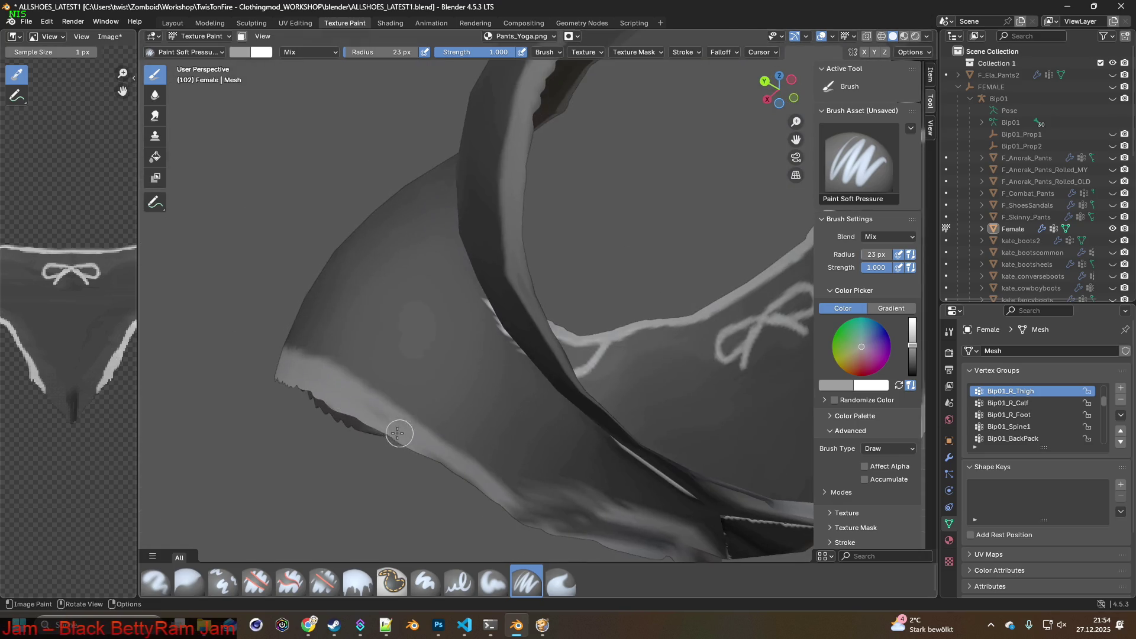
pyautogui.moveTo(372, 420)
pyautogui.mouseDown()
pyautogui.moveTo(510, 510)
pyautogui.moveTo(654, 551)
pyautogui.mouseUp()
pyautogui.keyDown('shift'); pyautogui.moveTo(654, 552); pyautogui.dragTo(411, 432, button='middle'); pyautogui.keyUp('shift')
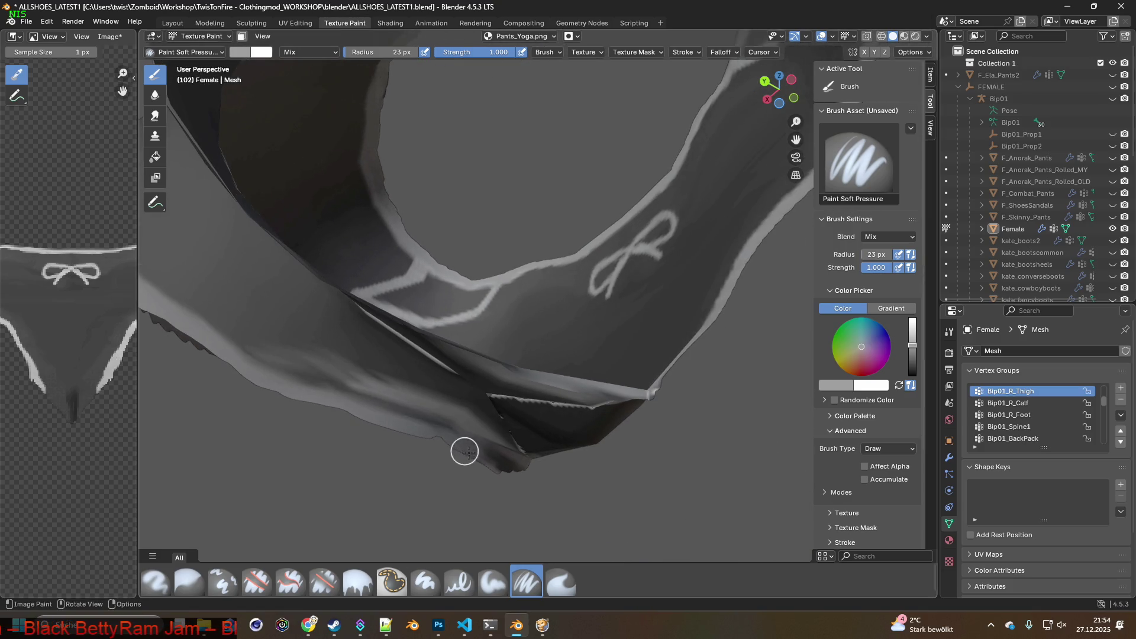
pyautogui.moveTo(522, 474); pyautogui.dragTo(595, 479, button='middle')
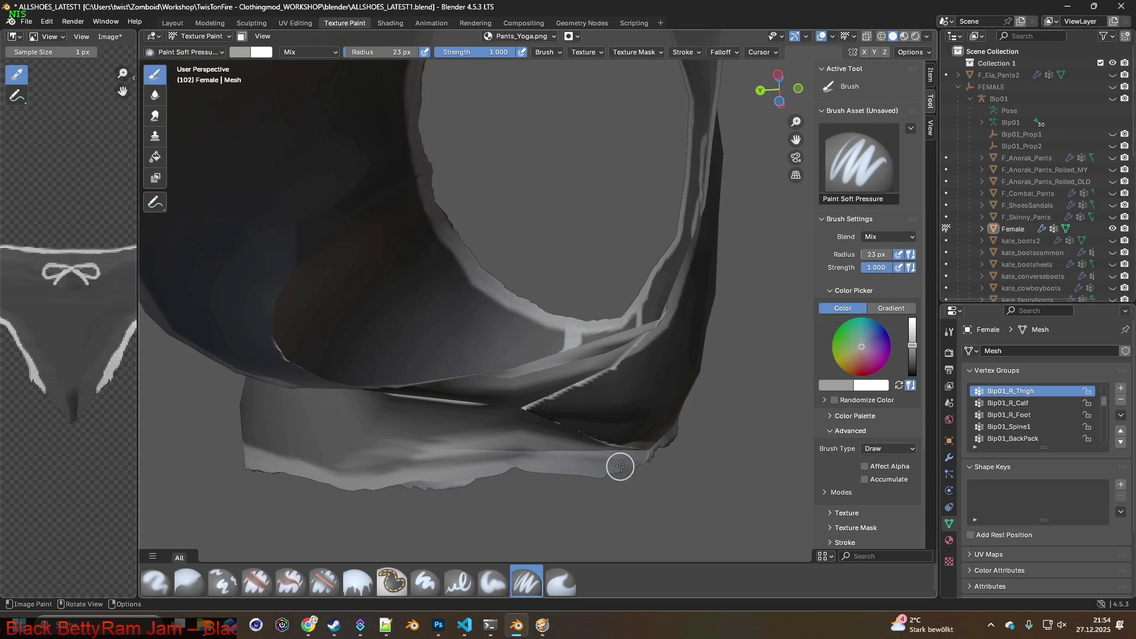
pyautogui.moveTo(539, 463)
pyautogui.mouseDown()
pyautogui.moveTo(325, 474)
pyautogui.moveTo(251, 461)
pyautogui.mouseUp()
pyautogui.moveTo(251, 461); pyautogui.dragTo(411, 379, button='middle')
pyautogui.moveTo(416, 378); pyautogui.dragTo(723, 448)
pyautogui.moveTo(773, 438); pyautogui.dragTo(345, 508, button='middle')
pyautogui.moveTo(531, 410); pyautogui.dragTo(469, 455, button='middle')
pyautogui.moveTo(623, 372); pyautogui.dragTo(740, 287)
pyautogui.moveTo(740, 286)
pyautogui.mouseDown(button='middle')
pyautogui.moveTo(685, 345)
pyautogui.moveTo(426, 487)
pyautogui.moveTo(436, 464)
pyautogui.mouseUp(button='middle')
pyautogui.scroll(2, 491, 444)
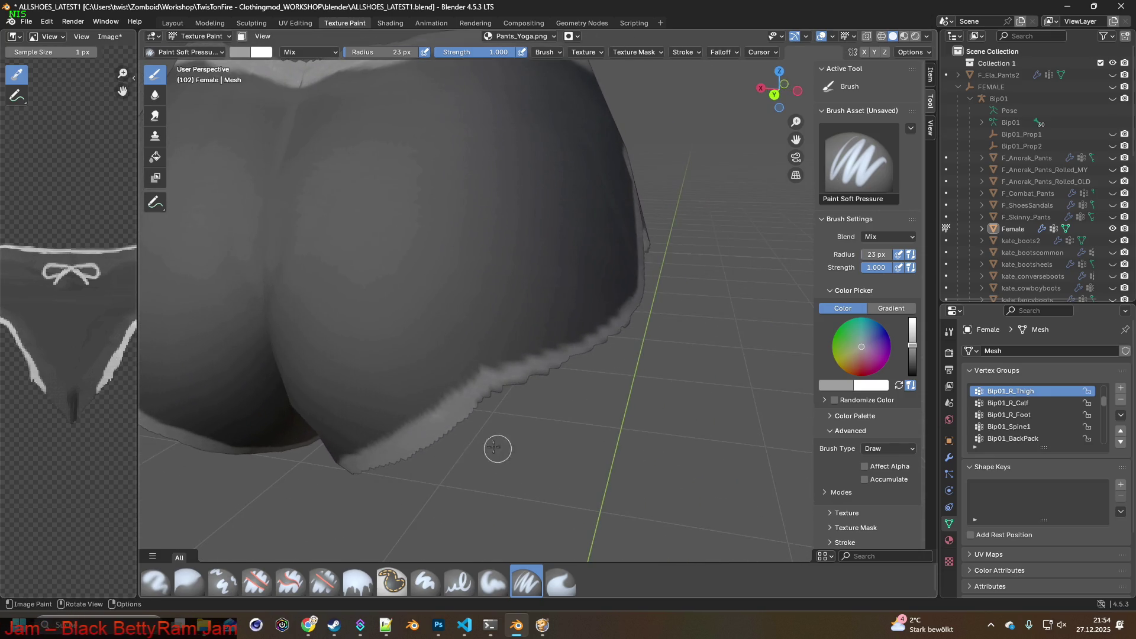
pyautogui.moveTo(484, 405); pyautogui.dragTo(541, 377)
pyautogui.moveTo(602, 348)
pyautogui.mouseDown()
pyautogui.moveTo(550, 383)
pyautogui.moveTo(624, 318)
pyautogui.mouseUp()
pyautogui.moveTo(624, 318)
pyautogui.mouseDown(button='middle')
pyautogui.moveTo(704, 362)
pyautogui.moveTo(342, 383)
pyautogui.mouseUp(button='middle')
pyautogui.moveTo(467, 354)
pyautogui.mouseDown(button='middle')
pyautogui.moveTo(437, 371)
pyautogui.moveTo(344, 252)
pyautogui.mouseUp(button='middle')
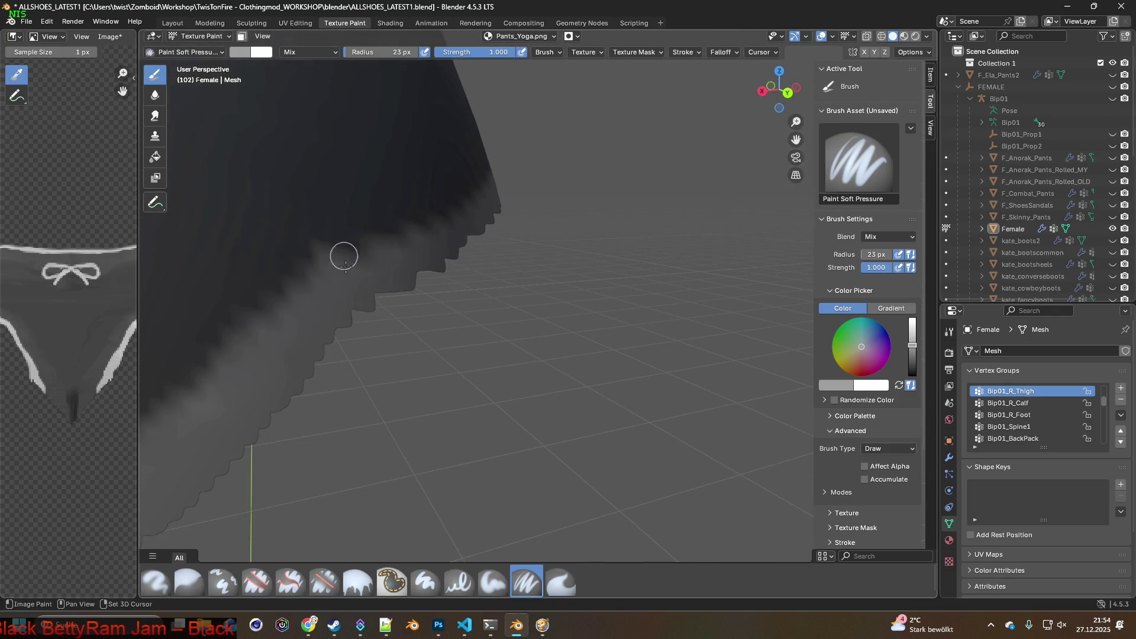
pyautogui.moveTo(318, 402)
pyautogui.mouseDown(button='middle')
pyautogui.moveTo(325, 427)
pyautogui.moveTo(499, 319)
pyautogui.moveTo(458, 363)
pyautogui.moveTo(581, 393)
pyautogui.moveTo(530, 353)
pyautogui.moveTo(561, 365)
pyautogui.moveTo(543, 310)
pyautogui.mouseUp(button='middle')
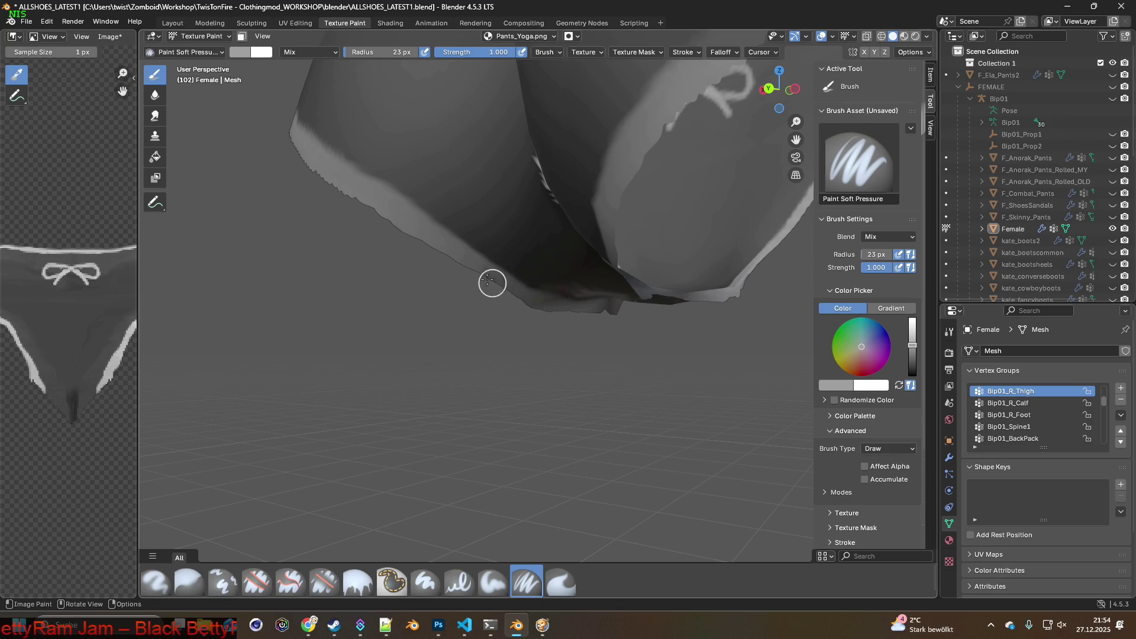
pyautogui.moveTo(398, 225); pyautogui.dragTo(561, 343, button='middle')
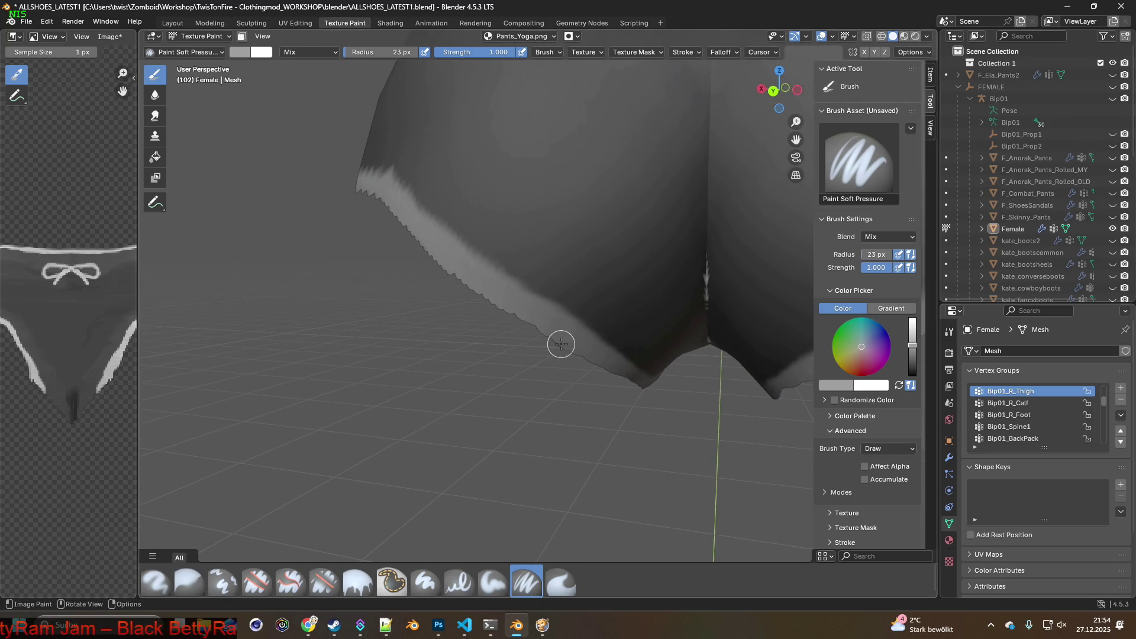
pyautogui.moveTo(439, 263); pyautogui.dragTo(605, 320, button='middle')
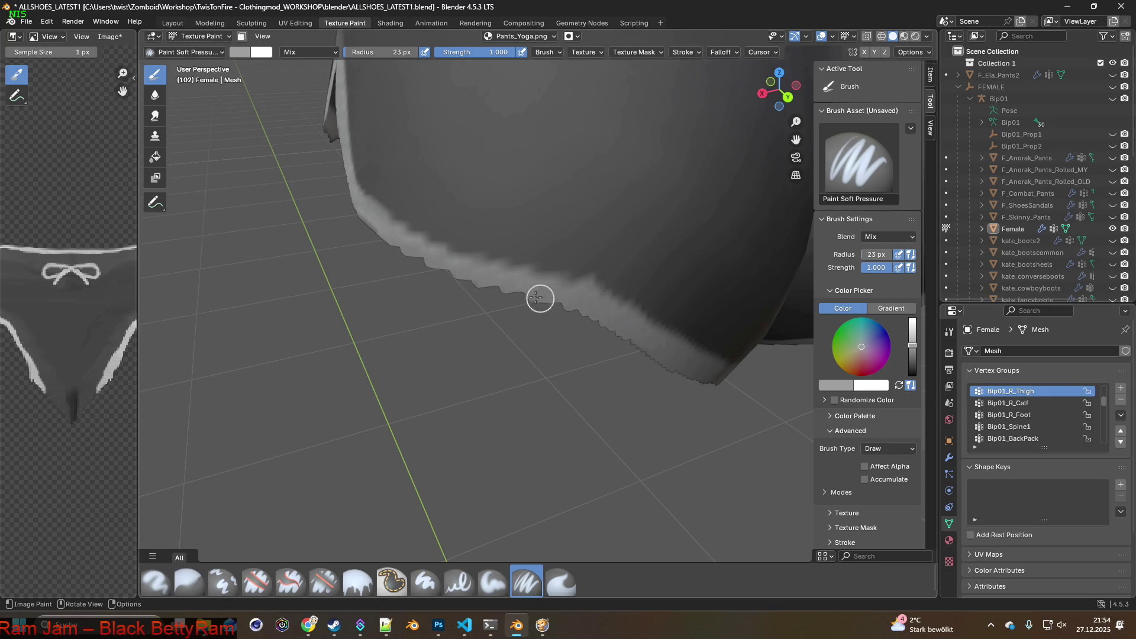
pyautogui.moveTo(378, 245)
pyautogui.mouseDown(button='middle')
pyautogui.moveTo(520, 261)
pyautogui.moveTo(431, 355)
pyautogui.mouseUp(button='middle')
pyautogui.scroll(-5, 419, 356)
# Sample a grey from the mesh and paint the waistband edge brighter
pyautogui.scroll(5, 418, 355)
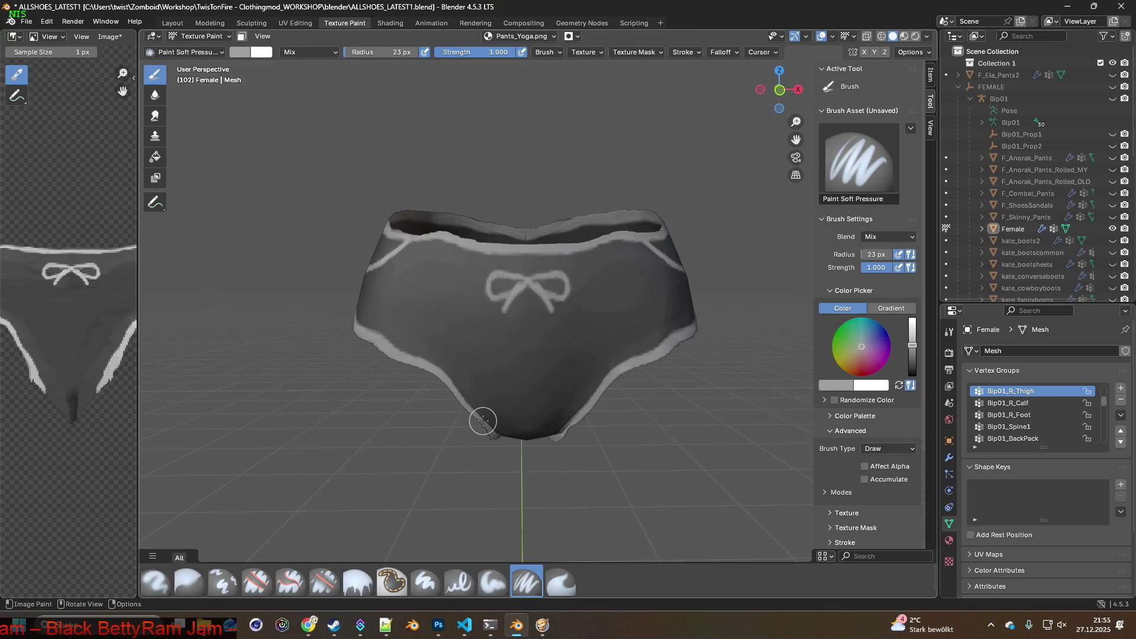
pyautogui.moveTo(477, 415)
pyautogui.mouseDown(button='middle')
pyautogui.moveTo(524, 379)
pyautogui.moveTo(482, 388)
pyautogui.moveTo(520, 375)
pyautogui.moveTo(517, 322)
pyautogui.mouseUp(button='middle')
pyautogui.scroll(3, 492, 378)
pyautogui.press('s')
pyautogui.moveTo(508, 262); pyautogui.dragTo(494, 258)
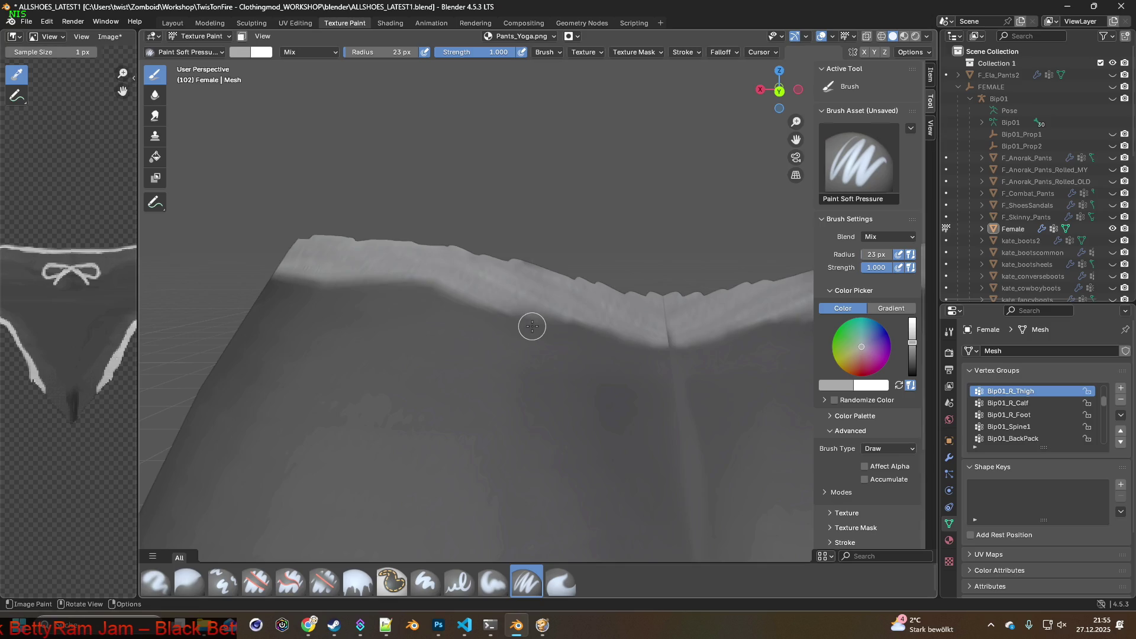
pyautogui.scroll(-6, 533, 326)
pyautogui.moveTo(537, 408)
pyautogui.mouseDown(button='middle')
pyautogui.moveTo(435, 413)
pyautogui.moveTo(249, 310)
pyautogui.mouseUp(button='middle')
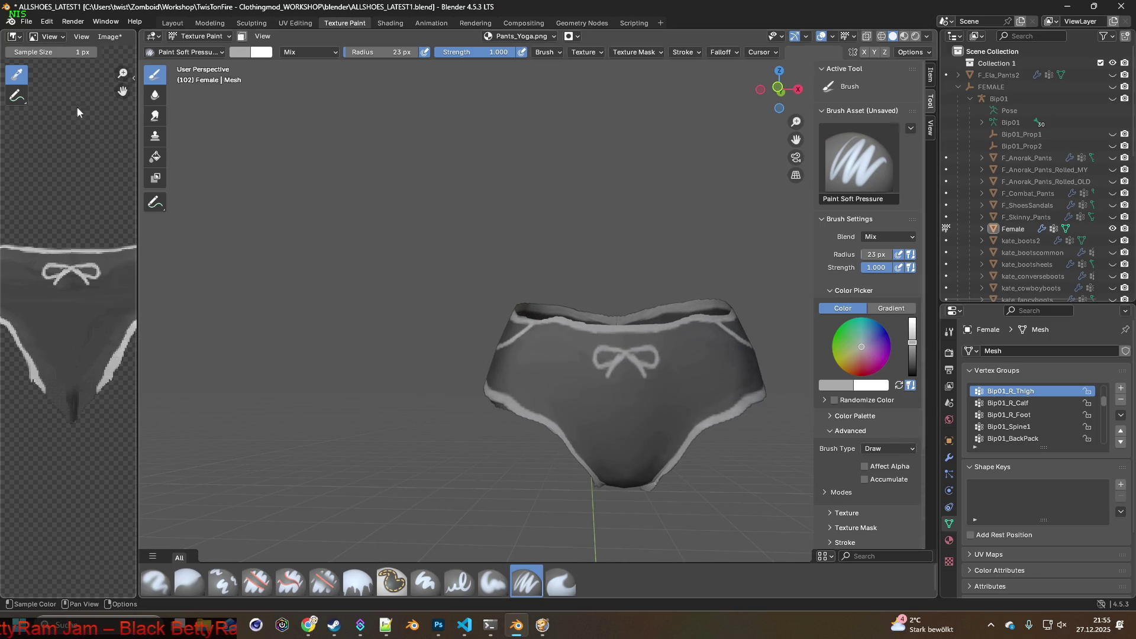
# Save Pants_Yoga.png, then save it again as a PNG image into the textures folder
pyautogui.click(109, 38)
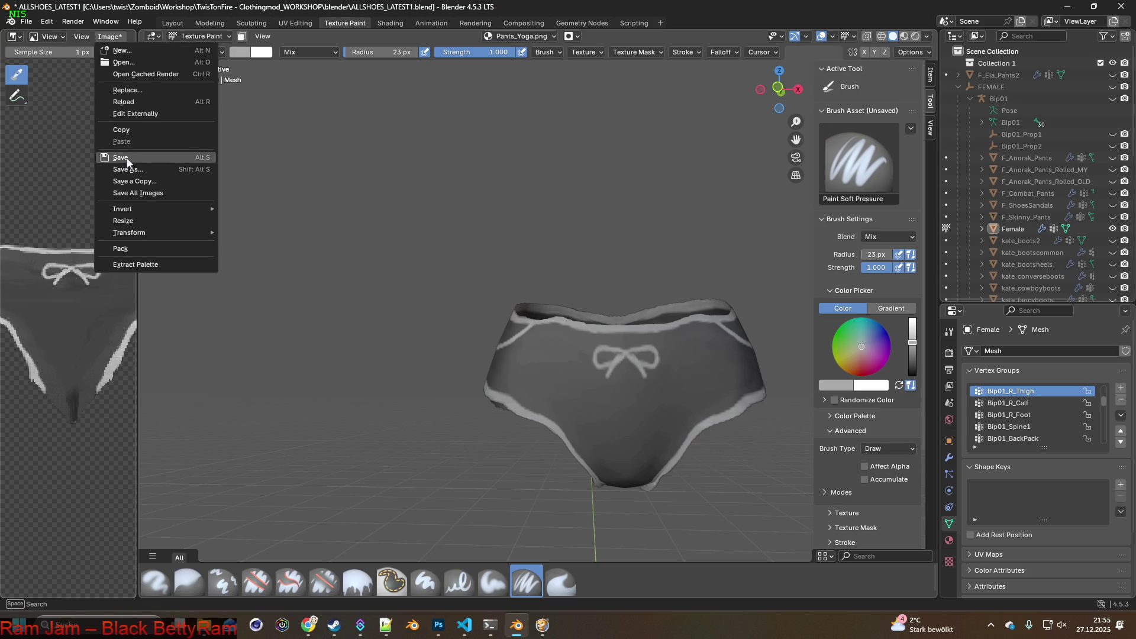
pyautogui.click(121, 157)
pyautogui.click(109, 37)
pyautogui.click(126, 169)
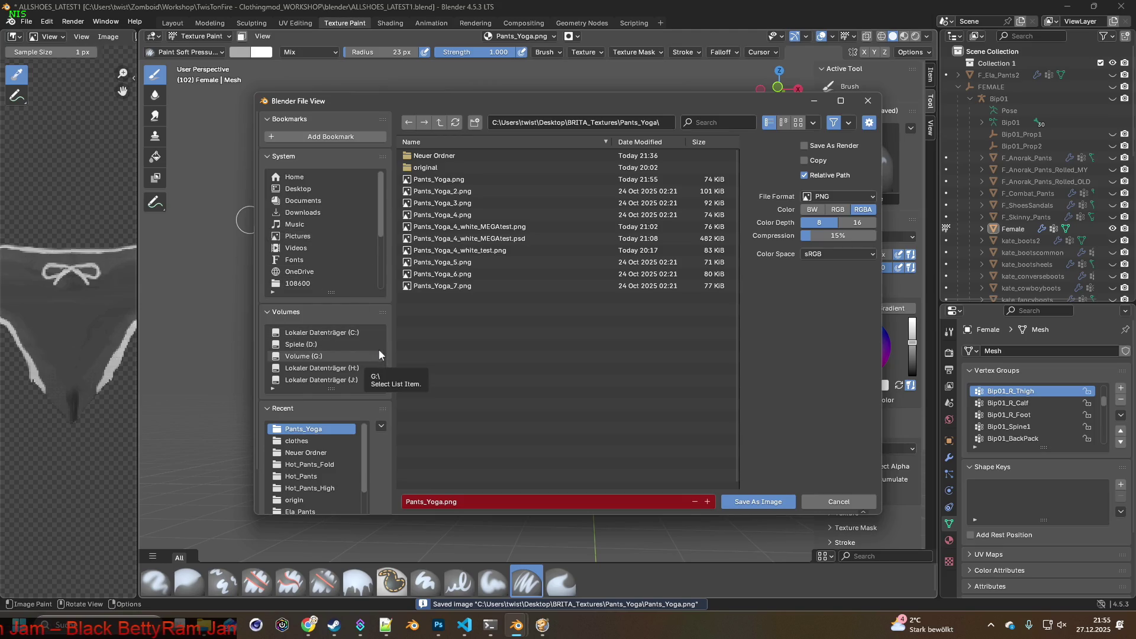
pyautogui.click(301, 440)
pyautogui.click(763, 501)
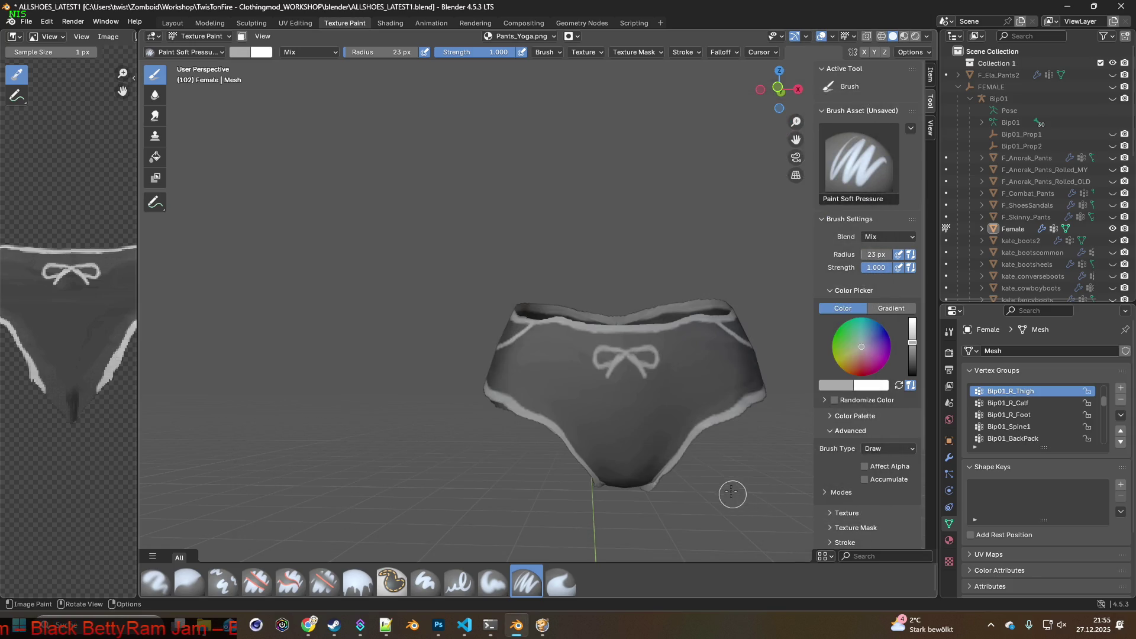
pyautogui.moveTo(724, 480)
pyautogui.mouseDown(button='middle')
pyautogui.moveTo(660, 406)
pyautogui.moveTo(641, 440)
pyautogui.mouseUp(button='middle')
# Drag the updated Pants_Yoga.png from the clothes folder into Photoshop and reload it
pyautogui.hotkey('alt', 'Tab')
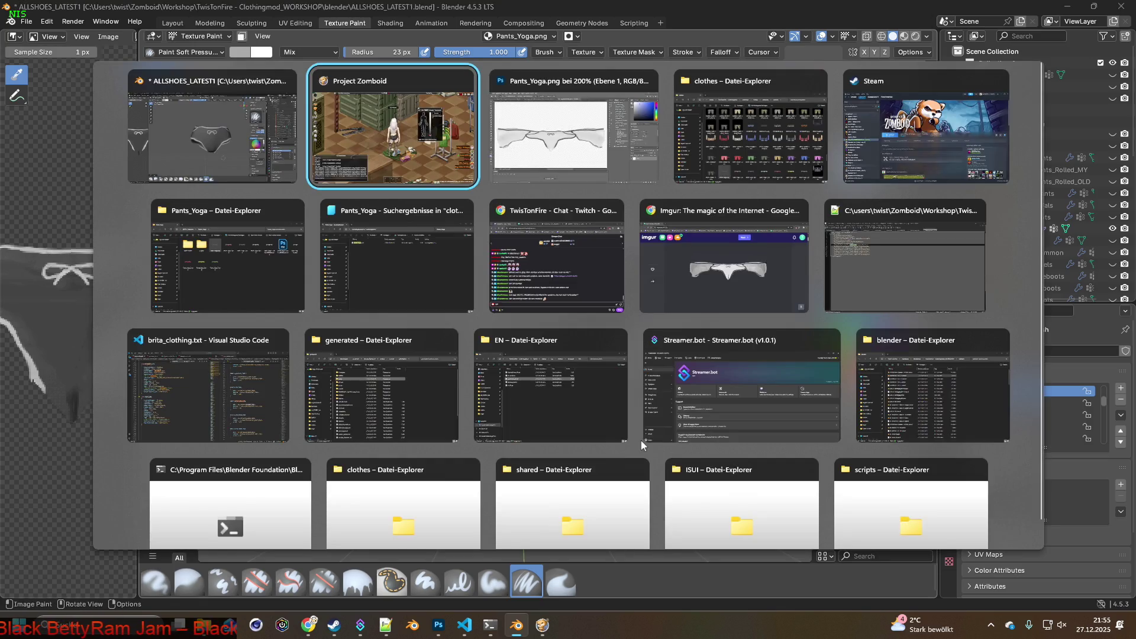
pyautogui.press('Tab')
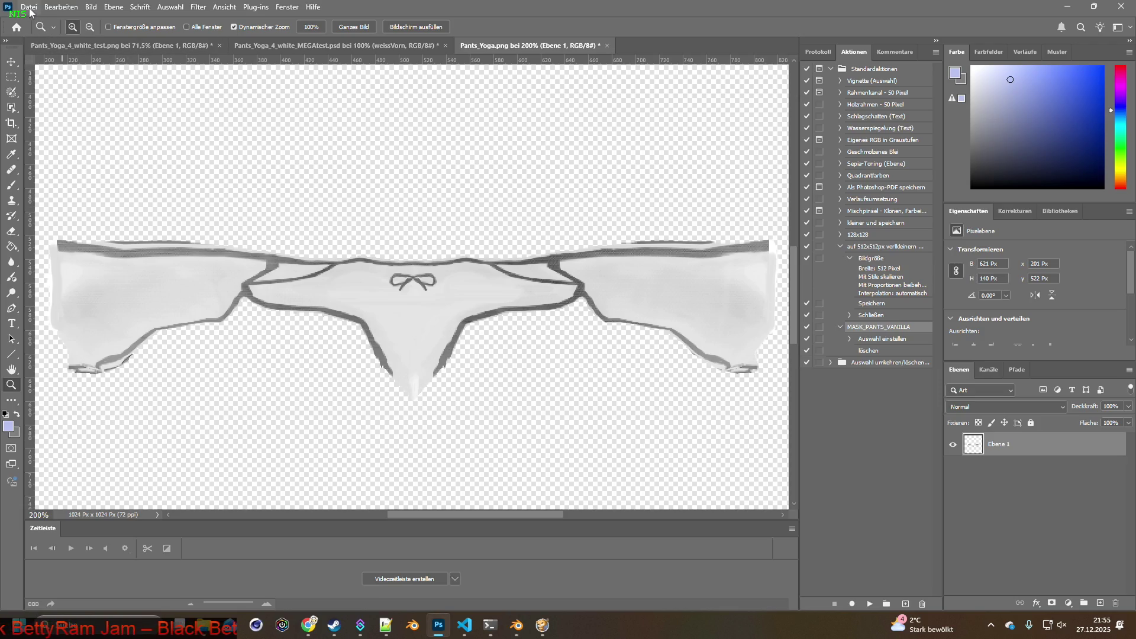
pyautogui.hotkey('alt', 'Tab')
pyautogui.press('Tab')
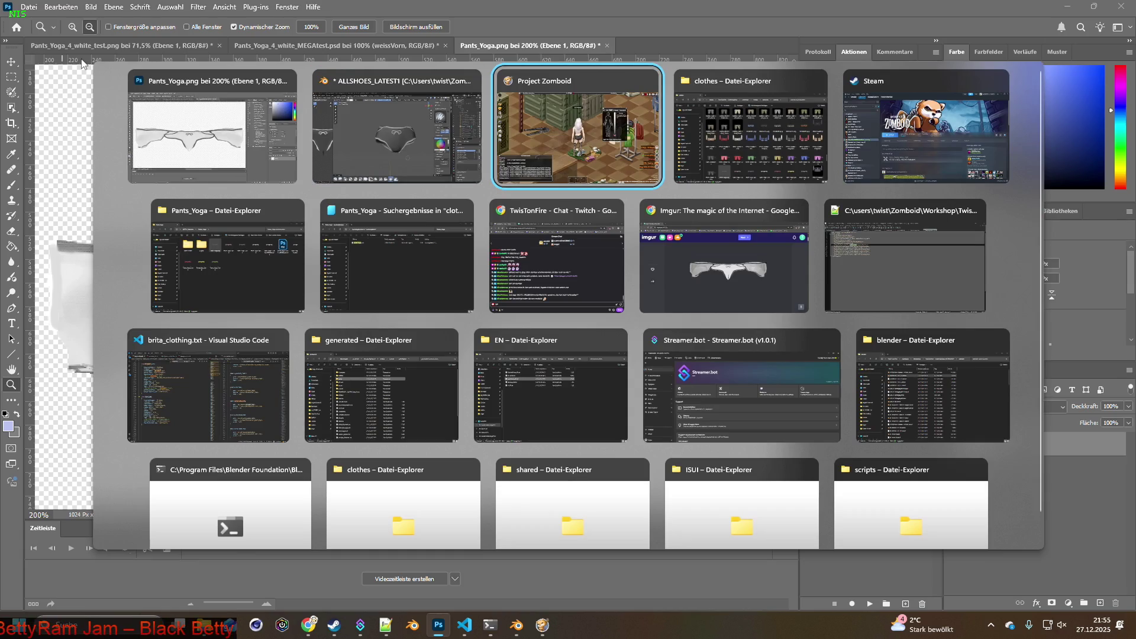
pyautogui.press('Tab')
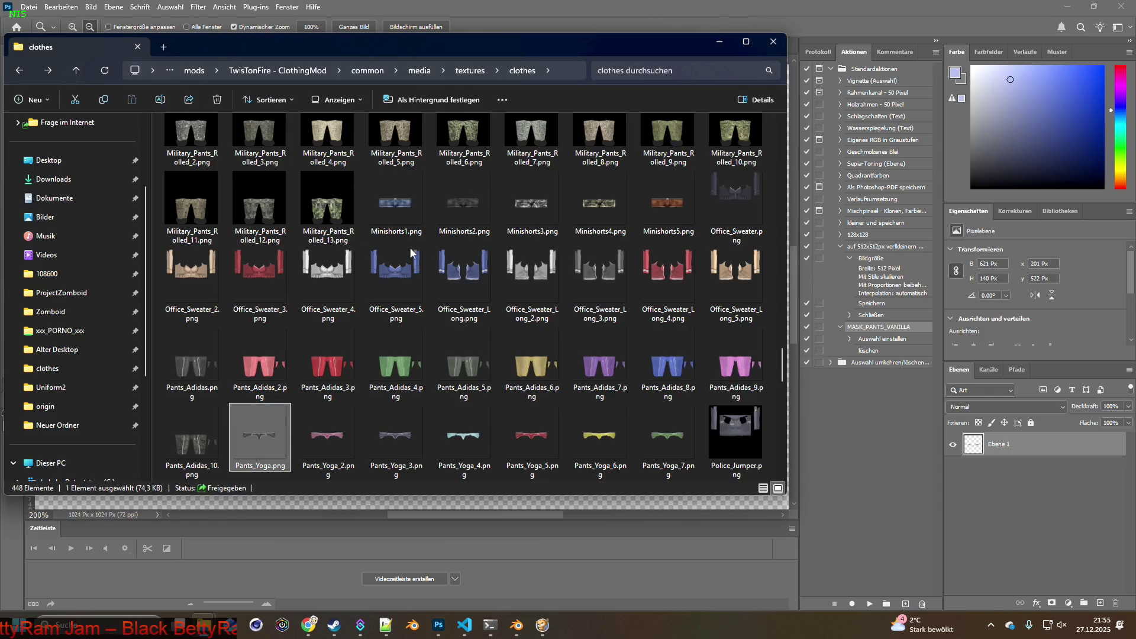
pyautogui.moveTo(426, 25); pyautogui.dragTo(915, 76)
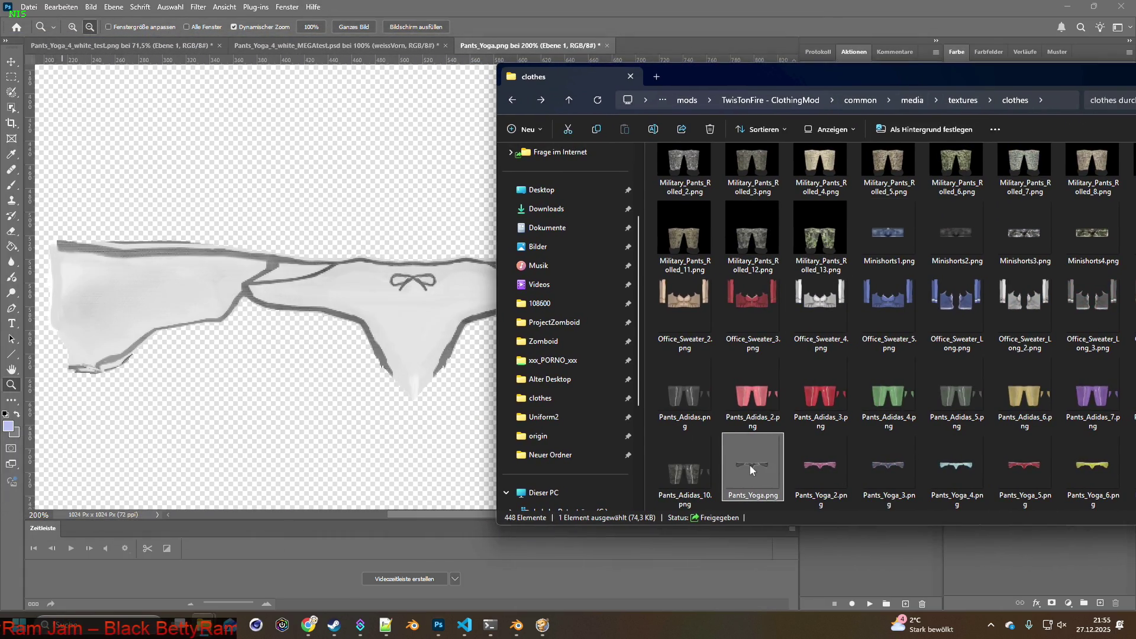
pyautogui.moveTo(758, 471)
pyautogui.mouseDown()
pyautogui.moveTo(565, 260)
pyautogui.moveTo(663, 30)
pyautogui.moveTo(659, 62)
pyautogui.mouseUp()
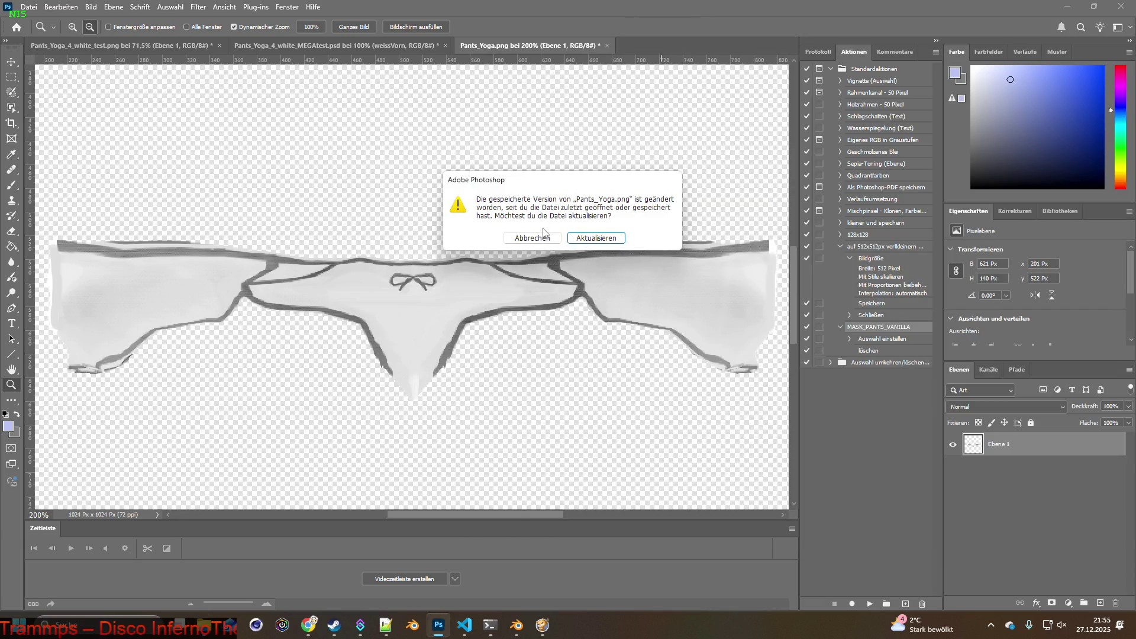
pyautogui.click(595, 243)
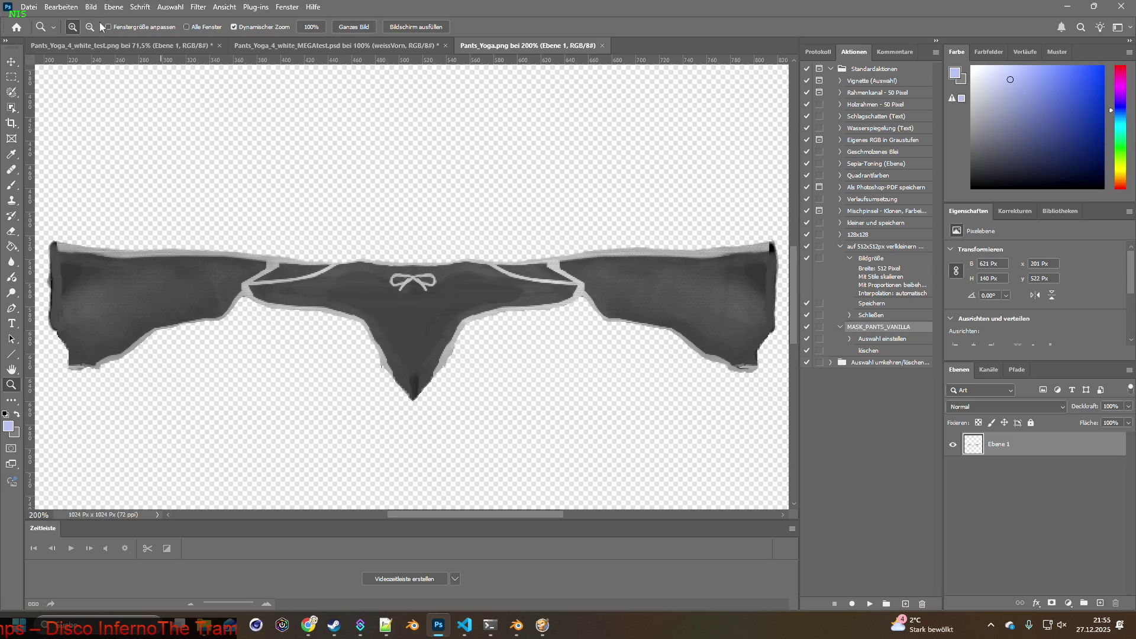
# Invert the image colours so the pants turn light grey
pyautogui.click(63, 7)
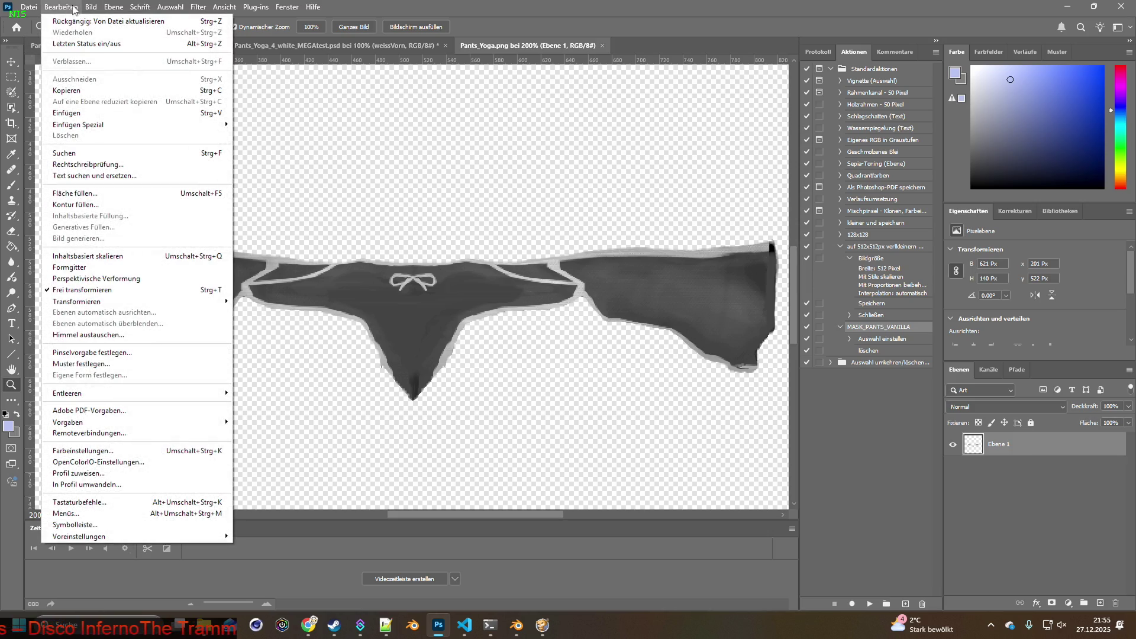
pyautogui.moveTo(87, 9)
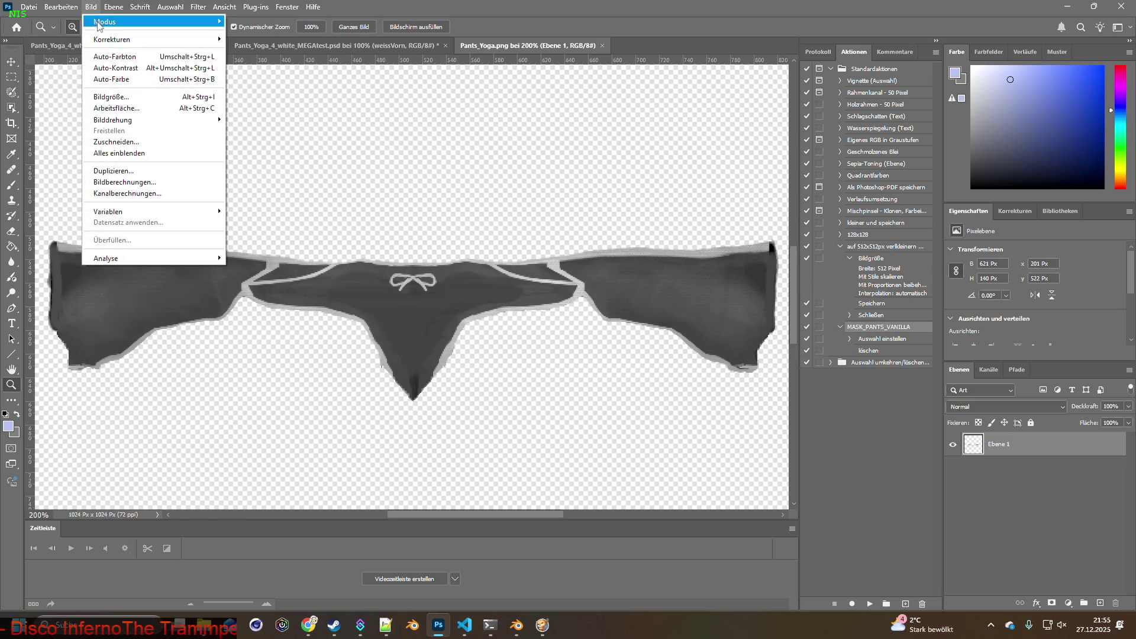
pyautogui.moveTo(107, 39)
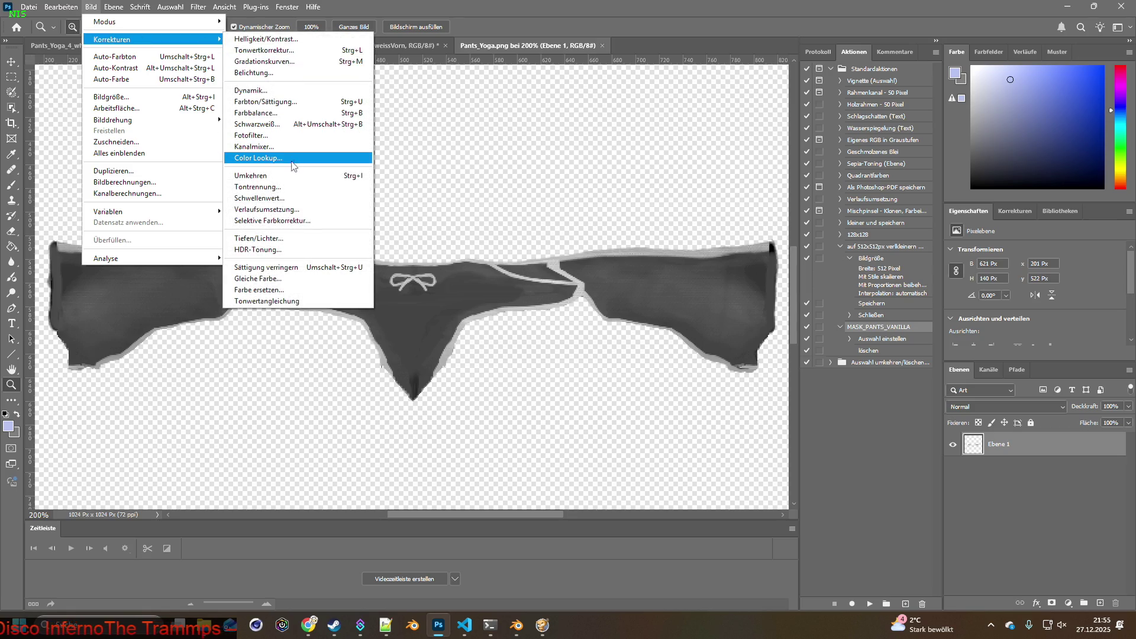
pyautogui.click(278, 175)
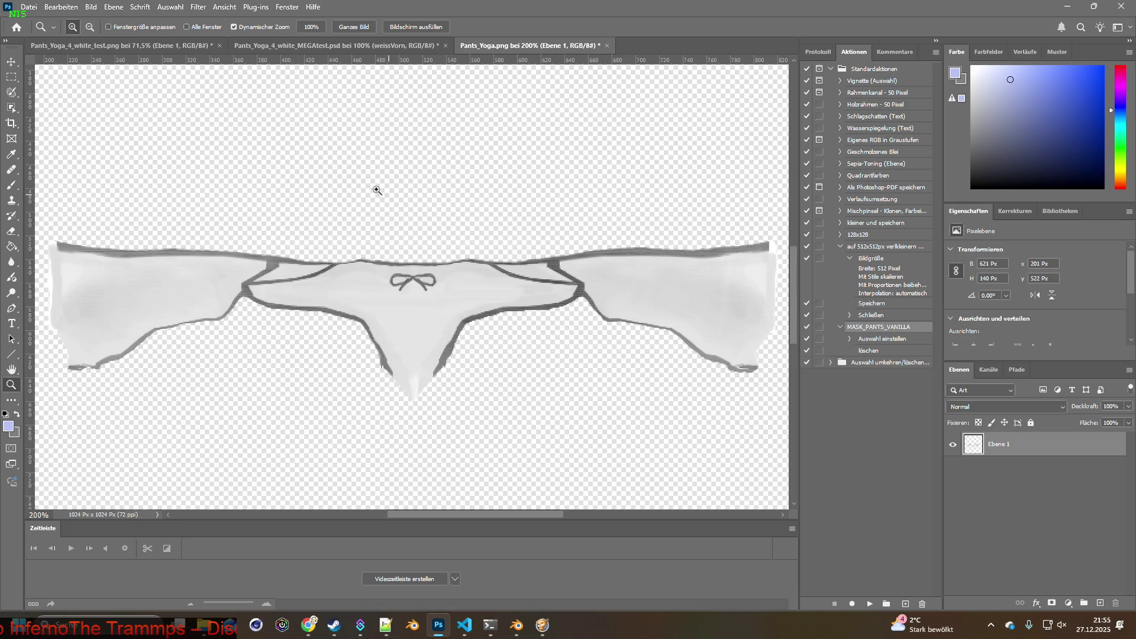
# Save the image as PNG over Pants_Yoga_4.png, confirming the replacement
pyautogui.click(31, 11)
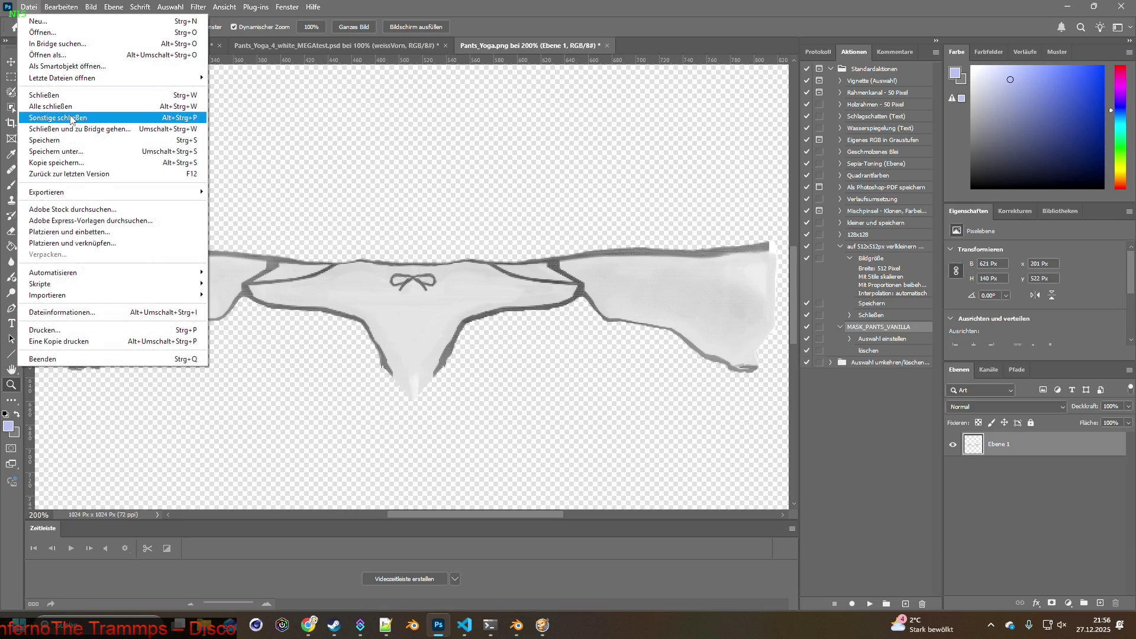
pyautogui.moveTo(94, 194)
pyautogui.click(231, 189)
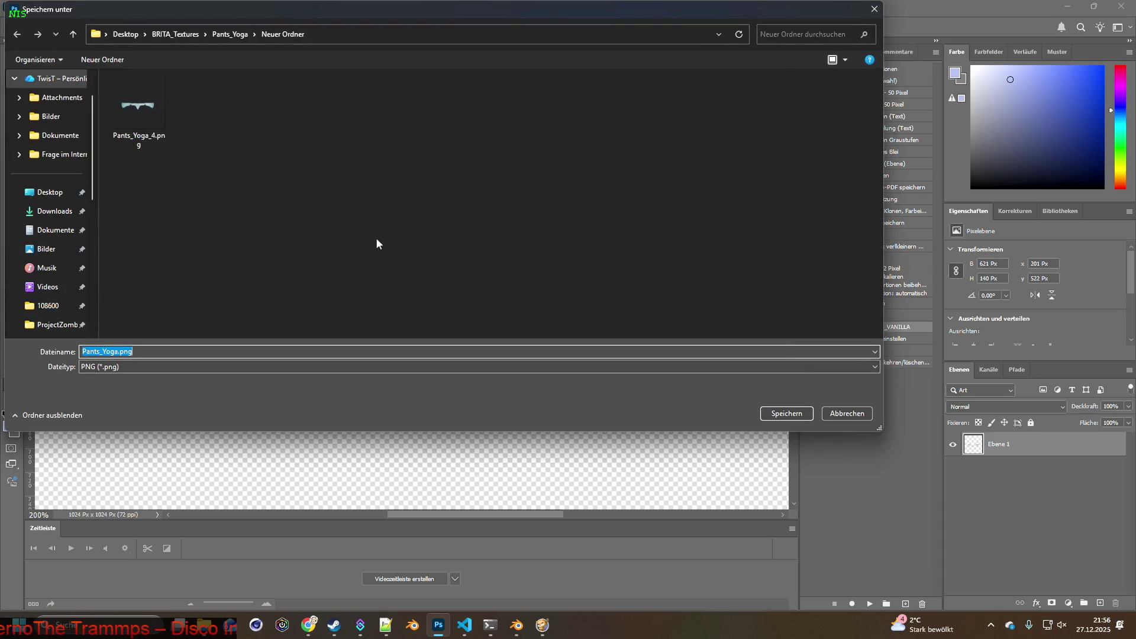
pyautogui.click(136, 119)
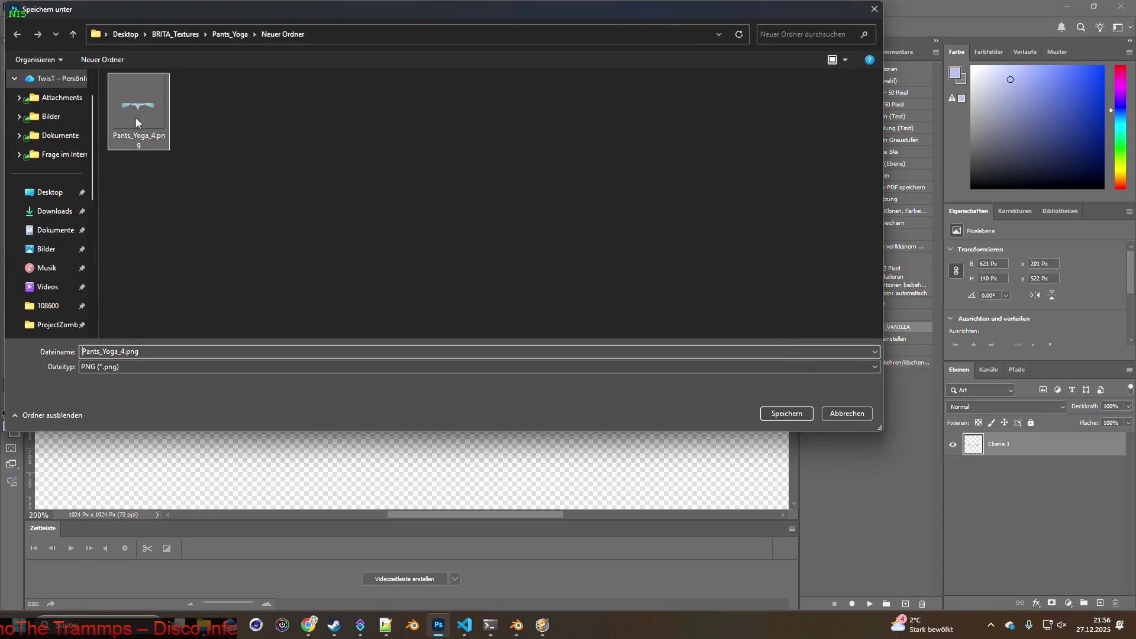
pyautogui.click(786, 413)
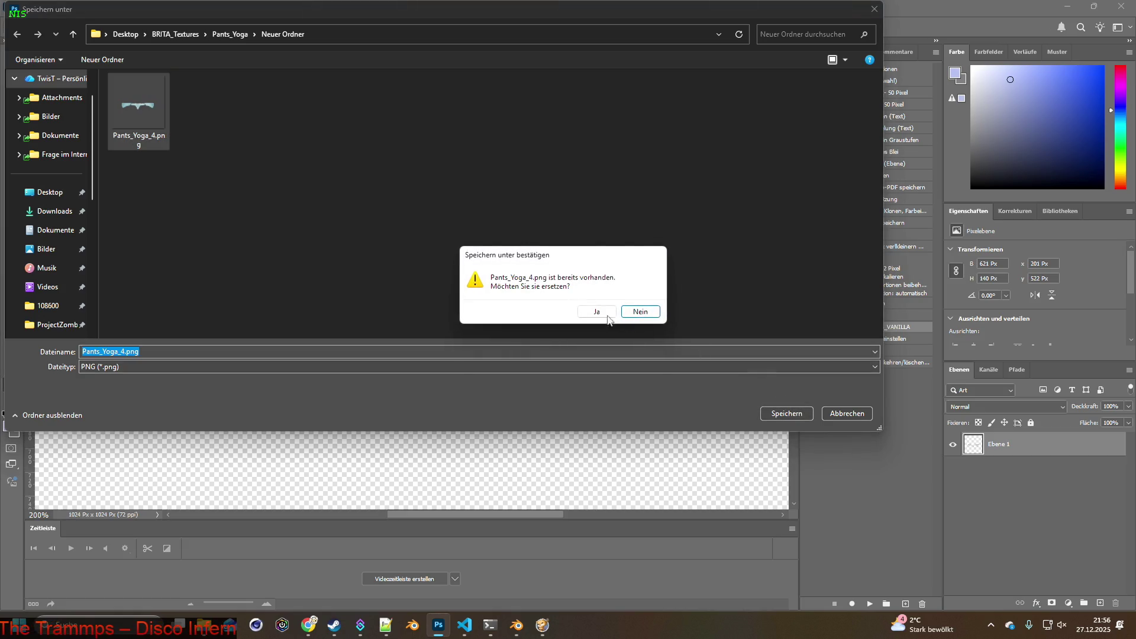
pyautogui.click(599, 312)
pyautogui.hotkey('alt', 'Tab')
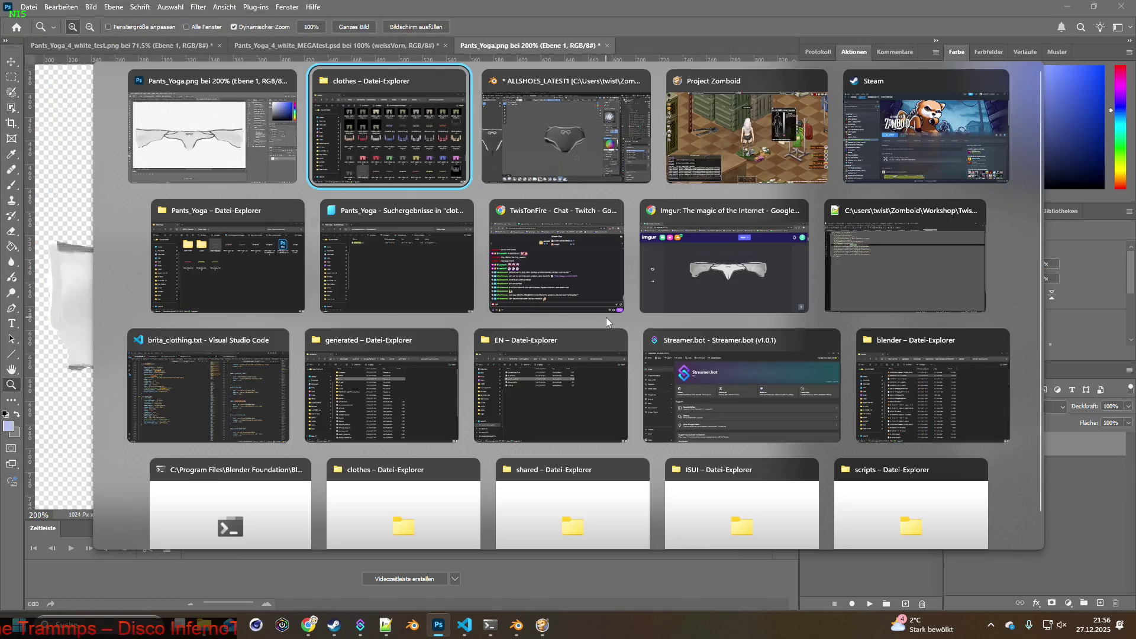
# Open the Neuer Ordner folder and arrange it below the clothes folder window
pyautogui.press('Tab')
pyautogui.press('Tab')
pyautogui.press('Tab')
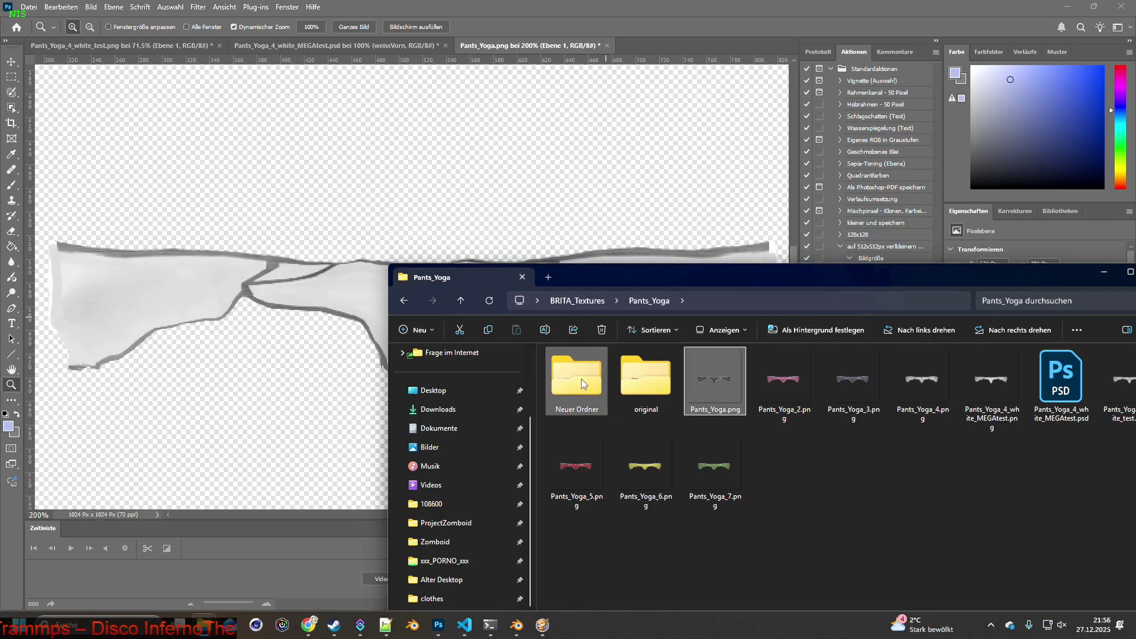
pyautogui.doubleClick(581, 379)
pyautogui.moveTo(632, 280); pyautogui.dragTo(837, 293)
pyautogui.hotkey('alt', 'Tab')
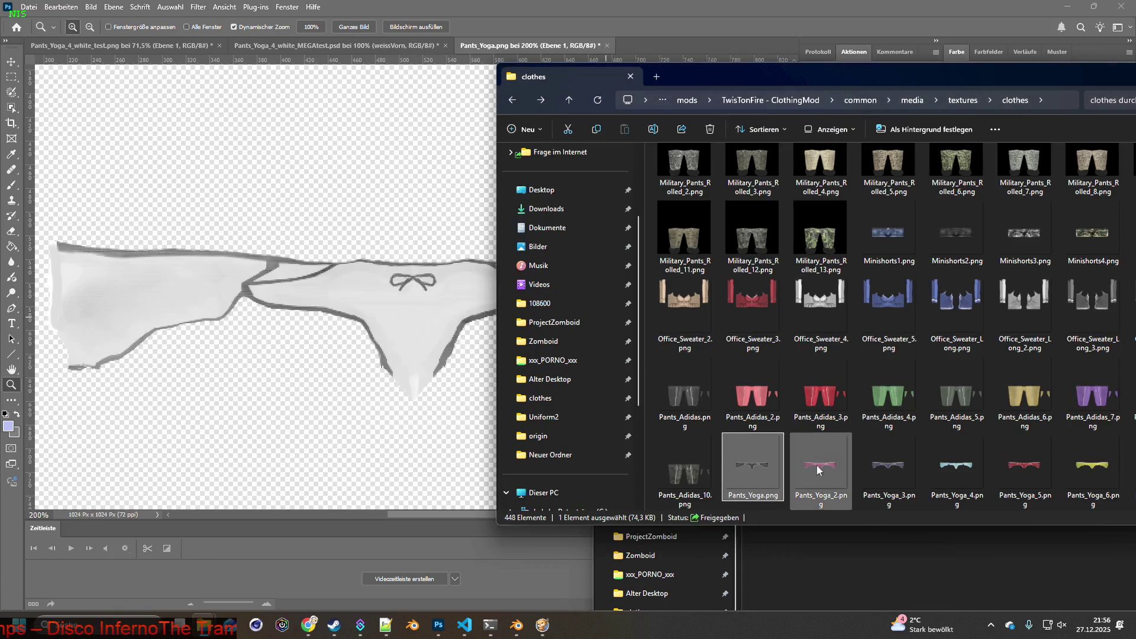
pyautogui.click(865, 510)
pyautogui.moveTo(796, 293); pyautogui.dragTo(683, 406)
# Copy Pants_Yoga_4.png into the clothes folder, replacing the existing file
pyautogui.moveTo(665, 499); pyautogui.dragTo(913, 329)
pyautogui.moveTo(913, 329); pyautogui.dragTo(916, 327, button='right')
pyautogui.click(976, 346)
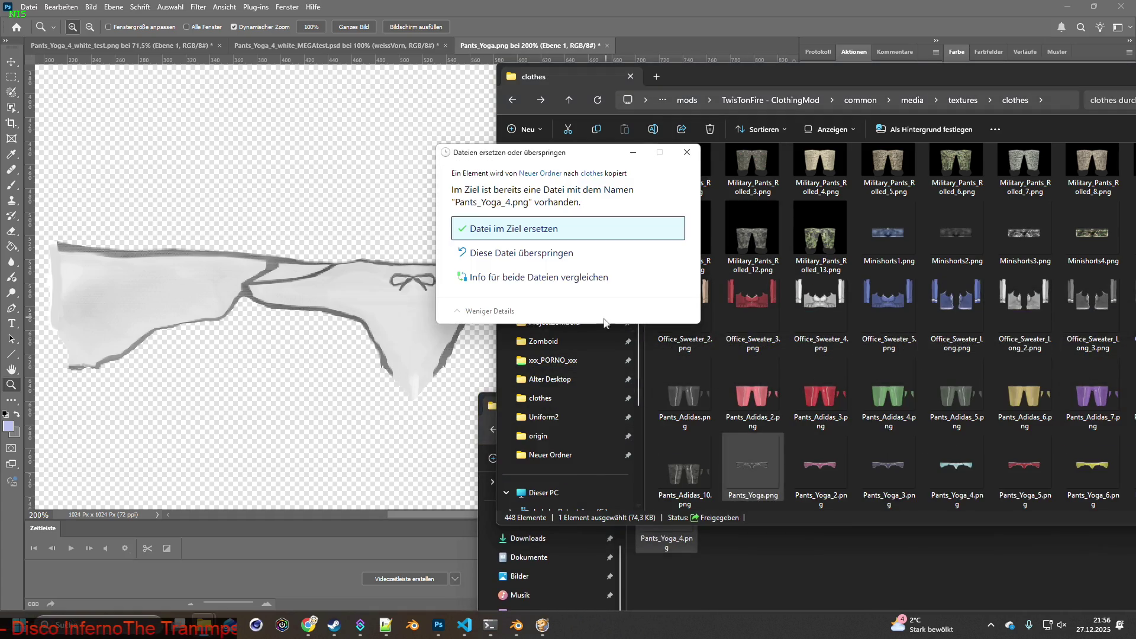
pyautogui.click(540, 230)
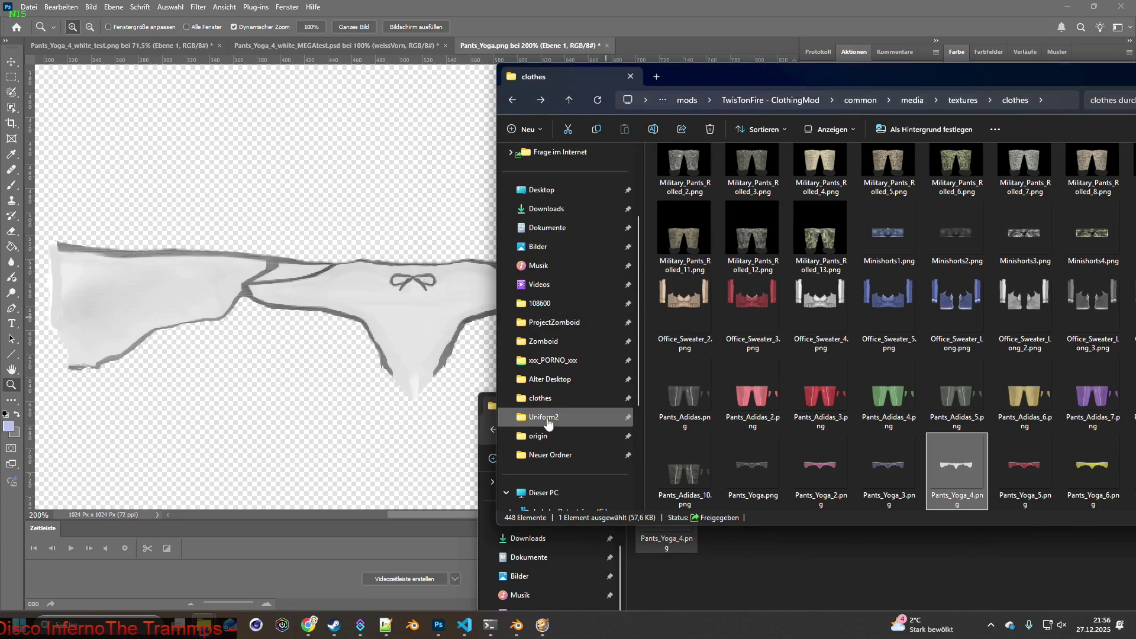
pyautogui.click(547, 623)
# Quit the running Project Zomboid game to the desktop
pyautogui.press('Escape')
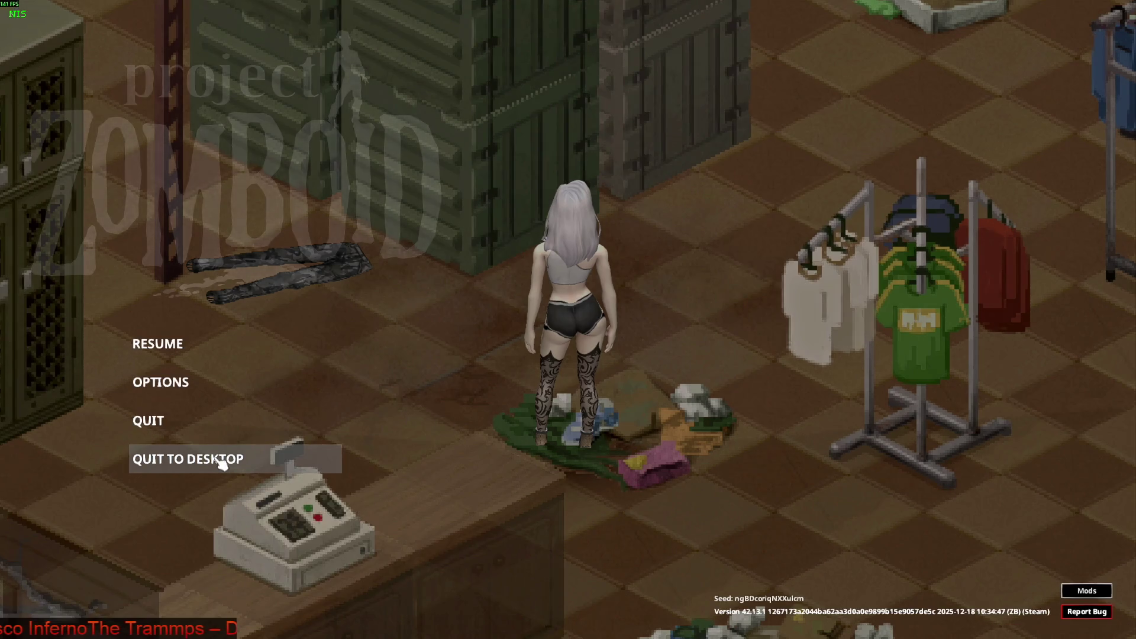
pyautogui.click(237, 479)
pyautogui.click(535, 341)
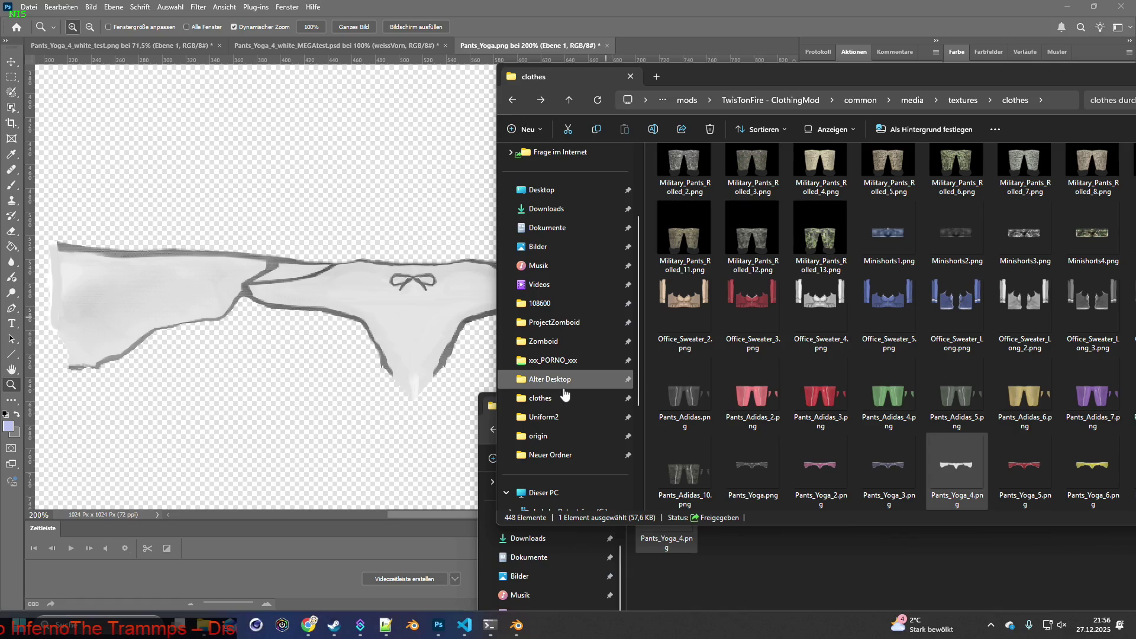
# Launch Project Zomboid from the Steam library with the default Play option
pyautogui.click(340, 622)
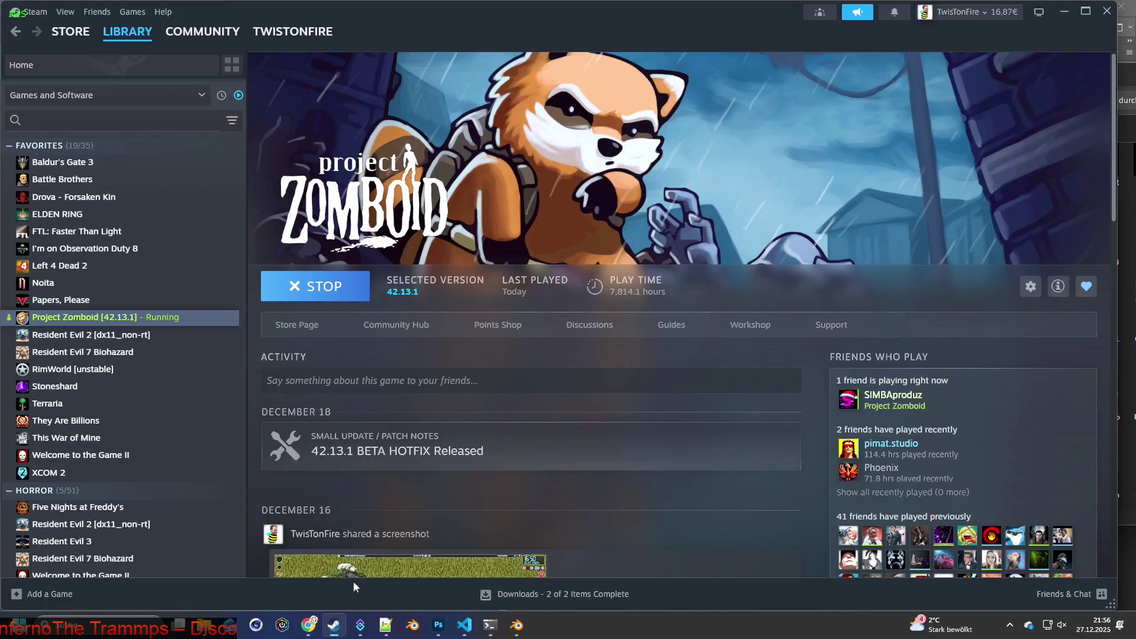
pyautogui.click(325, 288)
pyautogui.click(324, 288)
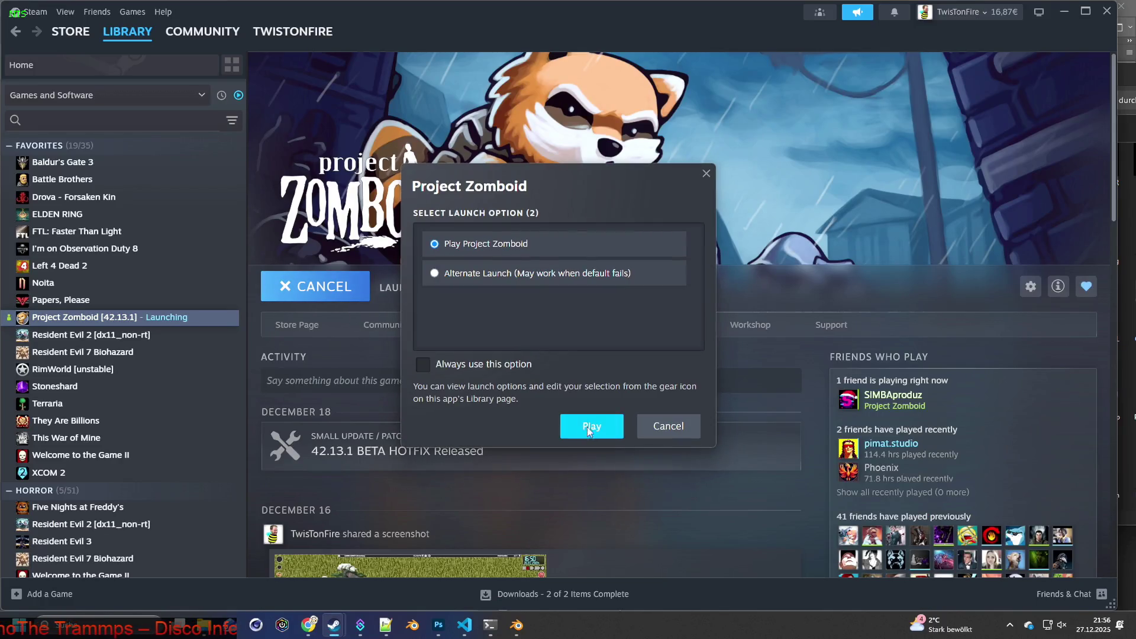
pyautogui.click(588, 427)
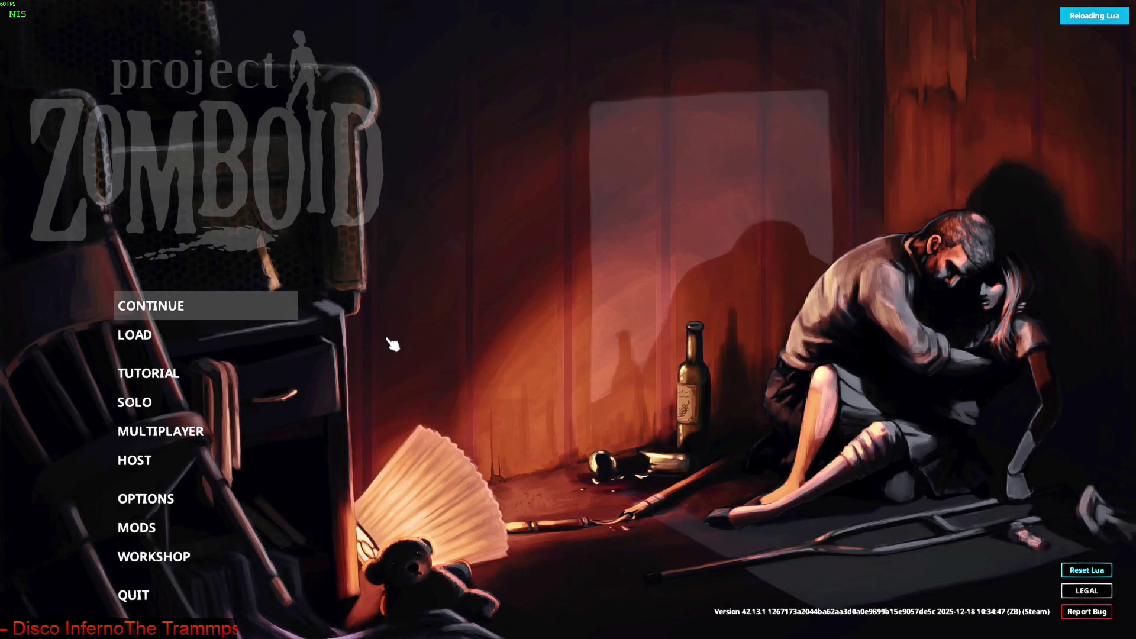
# Continue the saved game and walk the character across the store floor
pyautogui.press('Return')
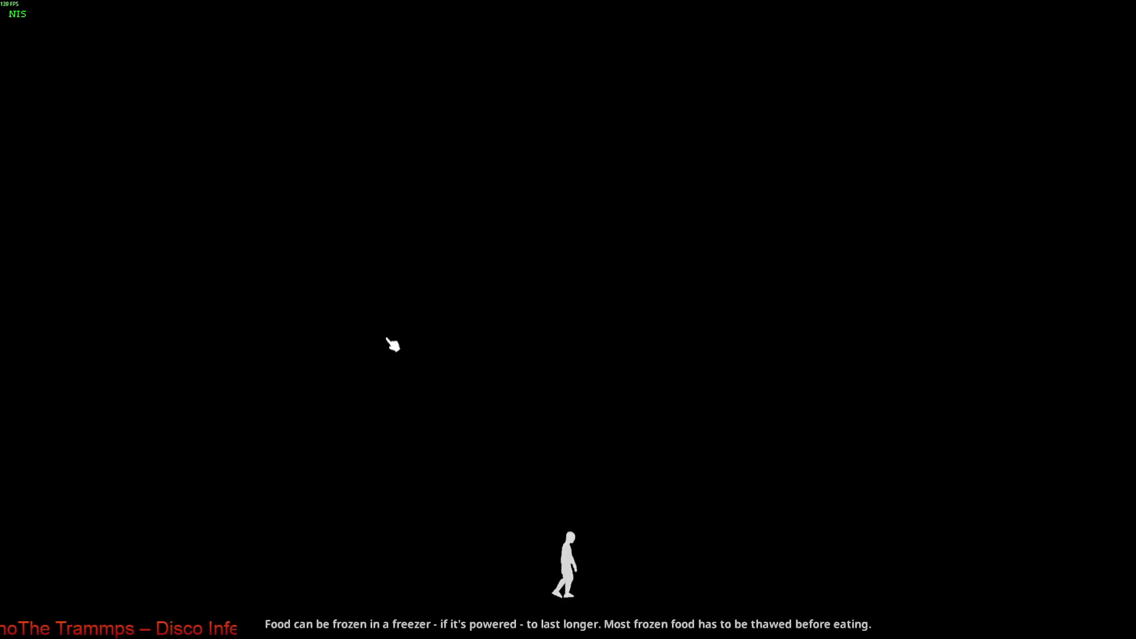
pyautogui.click(393, 345)
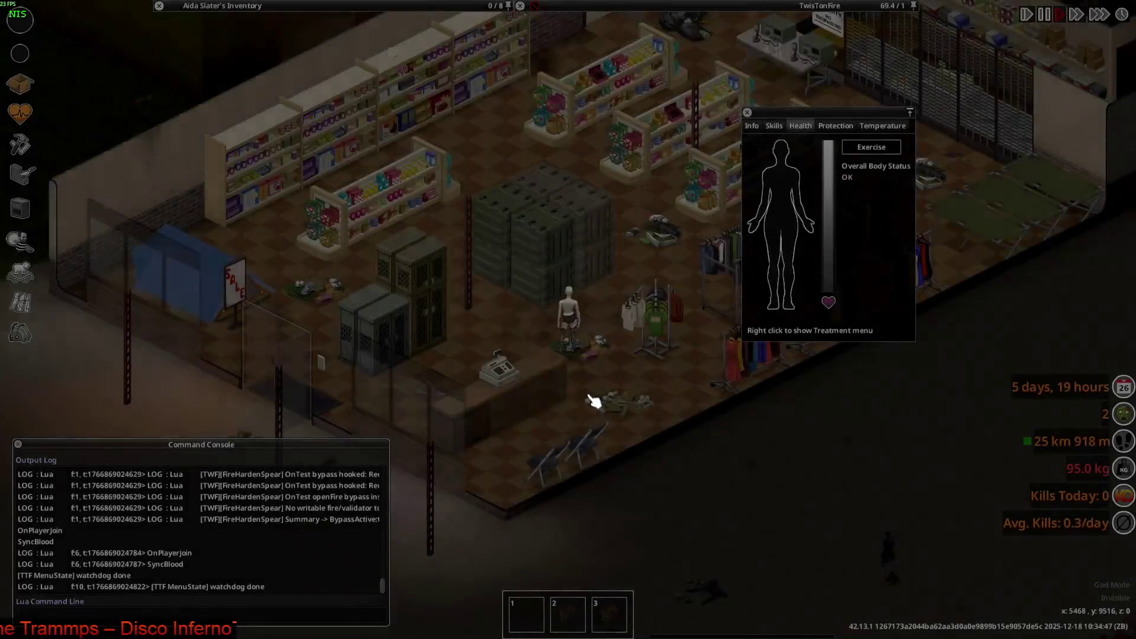
pyautogui.press('s')
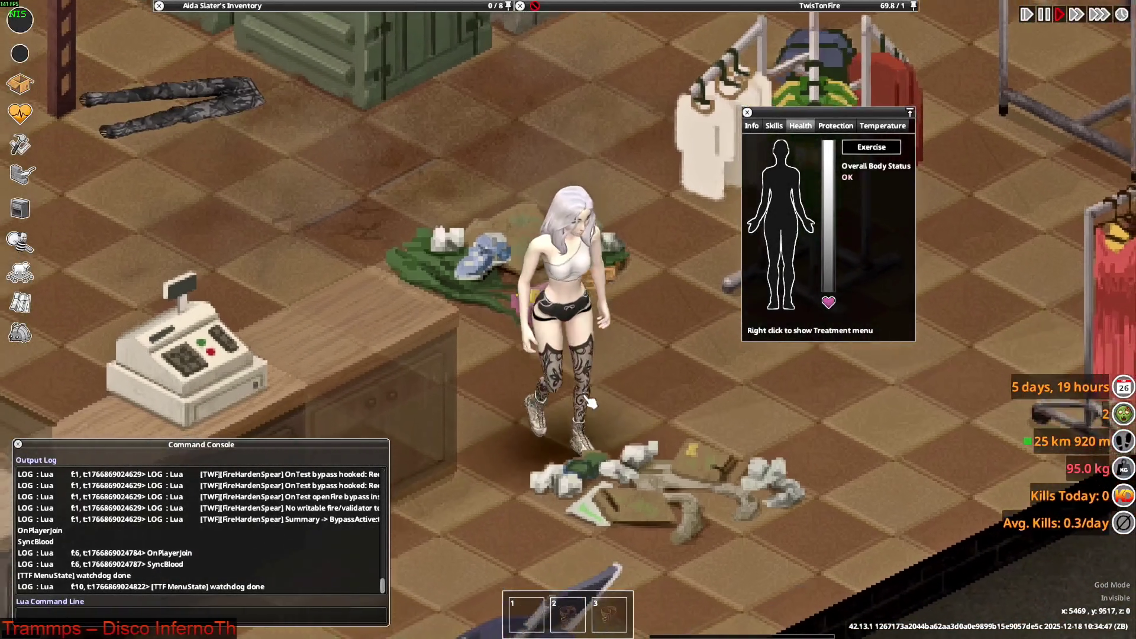
pyautogui.press('w')
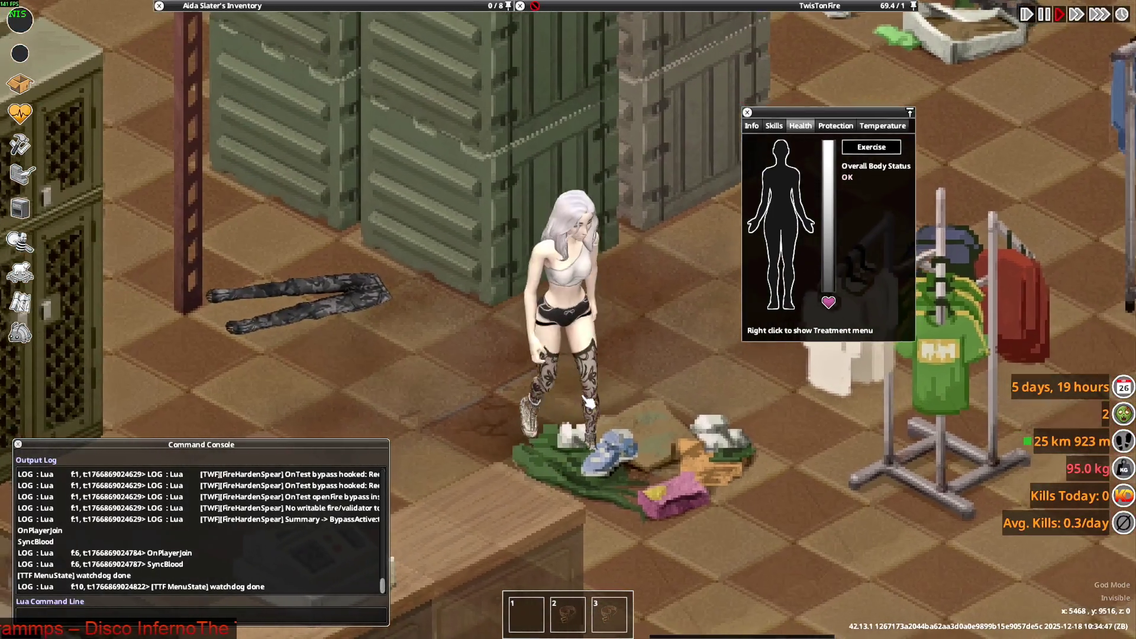
pyautogui.press('d')
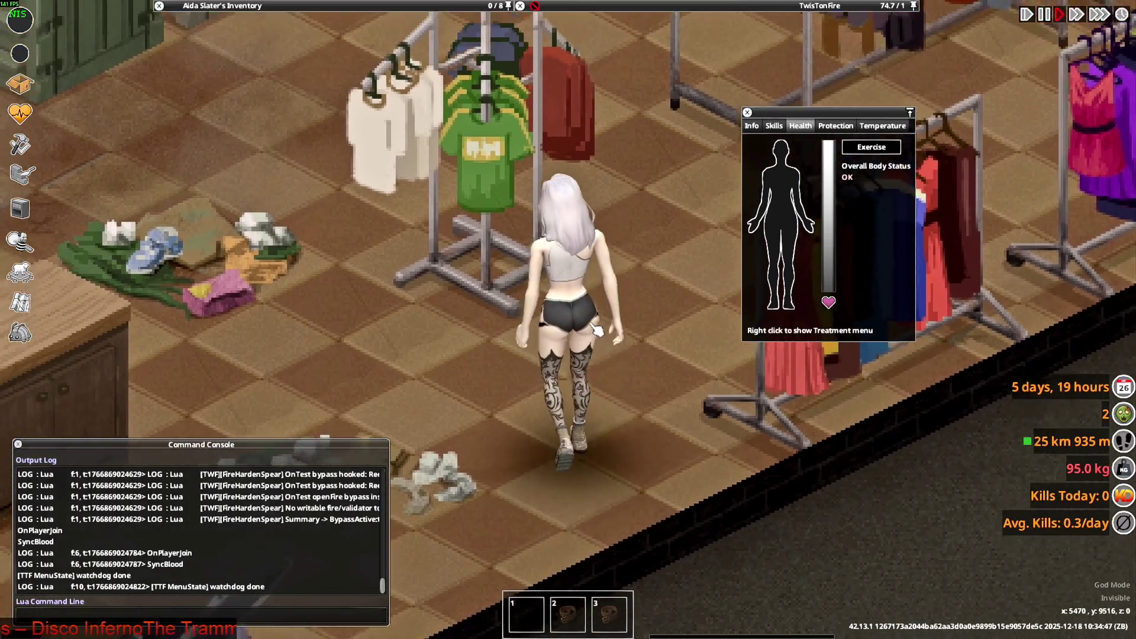
pyautogui.press('w')
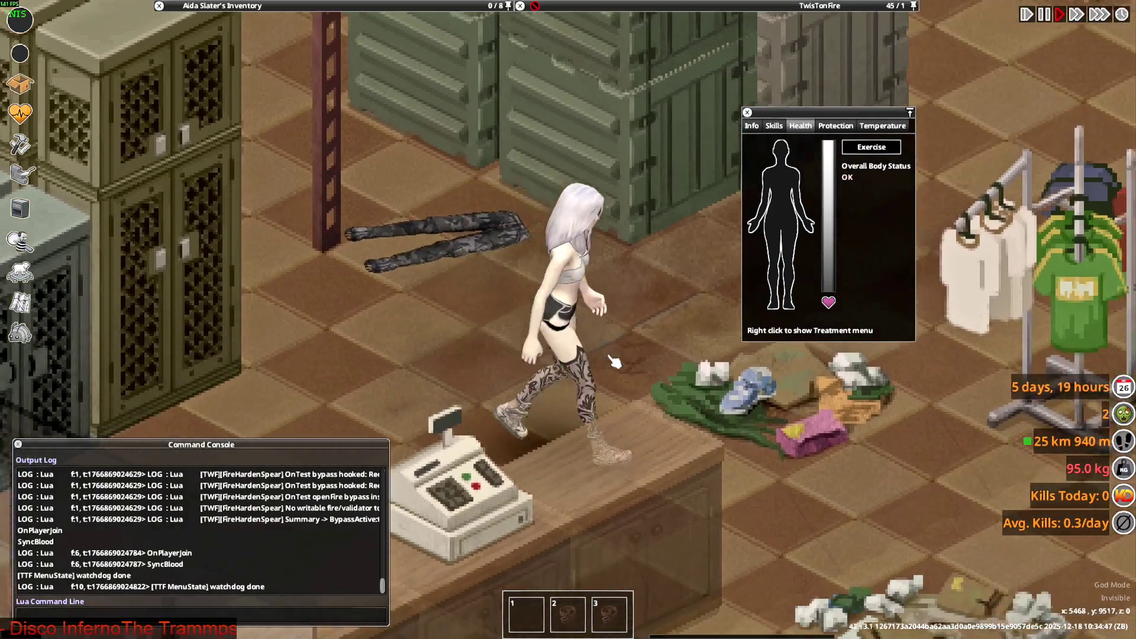
# Walk her between the crates and clothing rack, turning to show her front and back
pyautogui.moveTo(399, 7)
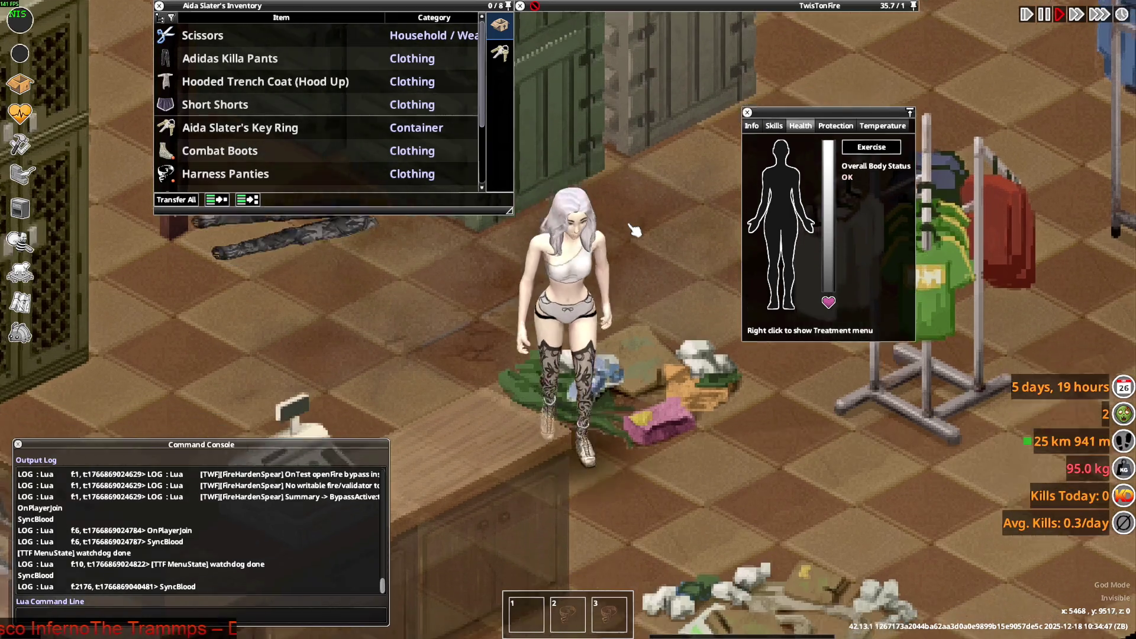
pyautogui.press('s')
pyautogui.hotkey('w', 'a')
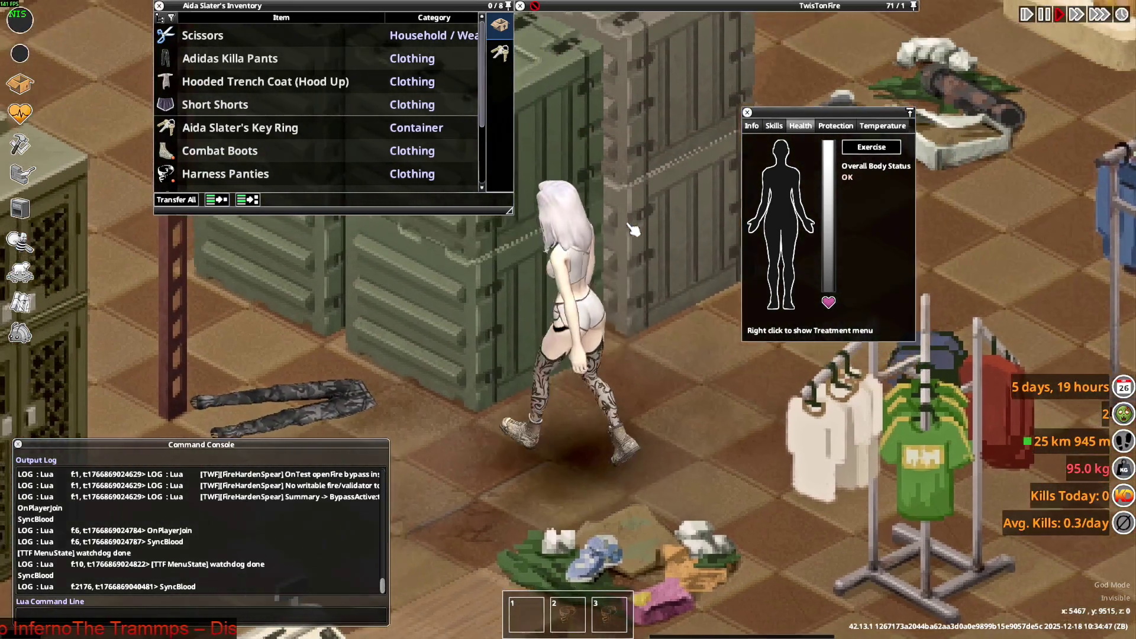
pyautogui.hotkey('s', 'd')
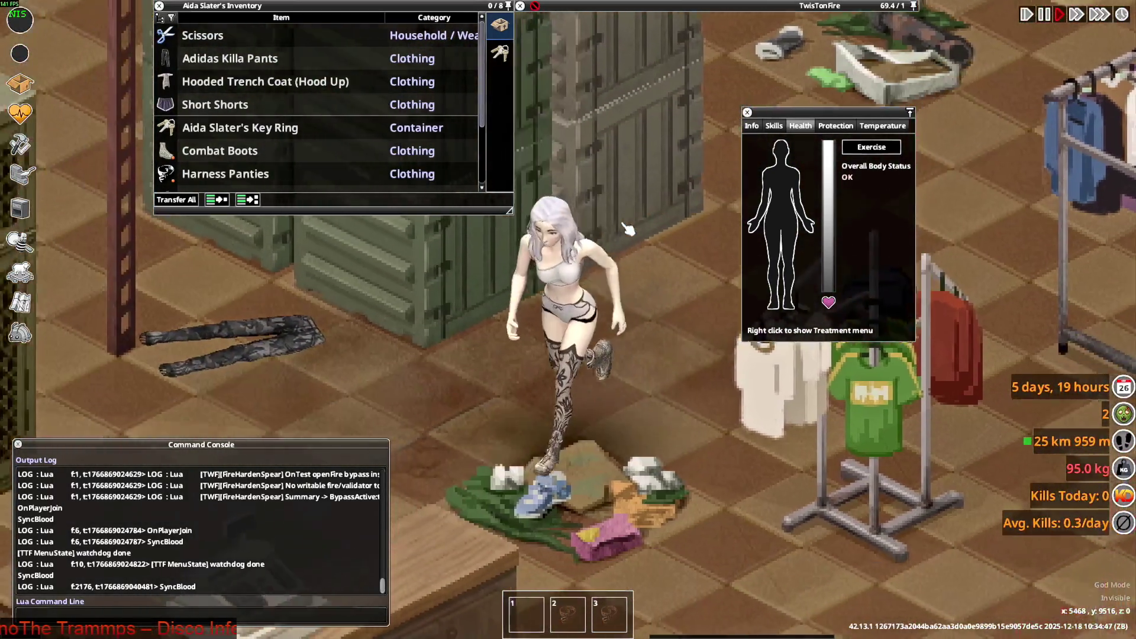
pyautogui.press('s')
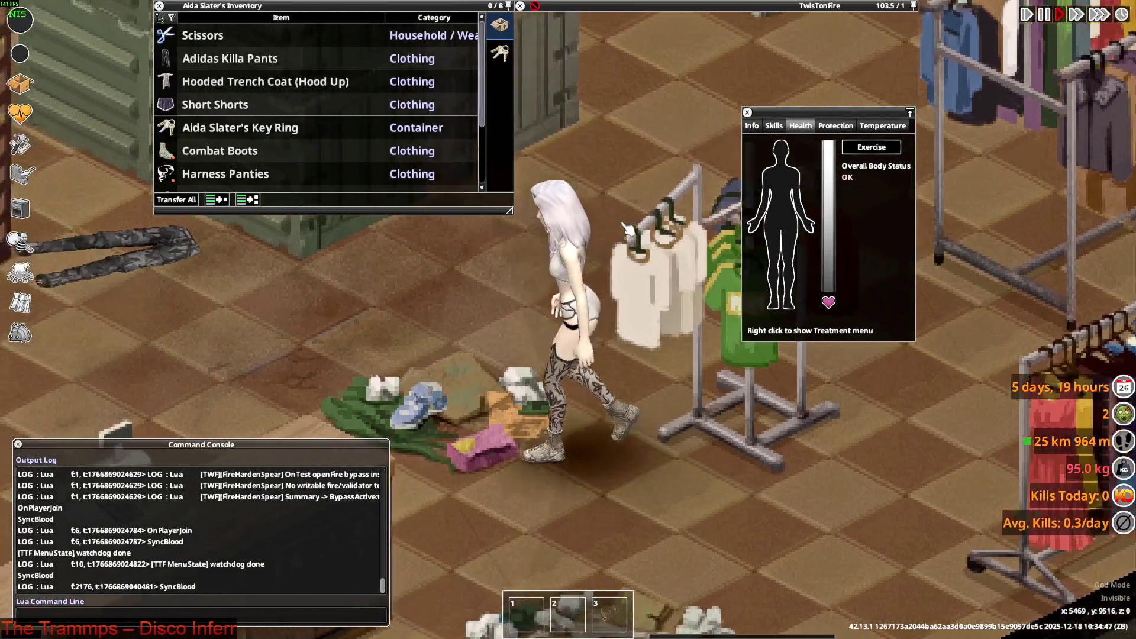
pyautogui.press('a')
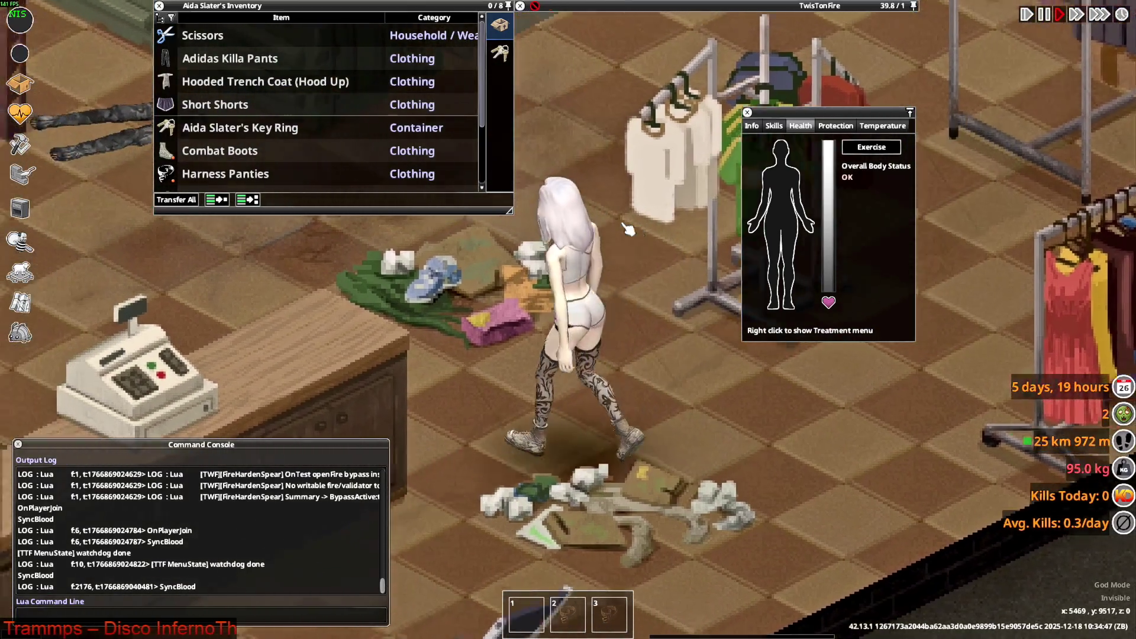
pyautogui.press('w')
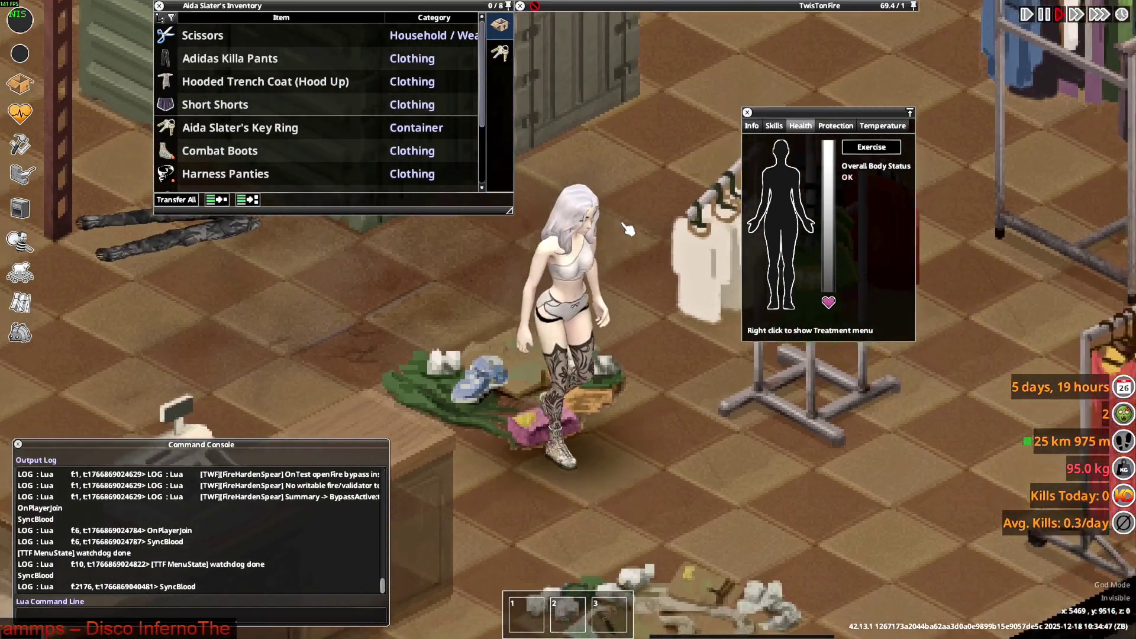
# Turn her toward and away from the viewer to check the grey shorts
pyautogui.press('s')
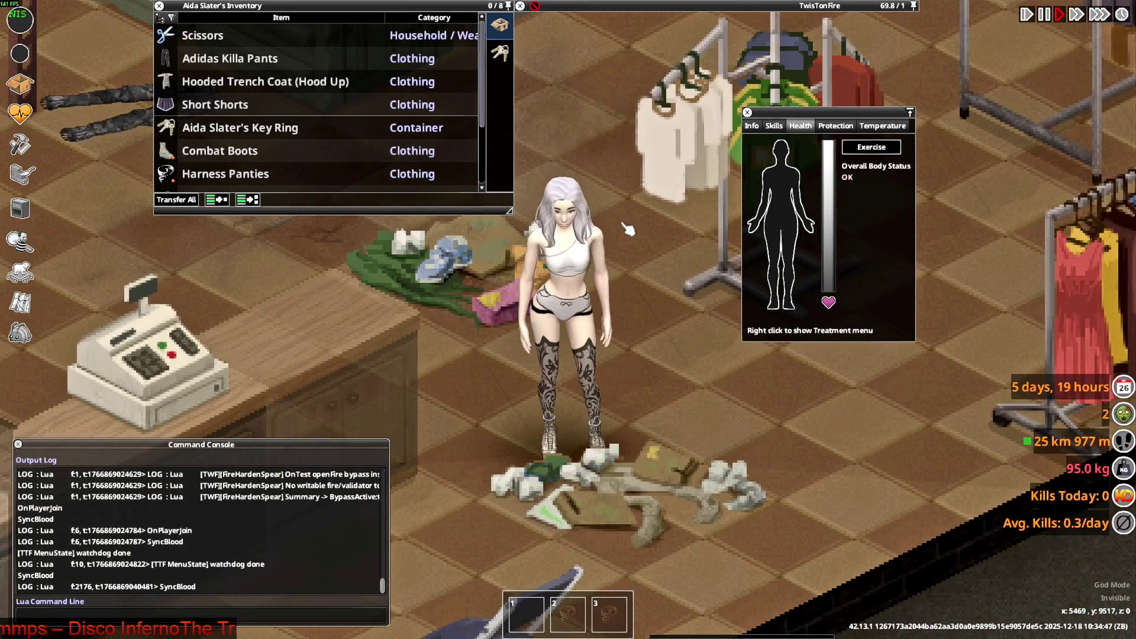
pyautogui.press('d')
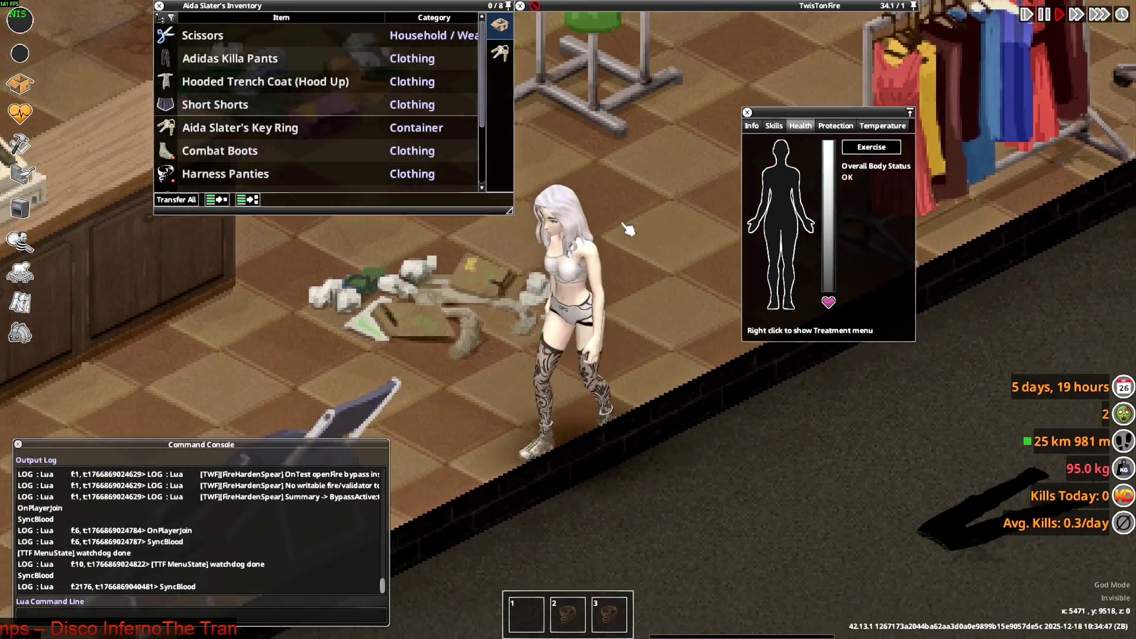
pyautogui.press('w')
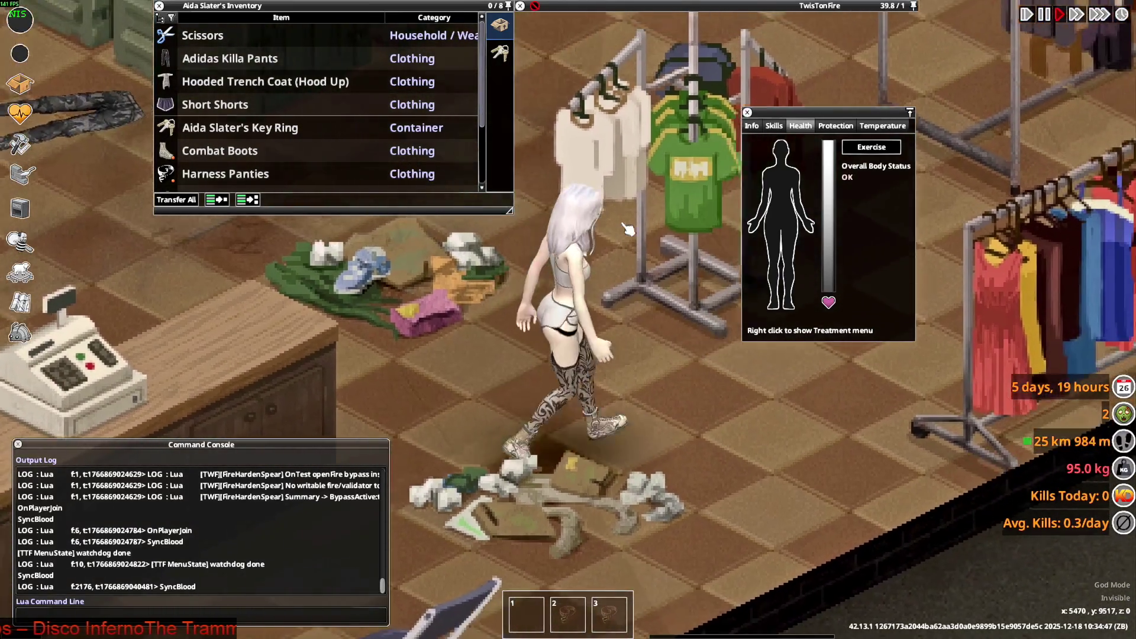
pyautogui.press('w')
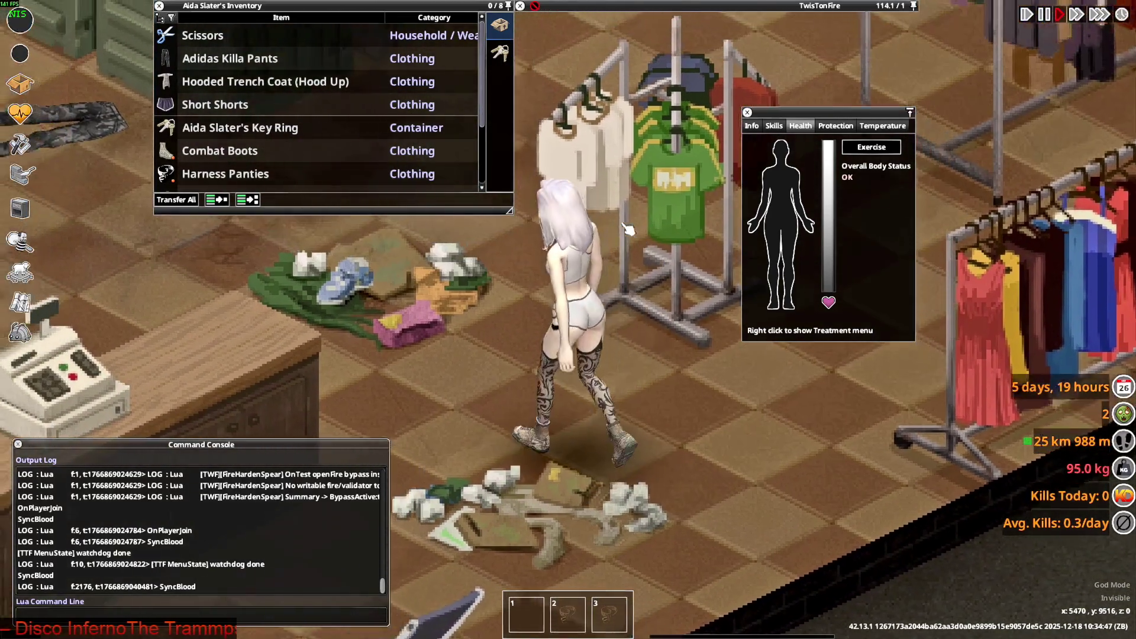
pyautogui.press('s')
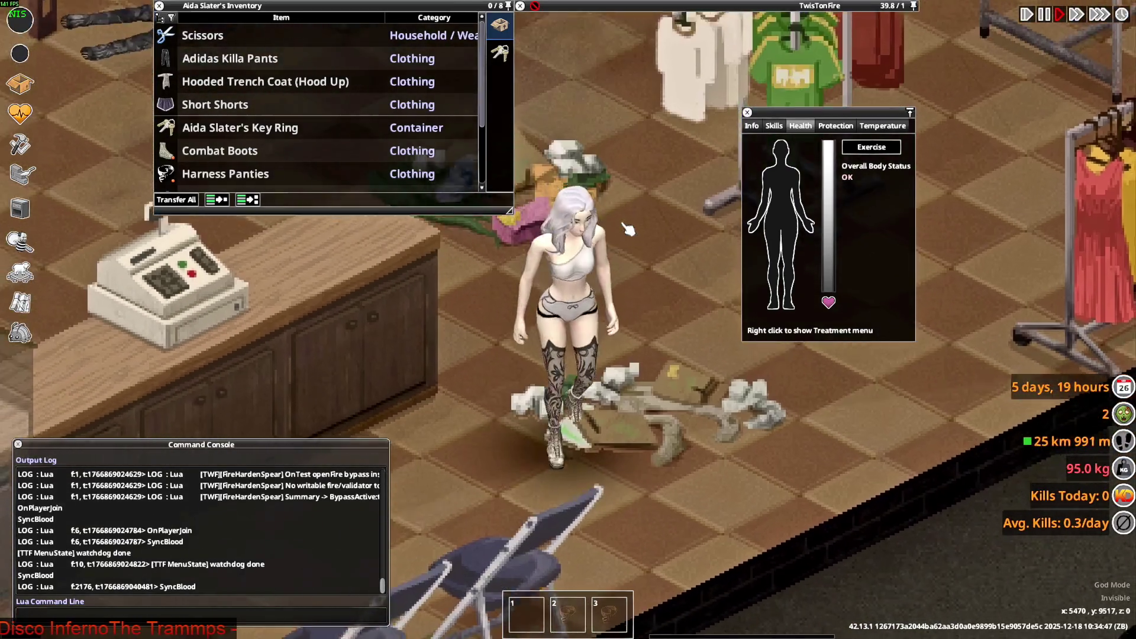
pyautogui.press('w')
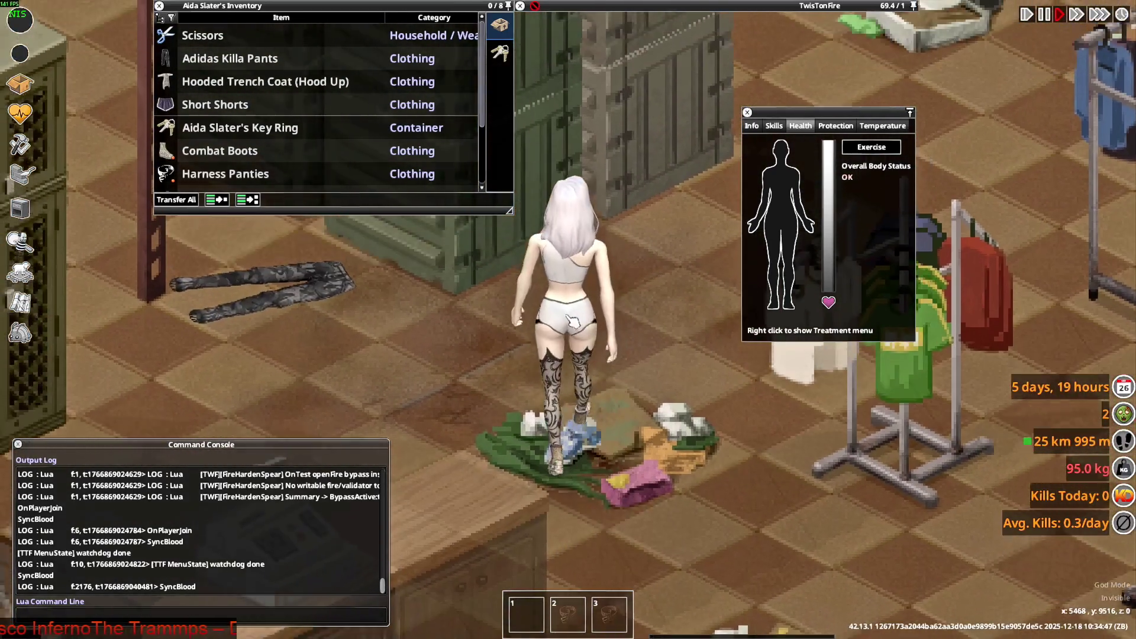
pyautogui.hotkey('alt', 'Tab')
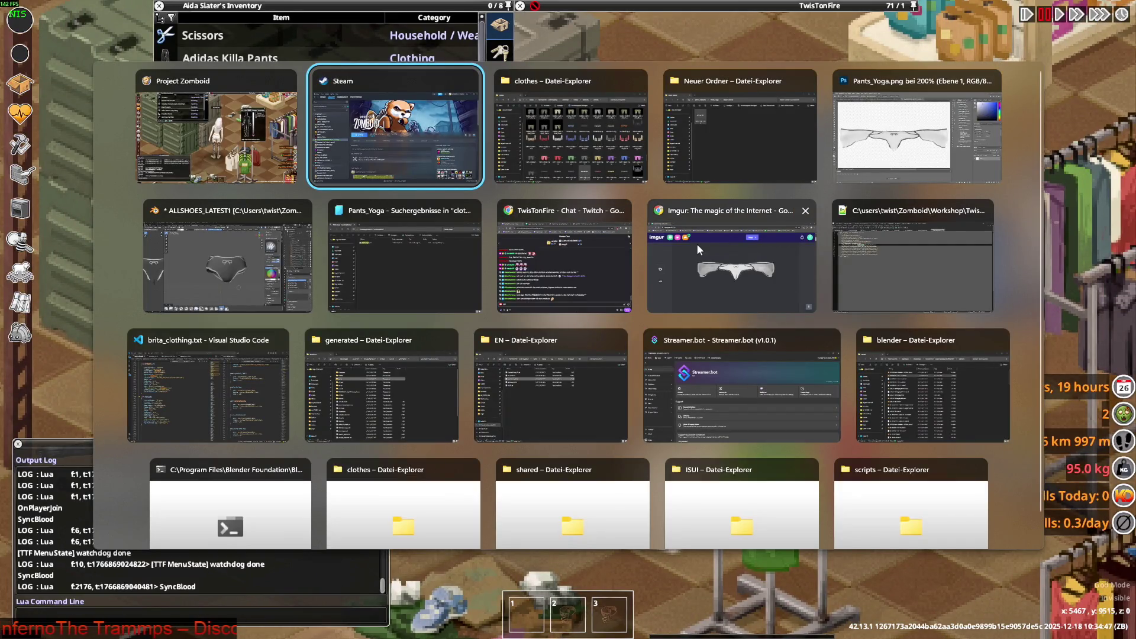
pyautogui.press('Tab')
pyautogui.press('Tab')
pyautogui.press('Tab')
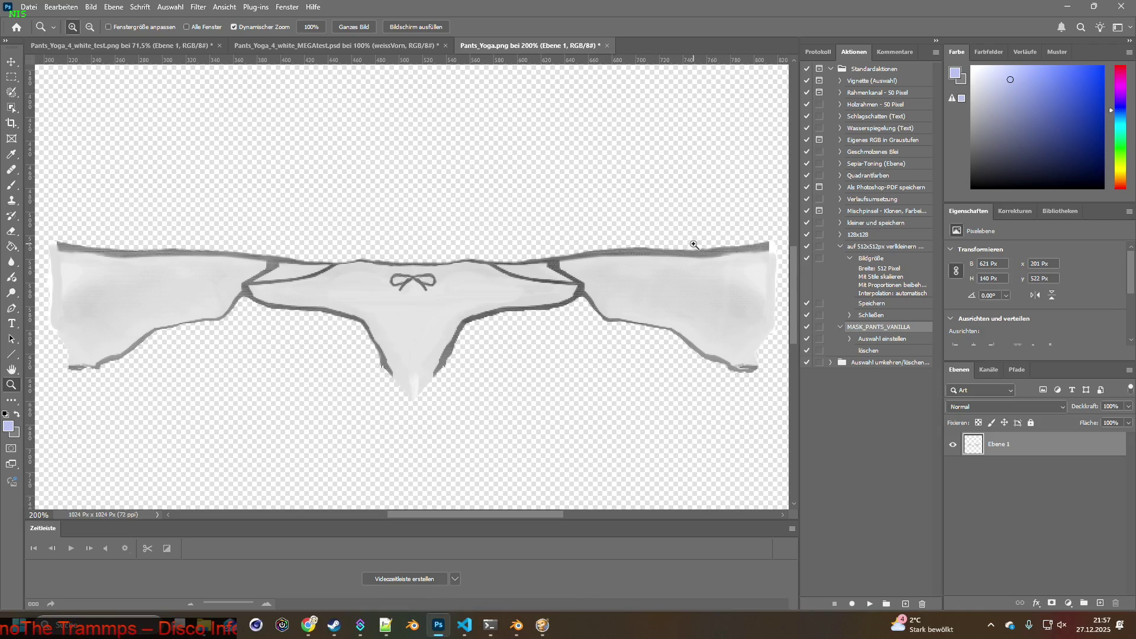
pyautogui.hotkey('alt', 'Tab')
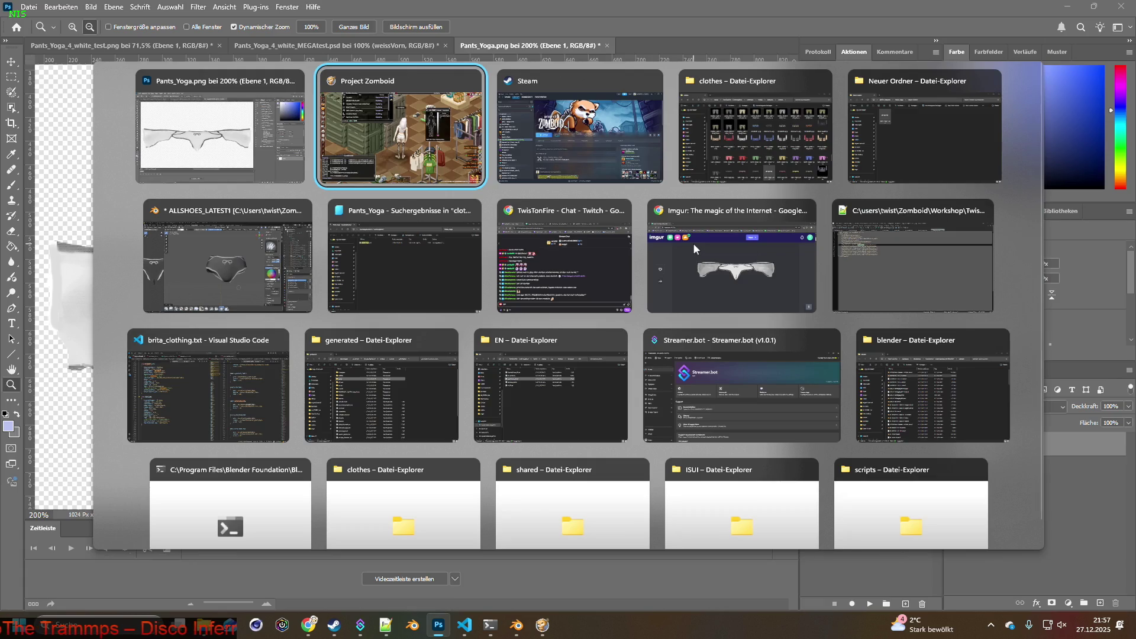
pyautogui.press('space')
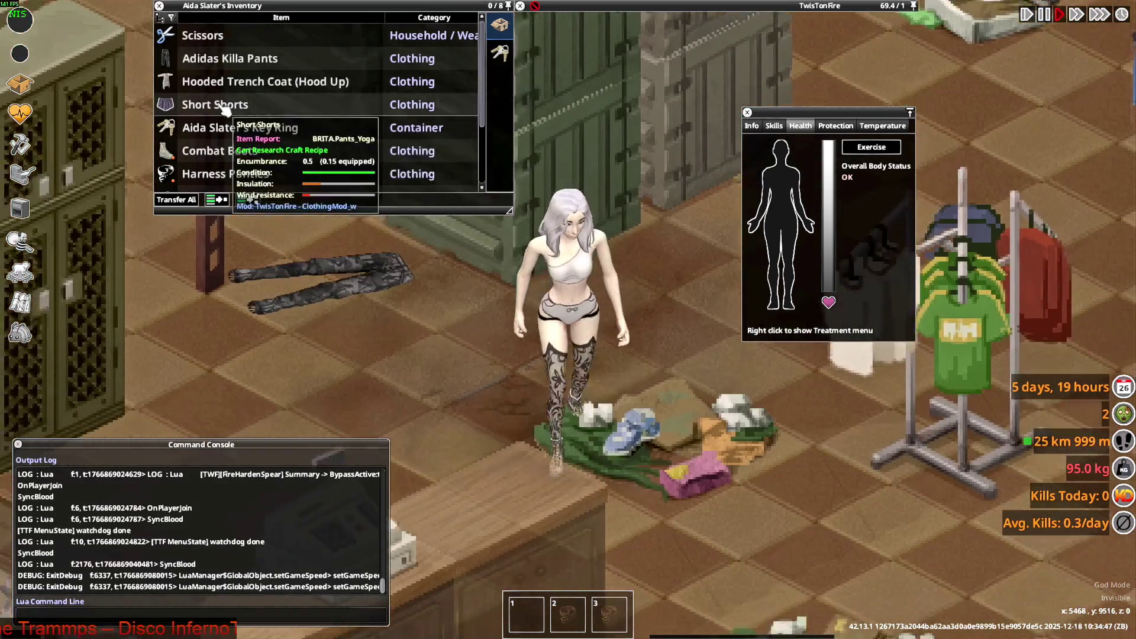
# Wear the black Short Shorts from the inventory
pyautogui.rightClick(221, 107)
pyautogui.click(253, 140)
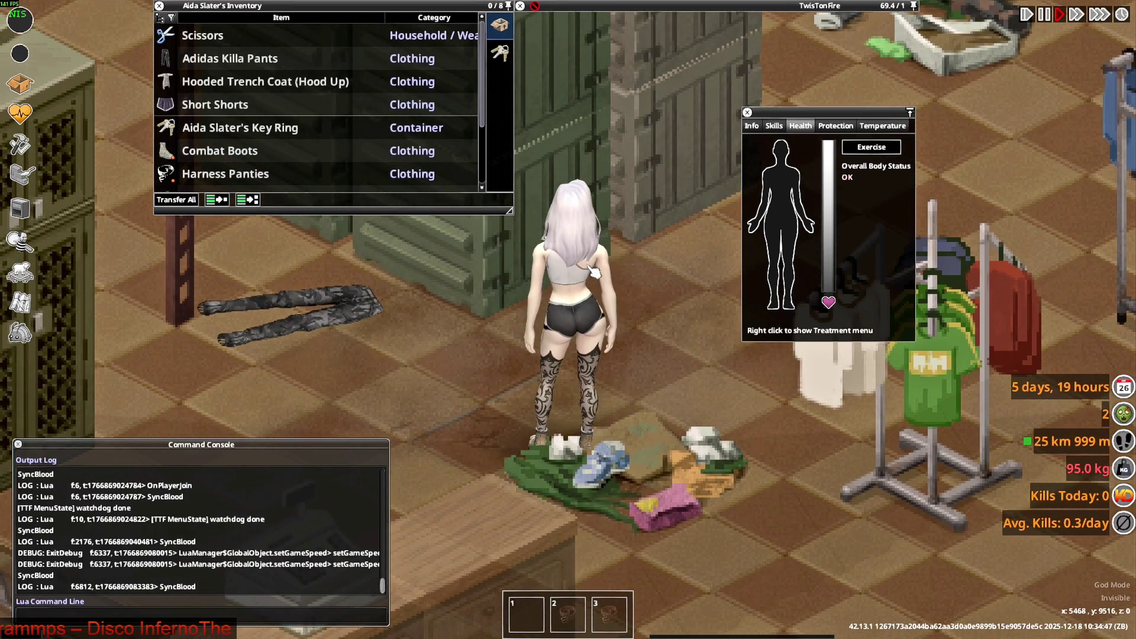
pyautogui.rightClick(219, 105)
pyautogui.moveTo(248, 114)
pyautogui.click(272, 139)
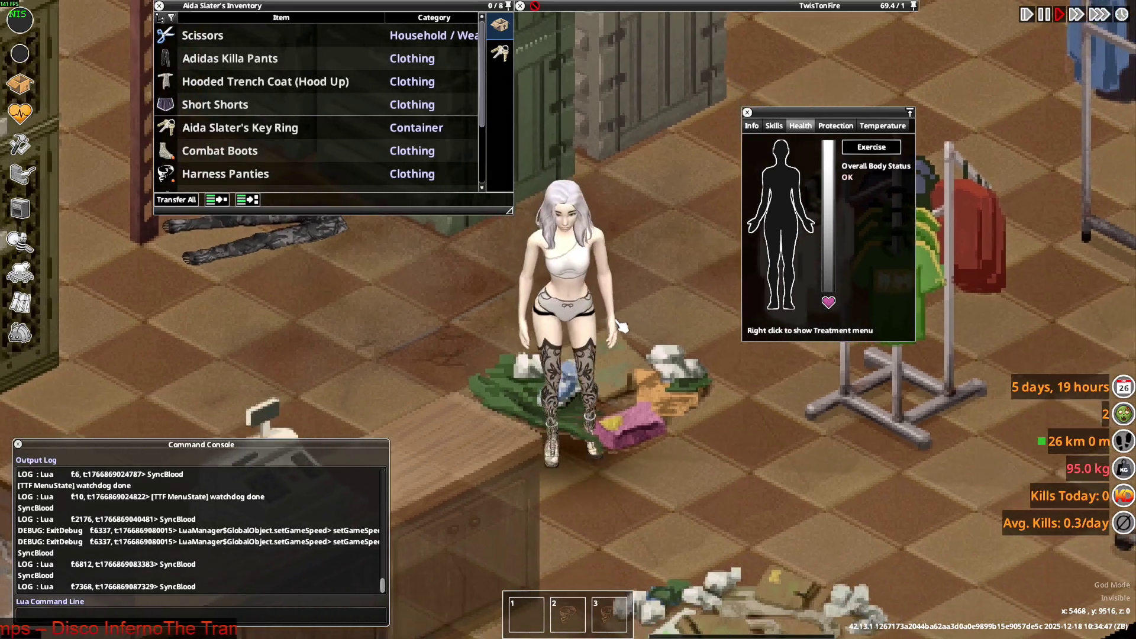
# Try on a floor pair of Short Shorts, view them, then change back into the black pair
pyautogui.moveTo(619, 118)
pyautogui.scroll(-9, 609, 131)
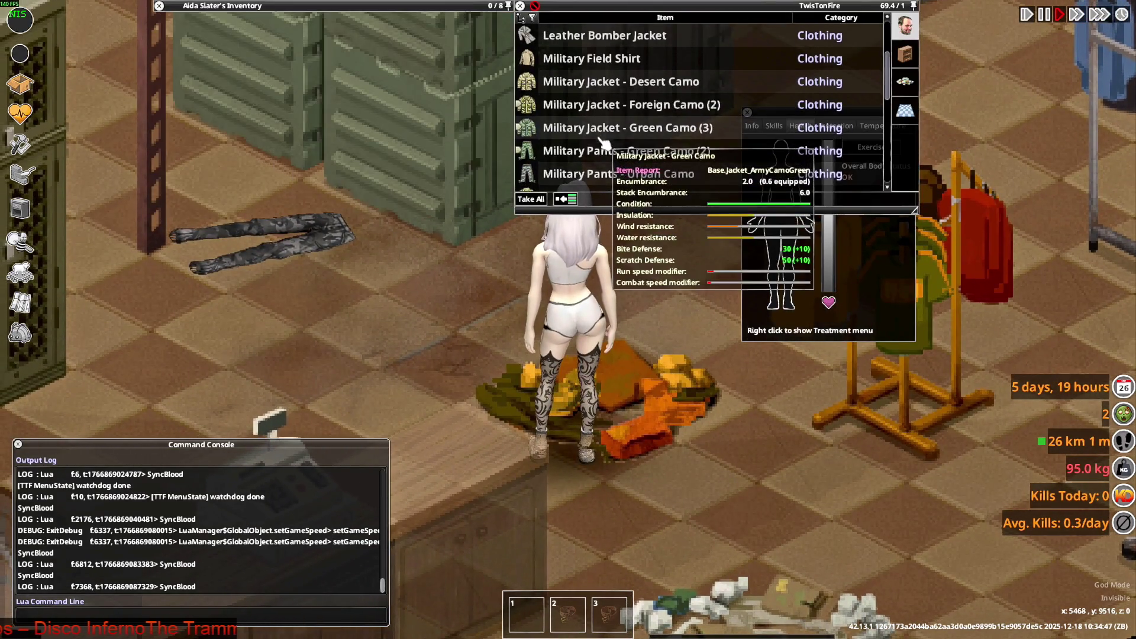
pyautogui.rightClick(606, 115)
pyautogui.click(616, 150)
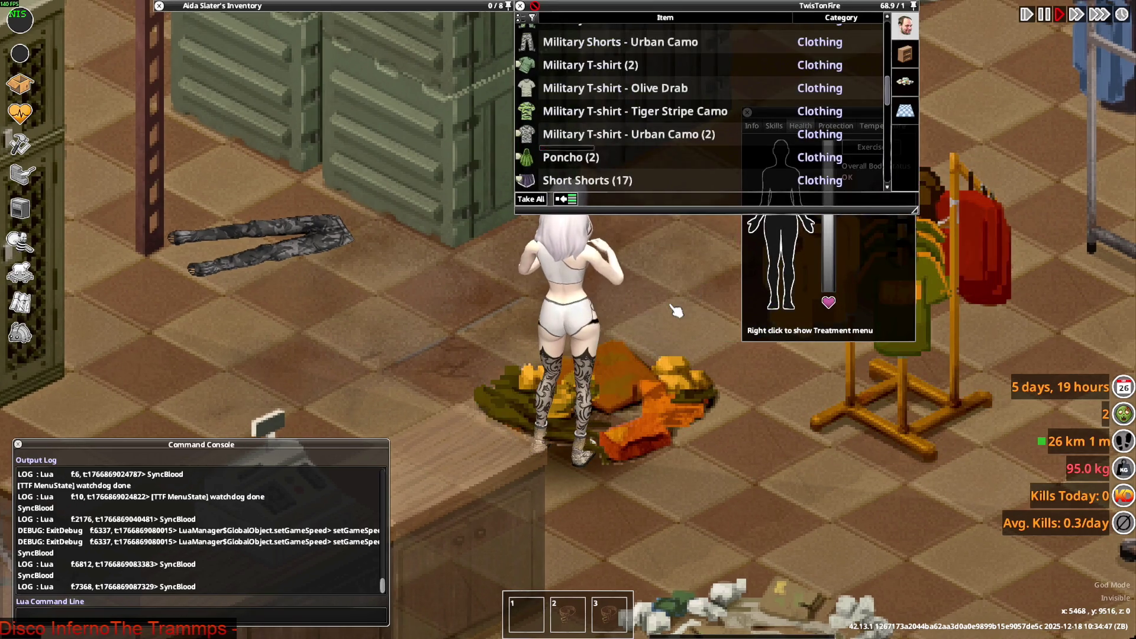
pyautogui.press('s')
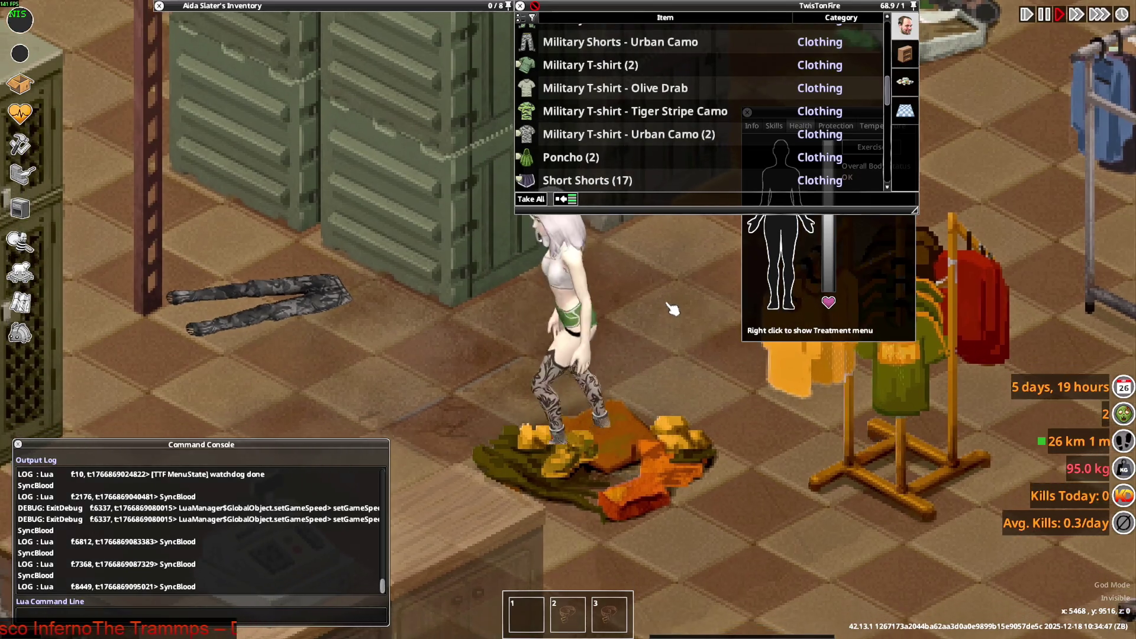
pyautogui.press('w')
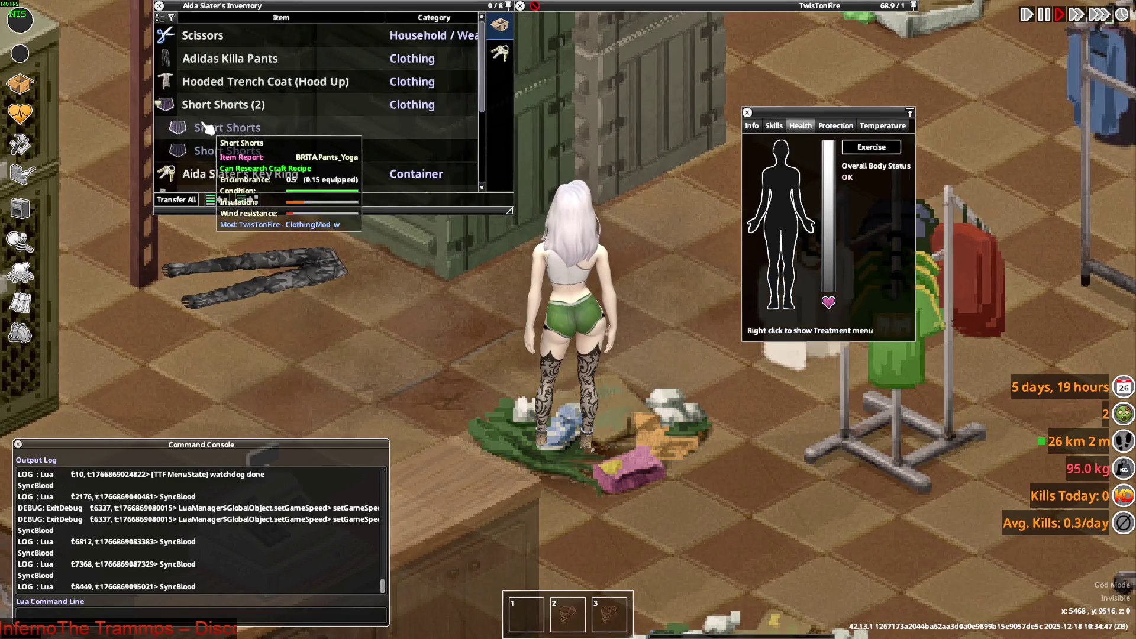
pyautogui.rightClick(195, 119)
pyautogui.click(237, 155)
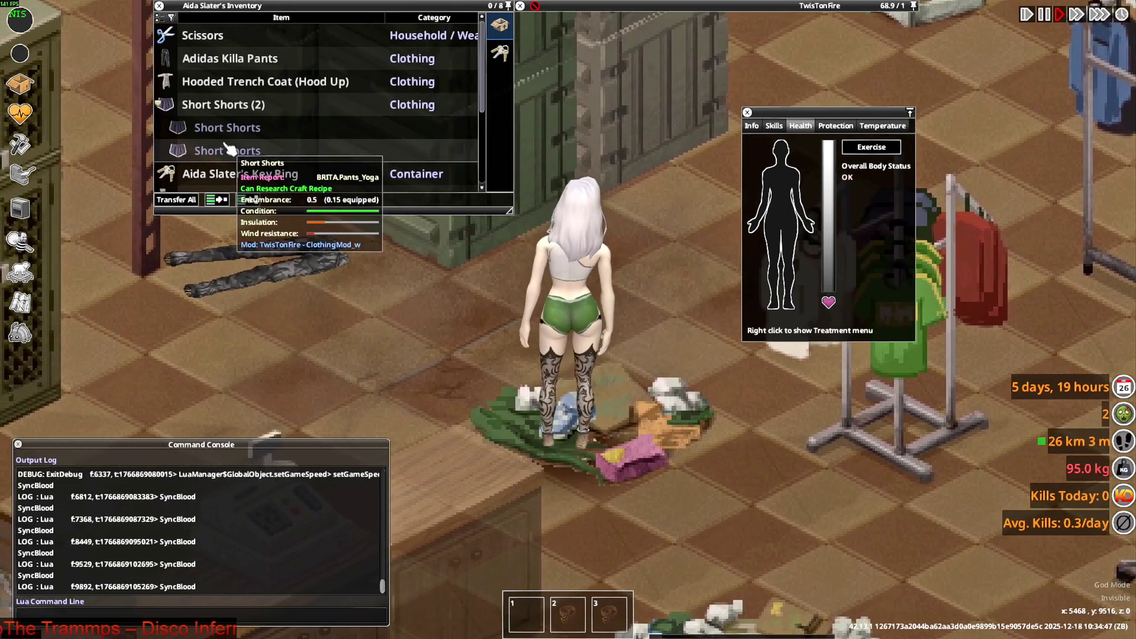
# Walk the character around the store in the light grey short shorts to inspect them
pyautogui.scroll(-3, 226, 148)
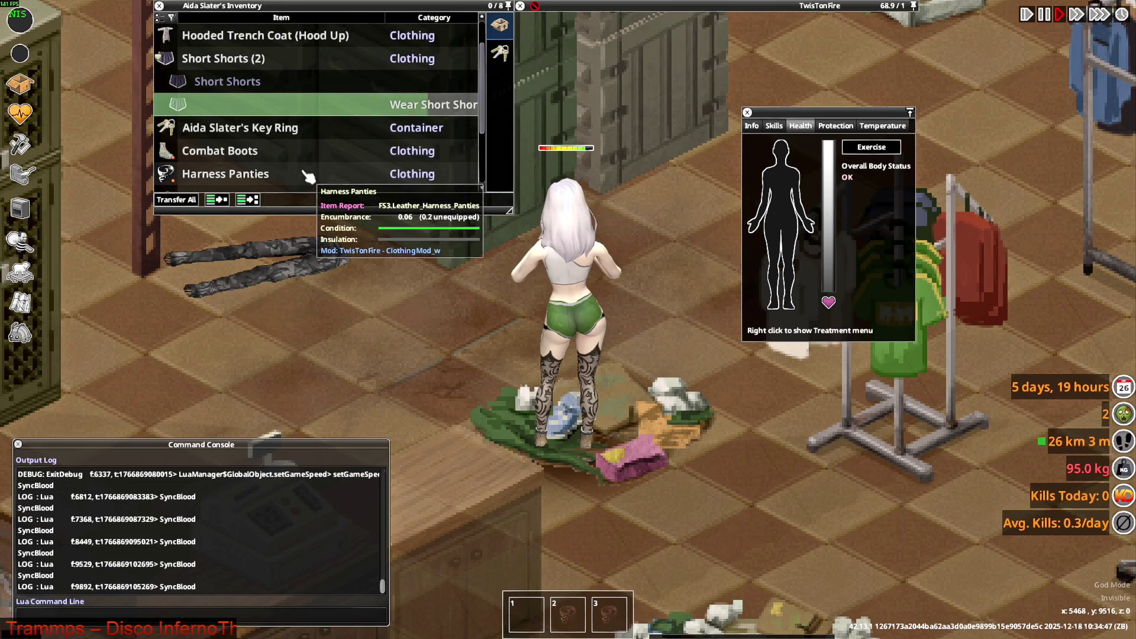
pyautogui.press('s')
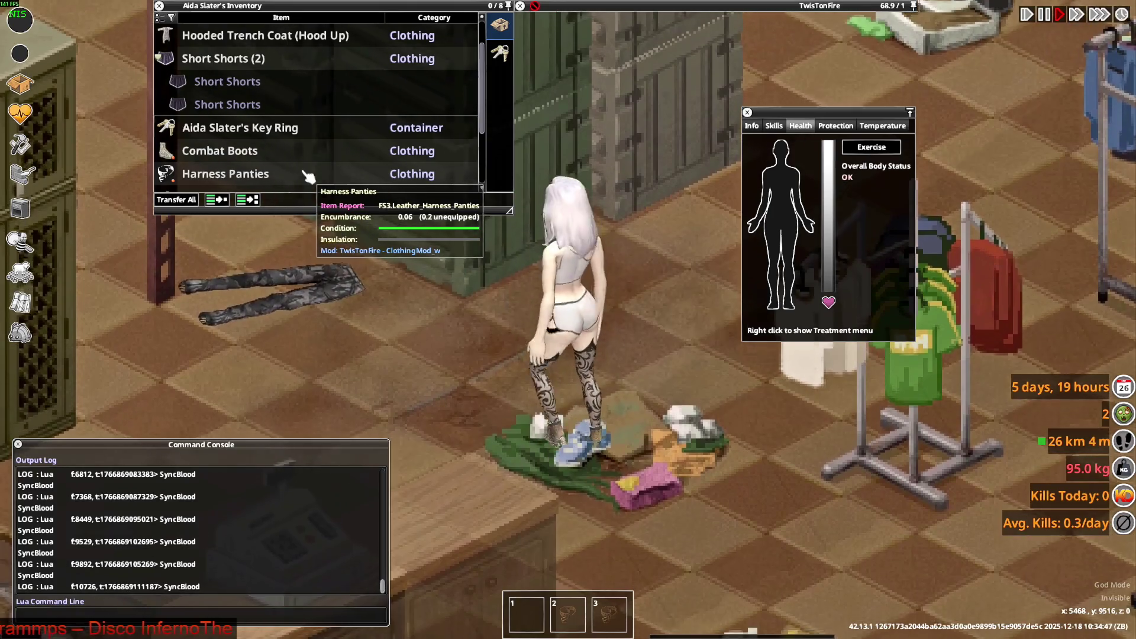
pyautogui.press('a')
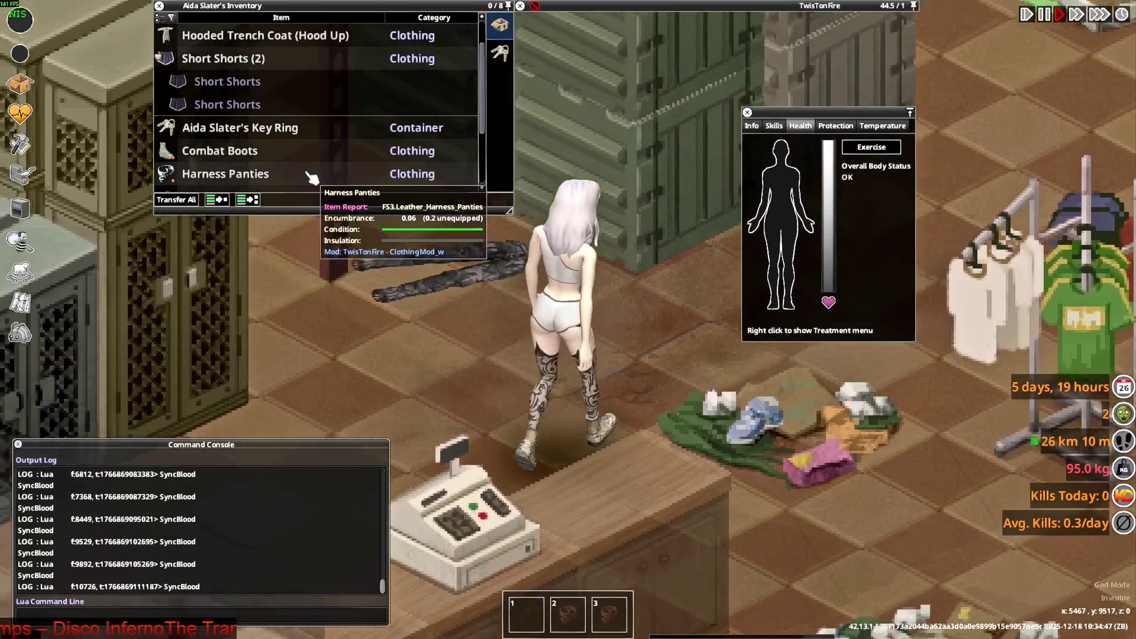
pyautogui.press('s')
pyautogui.press('s')
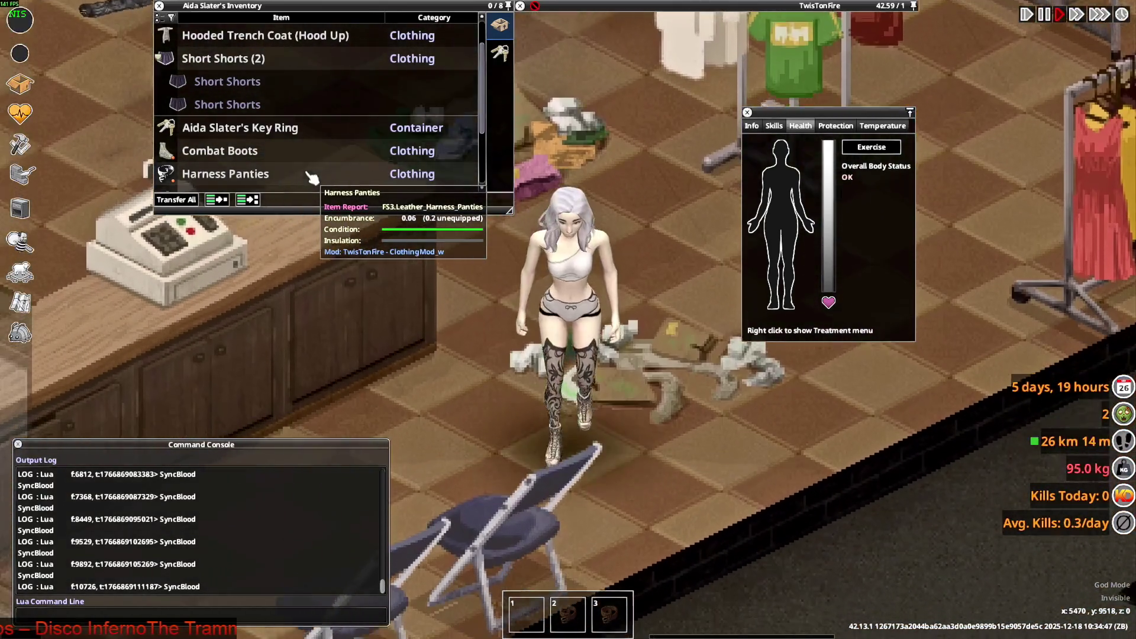
pyautogui.press('w')
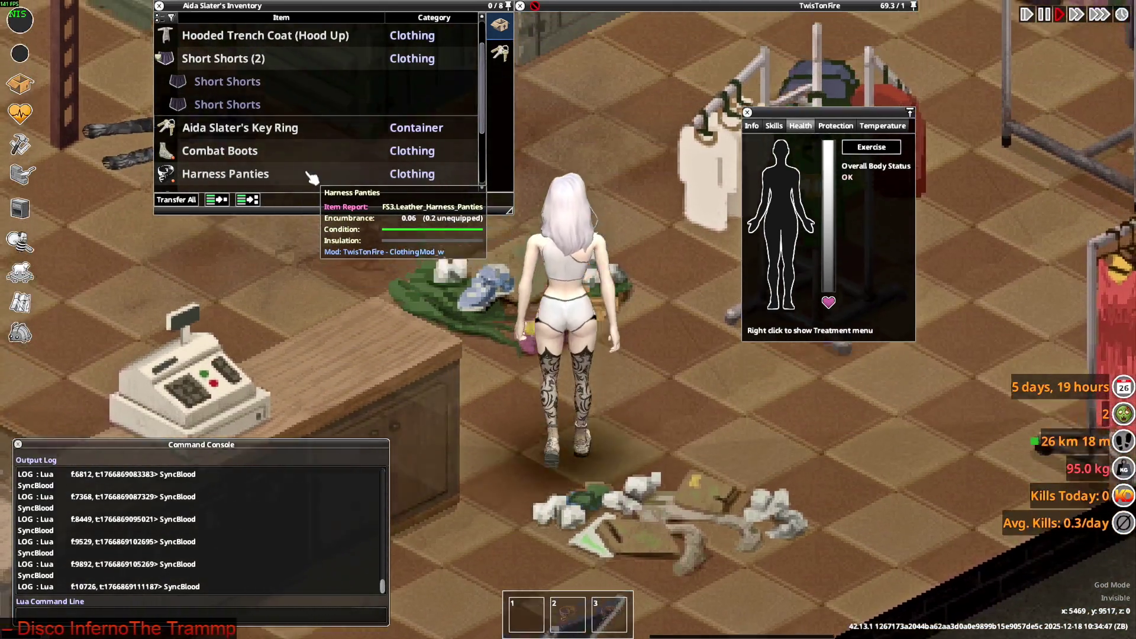
pyautogui.press('w')
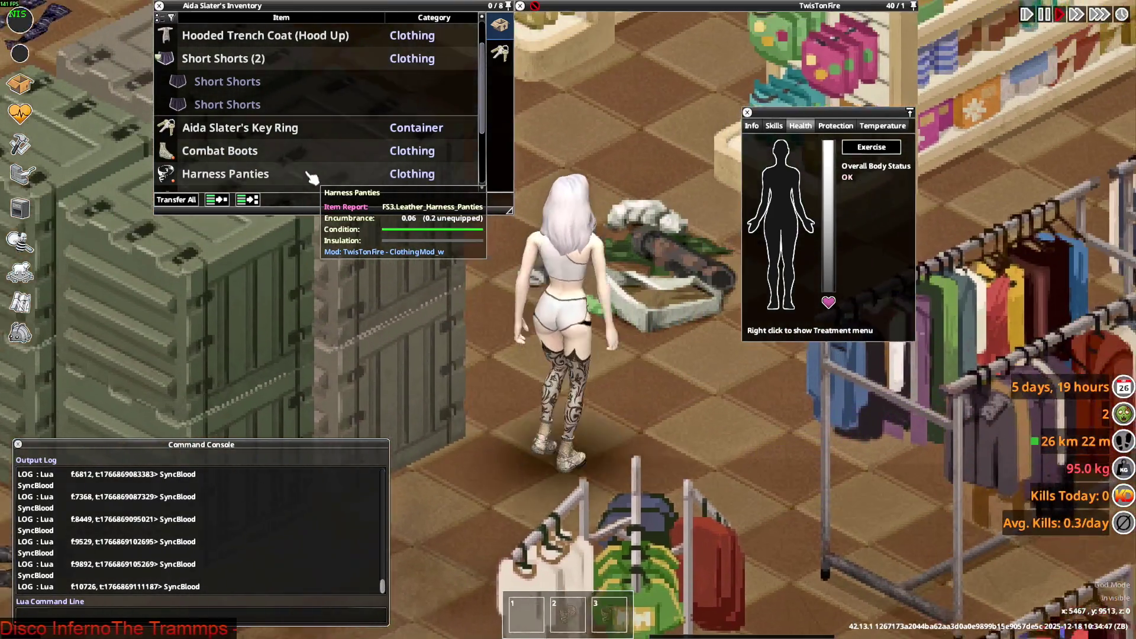
pyautogui.press('w')
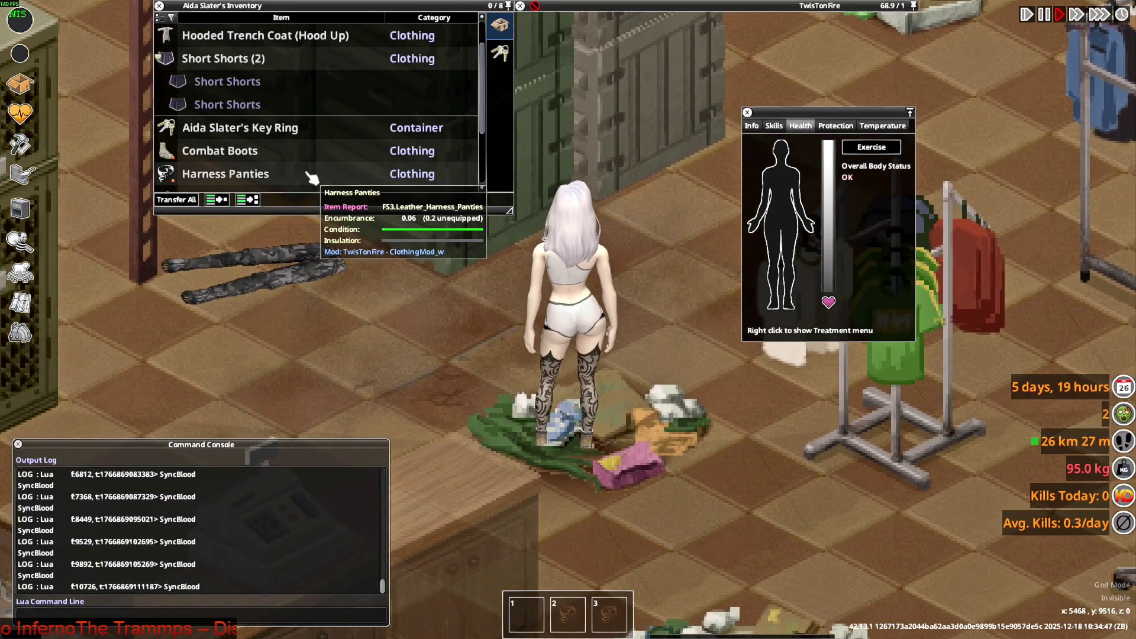
pyautogui.hotkey('alt', 'Tab')
pyautogui.hotkey('alt', 'Tab')
pyautogui.hotkey('alt', 'Tab')
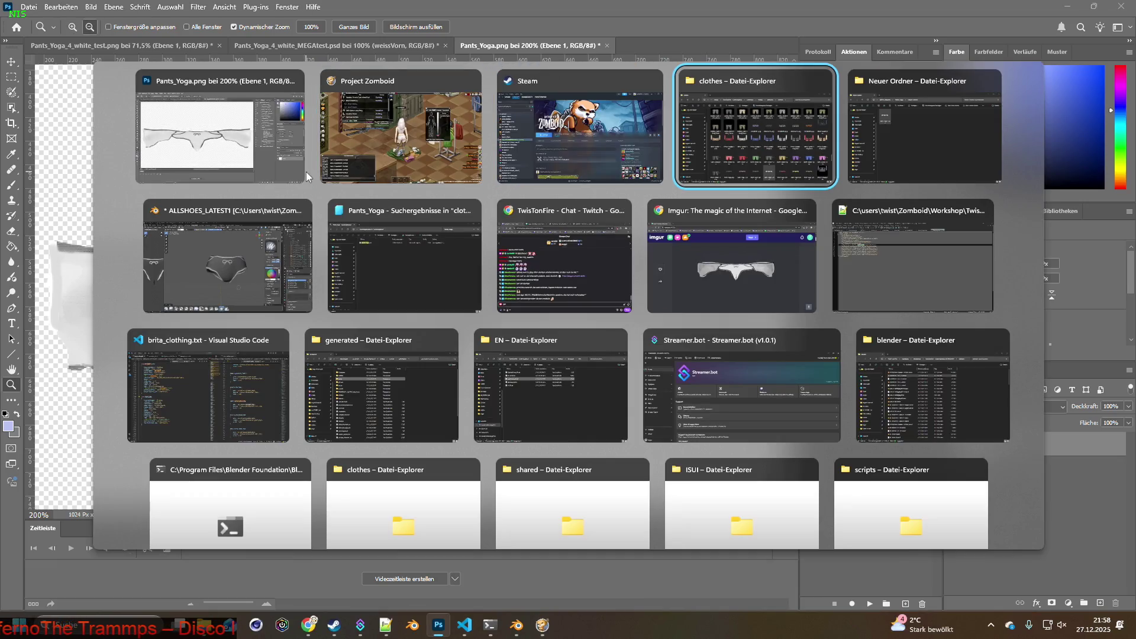
# View the Imgur post with the light grey shorts texture, then return to the game
pyautogui.hotkey('alt', 'Tab')
pyautogui.hotkey('alt', 'Tab')
pyautogui.hotkey('alt', 'Tab')
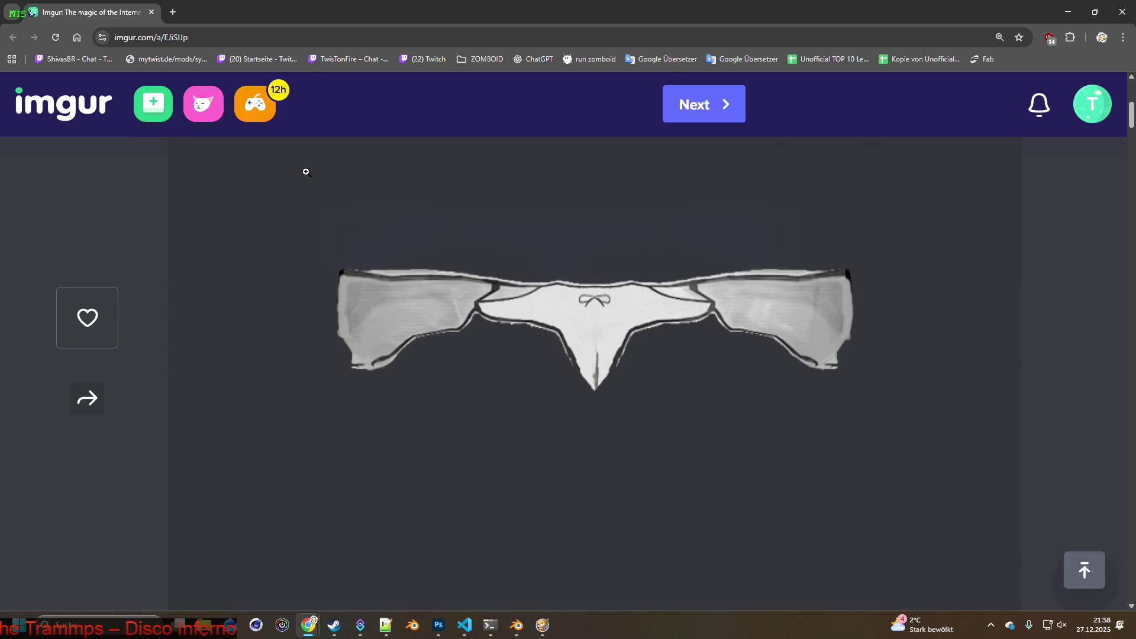
pyautogui.hotkey('alt', 'Tab')
pyautogui.hotkey('alt', 'Tab')
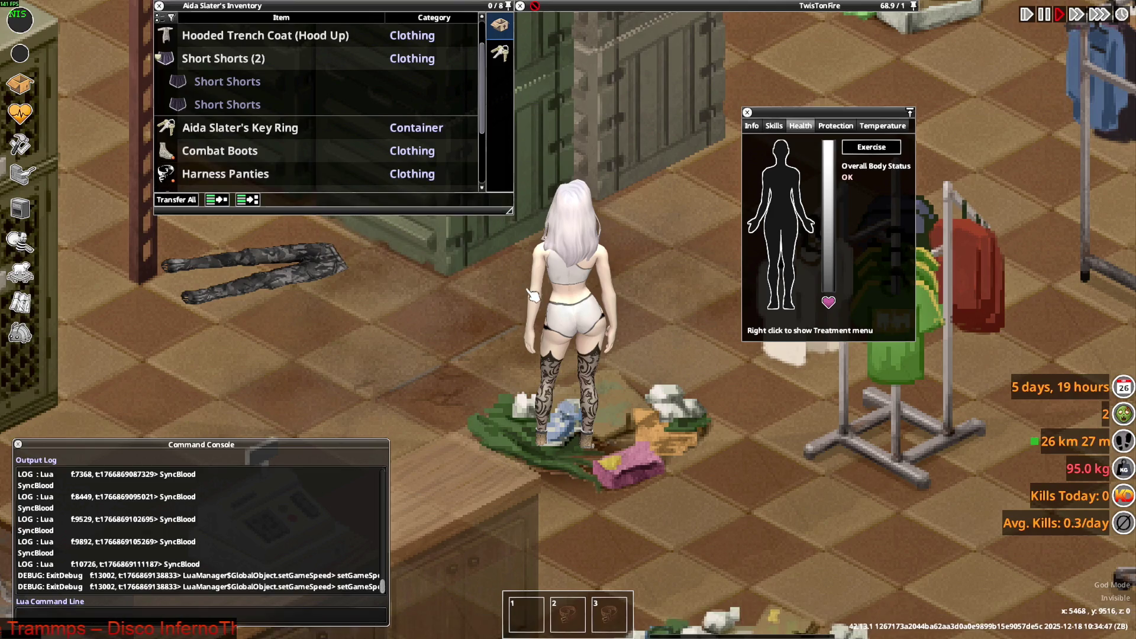
# Walk back to the clothes pile and put on the second pair of Short Shorts
pyautogui.press('w')
pyautogui.press('s')
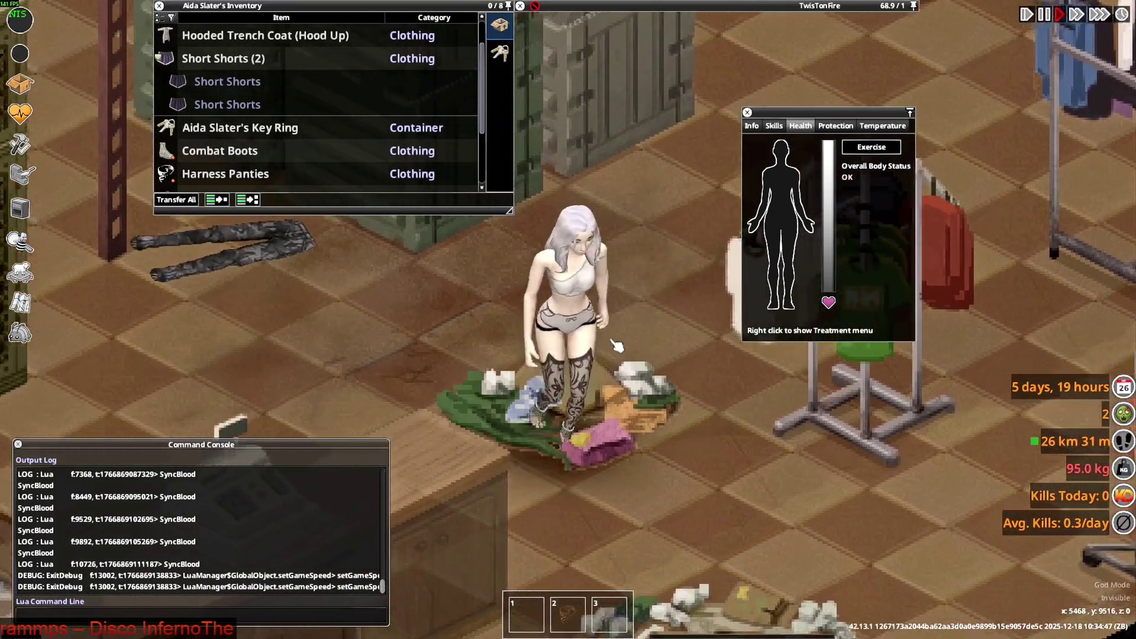
pyautogui.press('w')
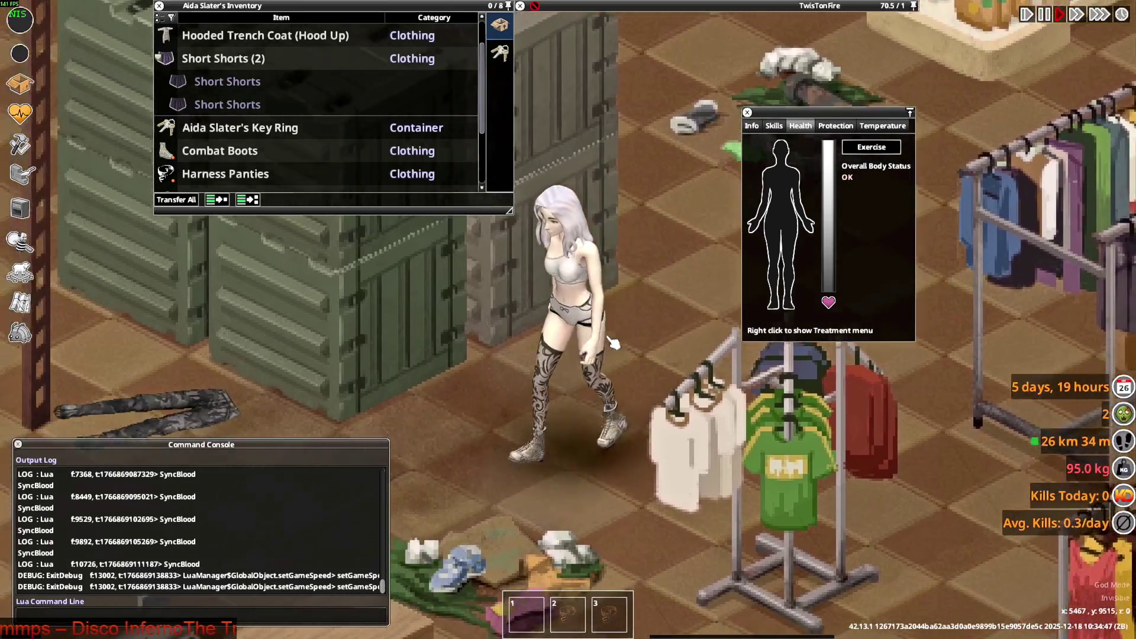
pyautogui.press('s')
pyautogui.rightClick(230, 106)
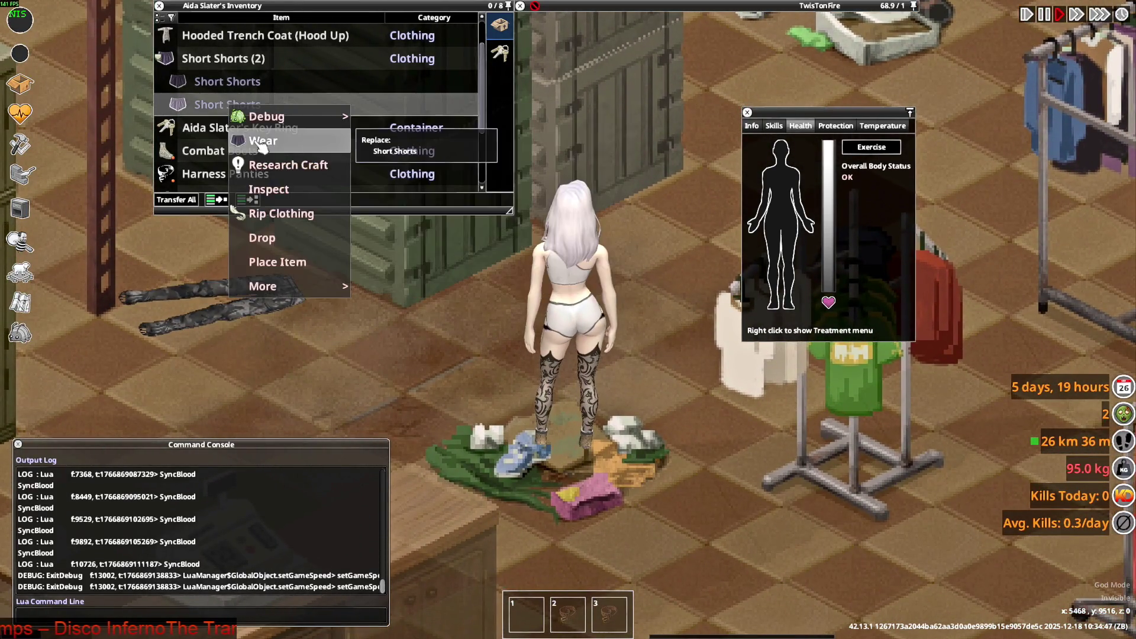
pyautogui.click(261, 142)
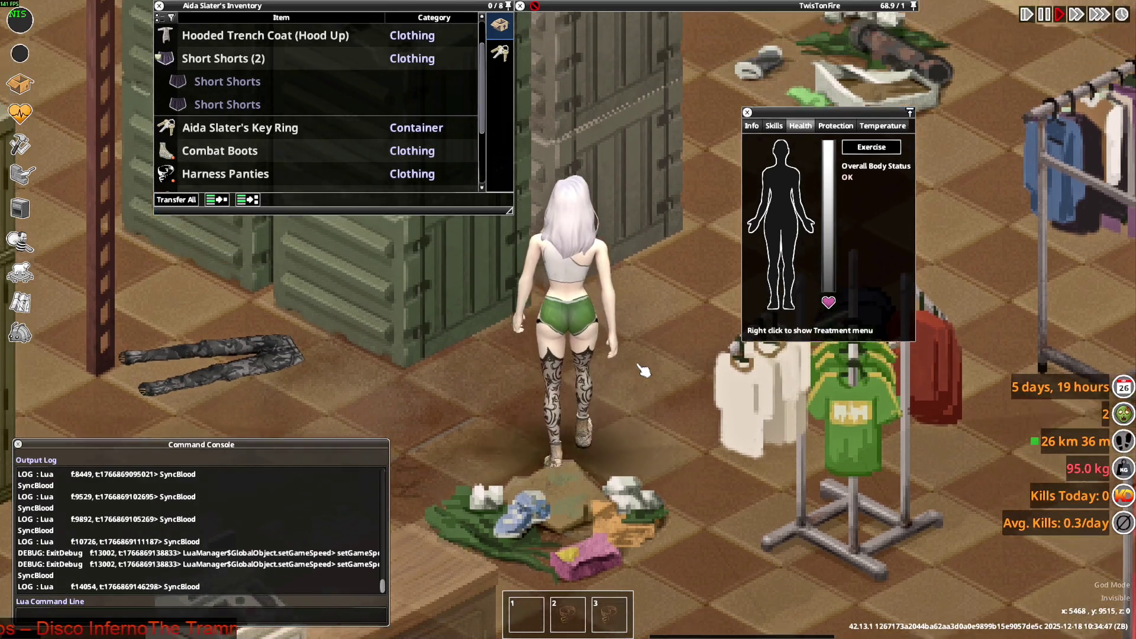
# Walk her up and down, turning to compare the green shorts front and back
pyautogui.press('w')
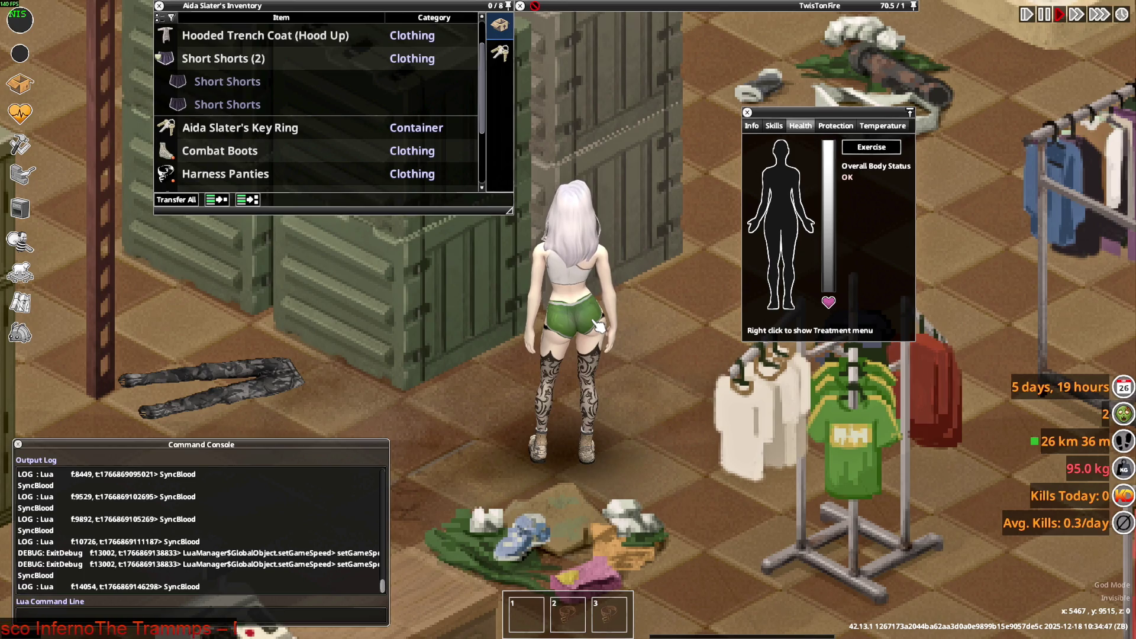
pyautogui.press('s')
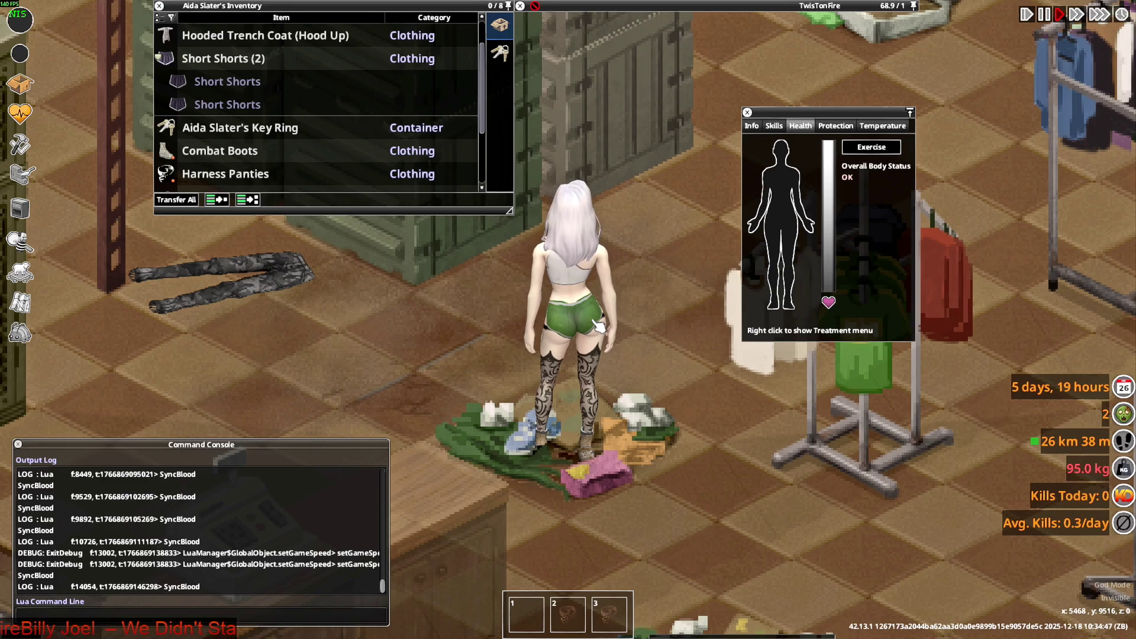
pyautogui.press('s')
pyautogui.press('w')
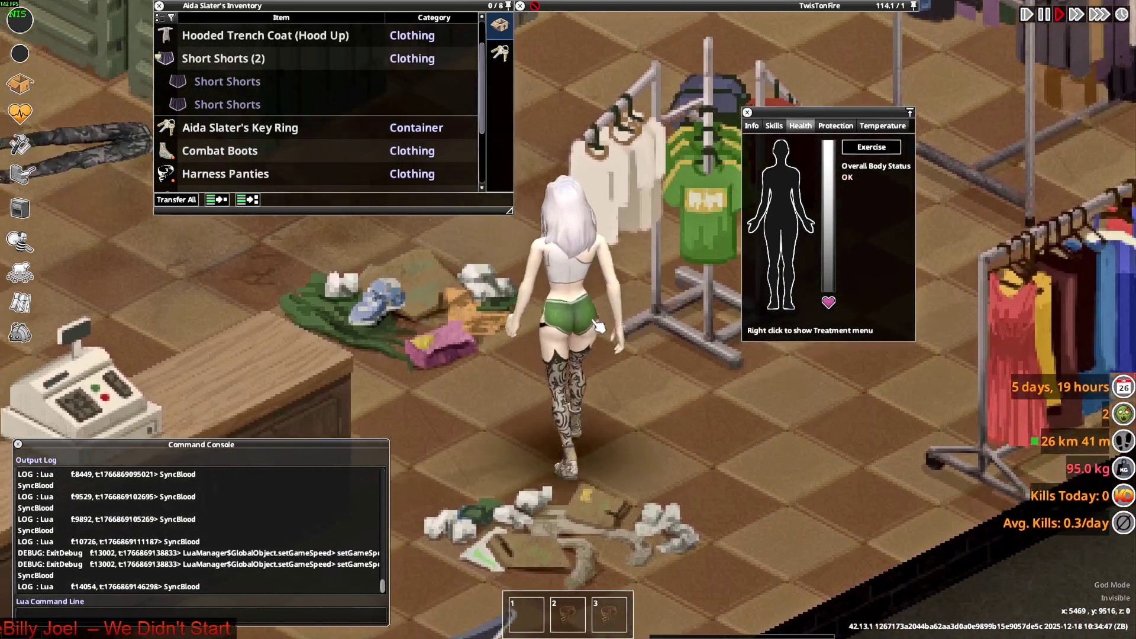
pyautogui.press('s')
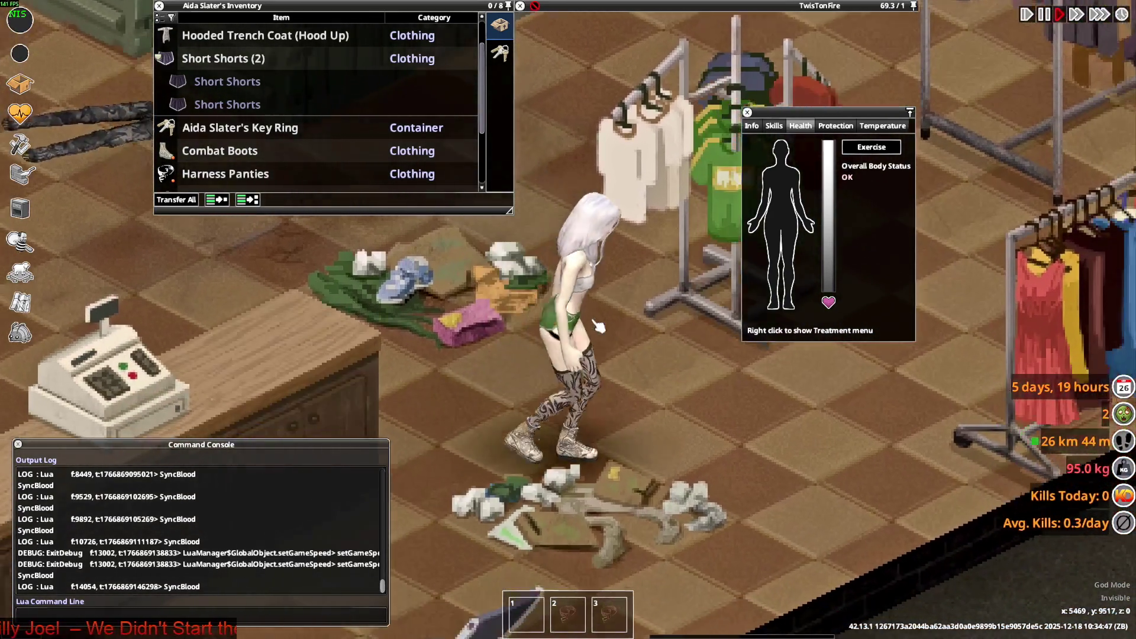
pyautogui.press('w')
pyautogui.press('w')
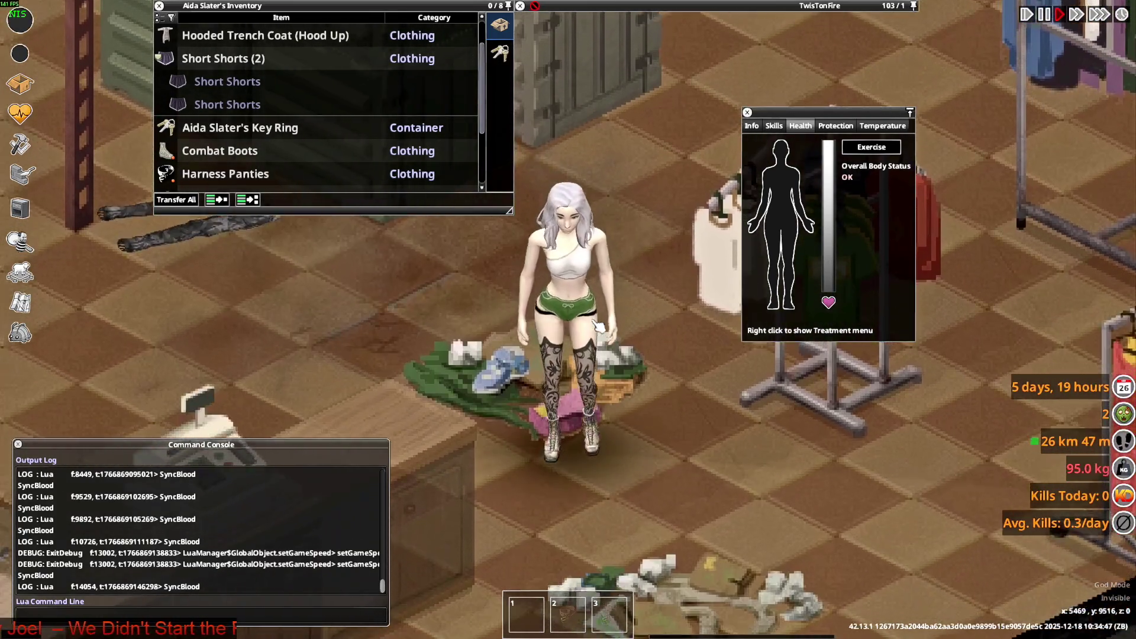
pyautogui.press('s')
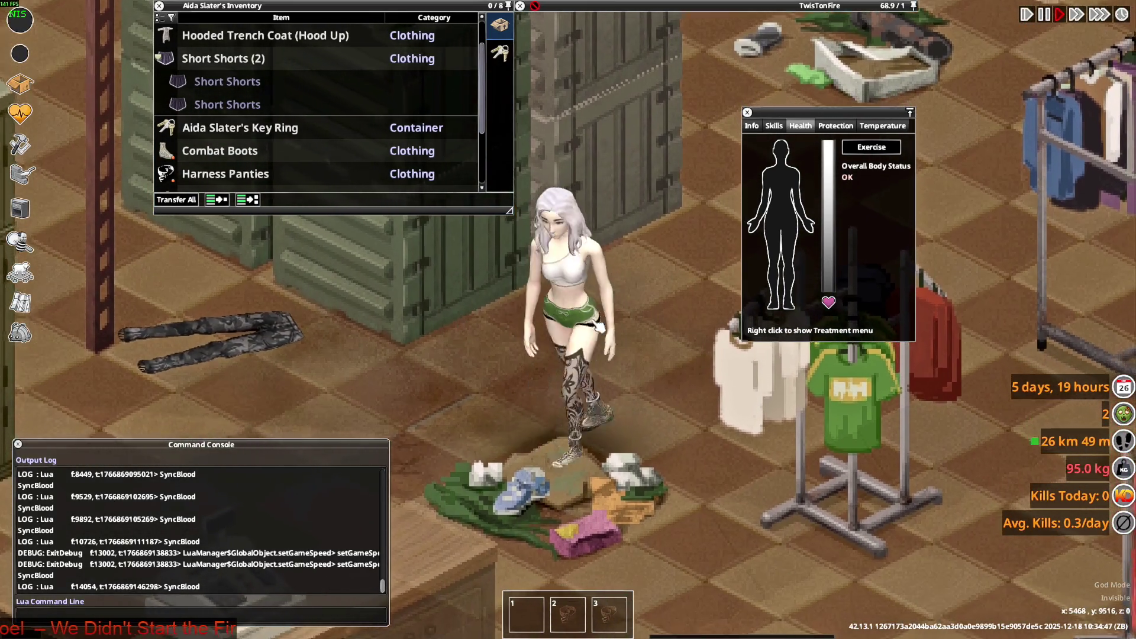
pyautogui.press('w')
# Return to Blender and orbit to the back of the shorts mesh
pyautogui.hotkey('alt', 'Tab')
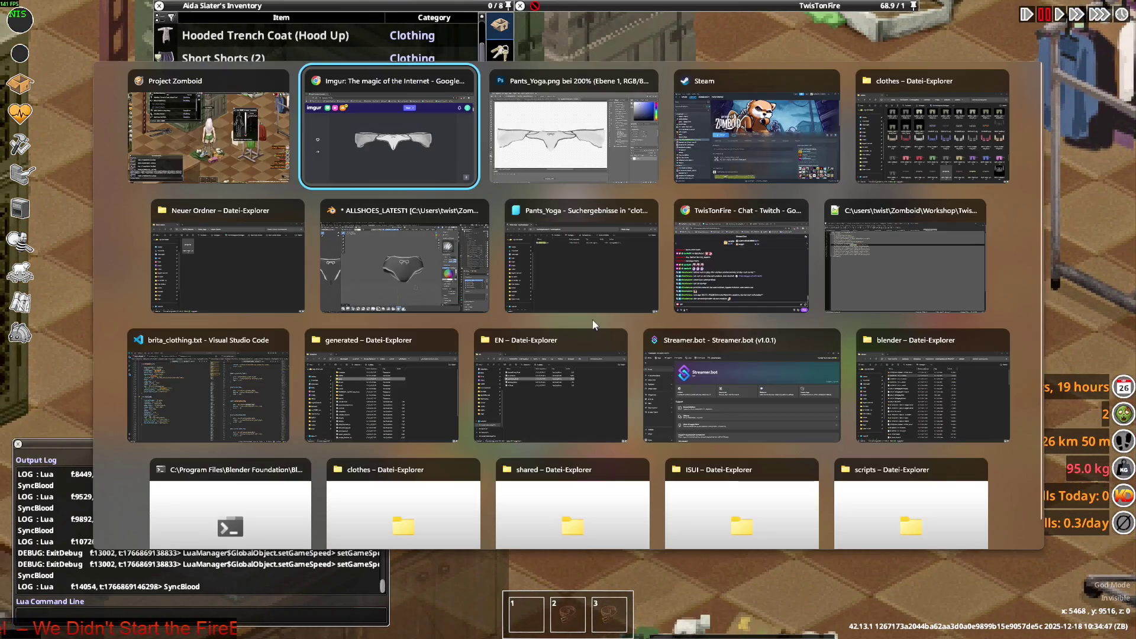
pyautogui.hotkey('alt', 'Tab')
pyautogui.hotkey('alt', 'Tab')
pyautogui.hotkey('alt', 'Tab')
pyautogui.hotkey('alt', 'Tab')
pyautogui.hotkey('alt', 'Tab')
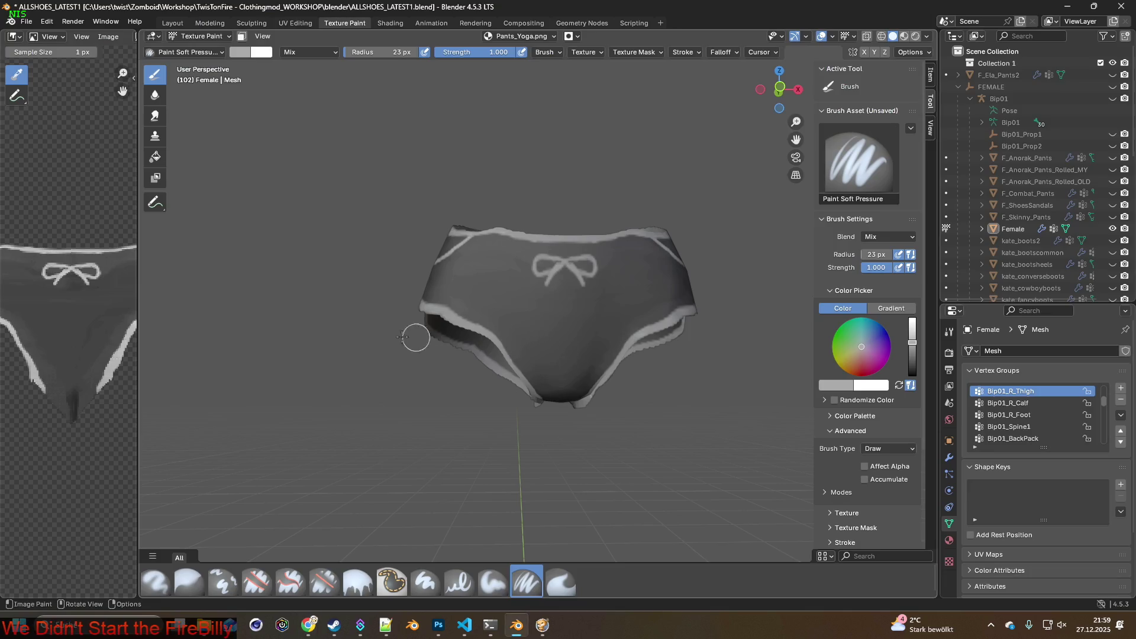
pyautogui.moveTo(403, 337); pyautogui.dragTo(608, 342, button='middle')
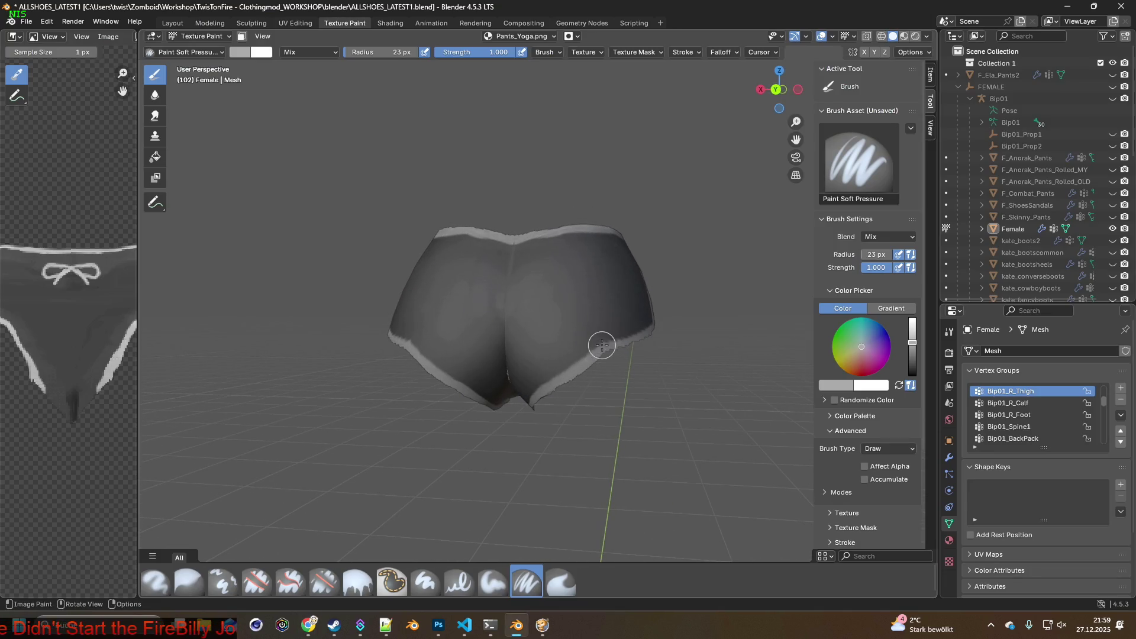
# Sample dark grey from the mesh and paint over the crotch triangle and jagged seam teeth
pyautogui.moveTo(597, 342)
pyautogui.mouseDown(button='middle')
pyautogui.moveTo(525, 345)
pyautogui.moveTo(495, 393)
pyautogui.moveTo(517, 393)
pyautogui.moveTo(485, 343)
pyautogui.moveTo(532, 367)
pyautogui.mouseUp(button='middle')
pyautogui.scroll(3, 521, 331)
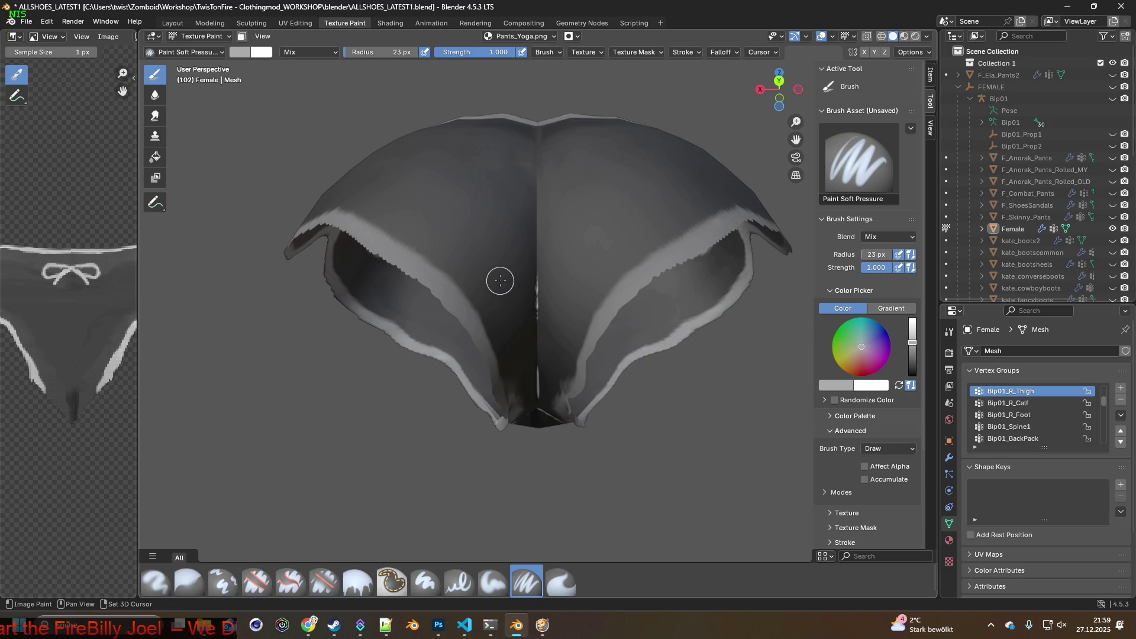
pyautogui.press('s')
pyautogui.moveTo(523, 299); pyautogui.dragTo(533, 272, button='middle')
pyautogui.moveTo(538, 269); pyautogui.dragTo(537, 310)
pyautogui.moveTo(538, 309); pyautogui.dragTo(538, 276, button='middle')
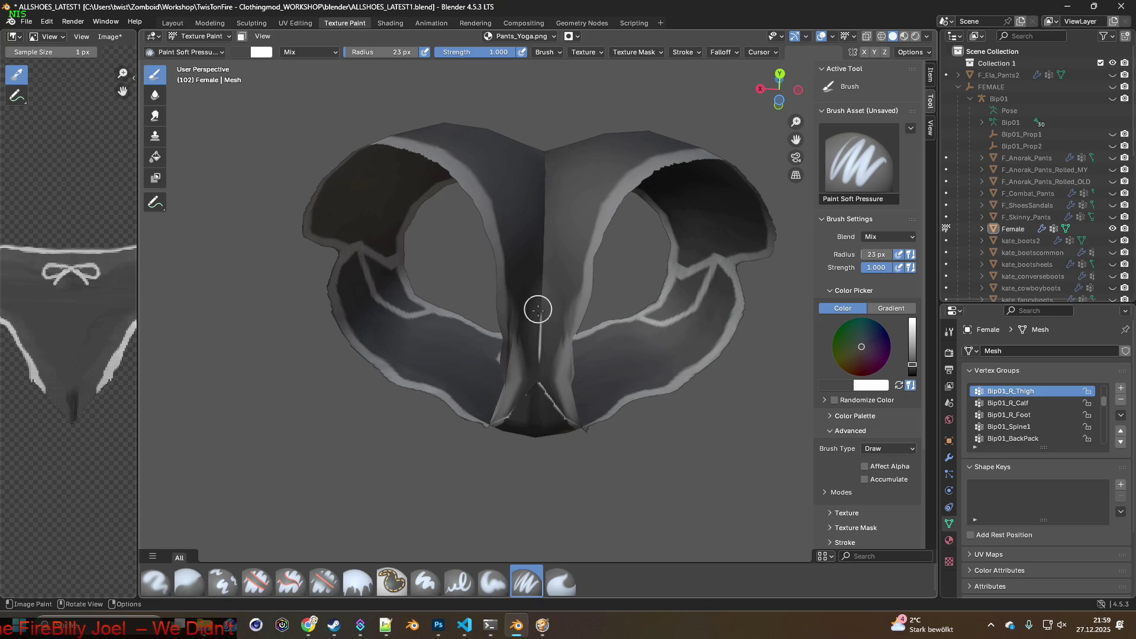
pyautogui.scroll(5, 544, 313)
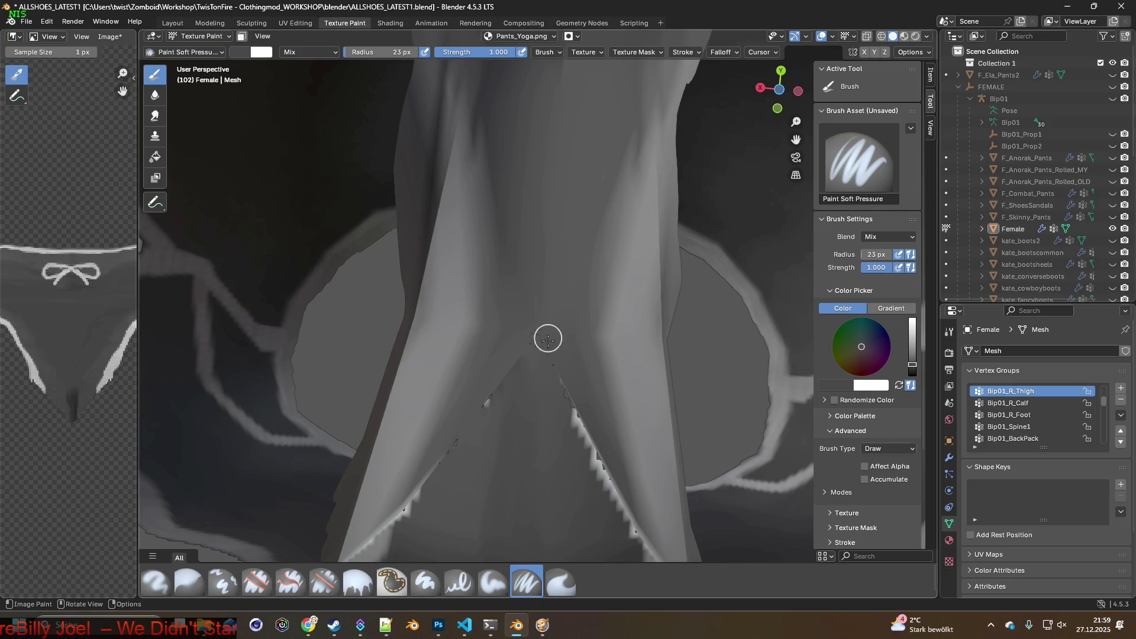
pyautogui.keyDown('shift'); pyautogui.scroll(-3, 546, 372); pyautogui.keyUp('shift')
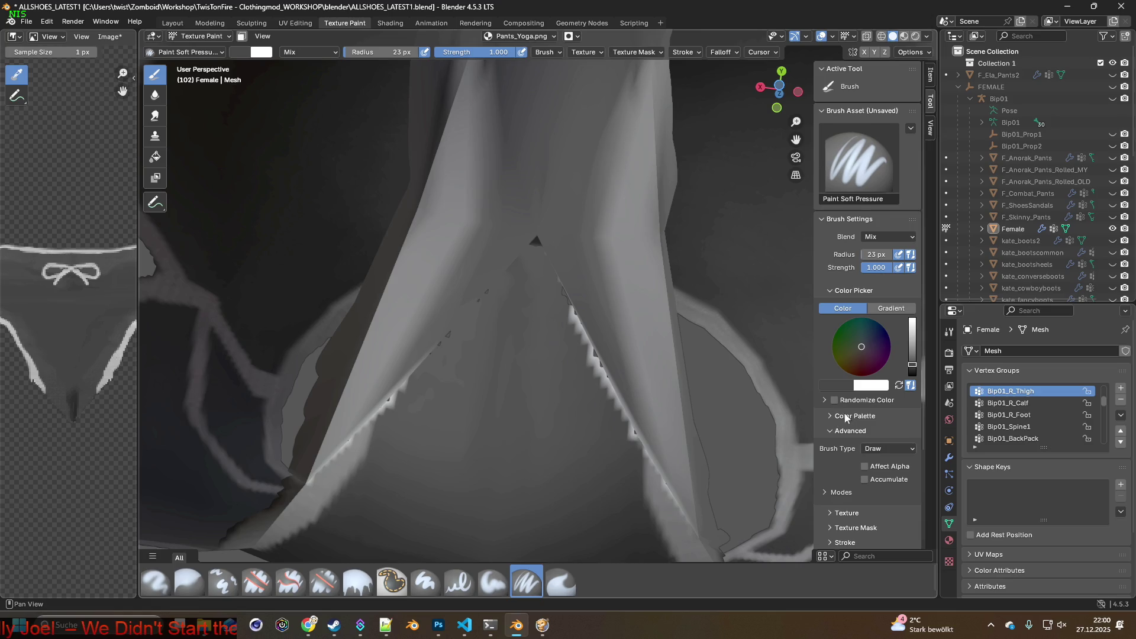
pyautogui.click(535, 239)
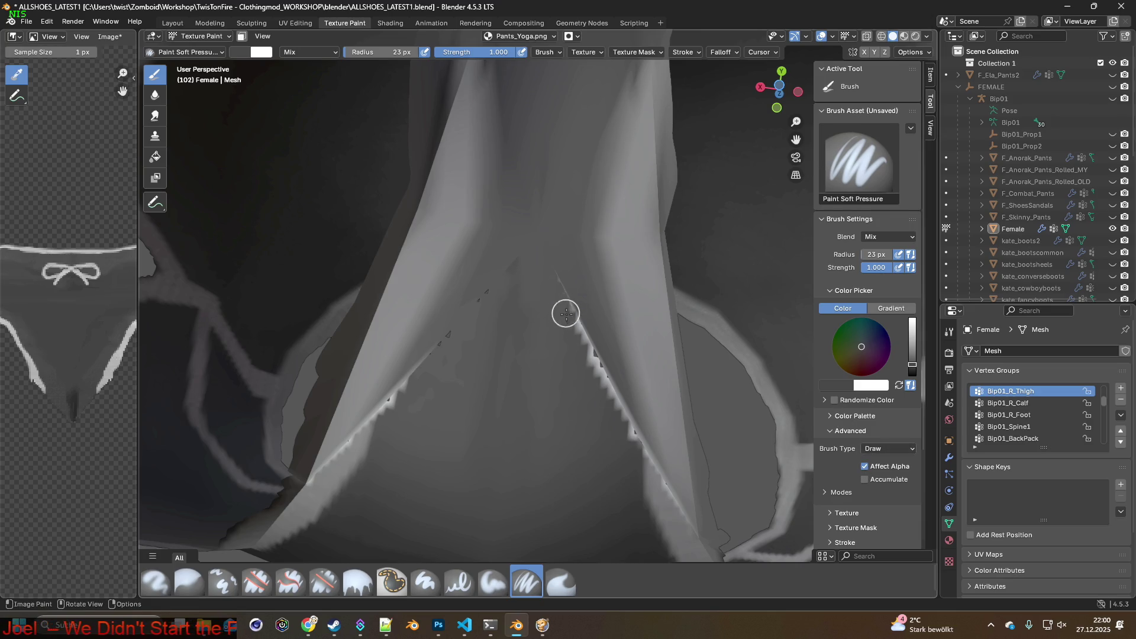
pyautogui.moveTo(589, 372)
pyautogui.mouseDown()
pyautogui.moveTo(559, 289)
pyautogui.moveTo(600, 380)
pyautogui.mouseUp()
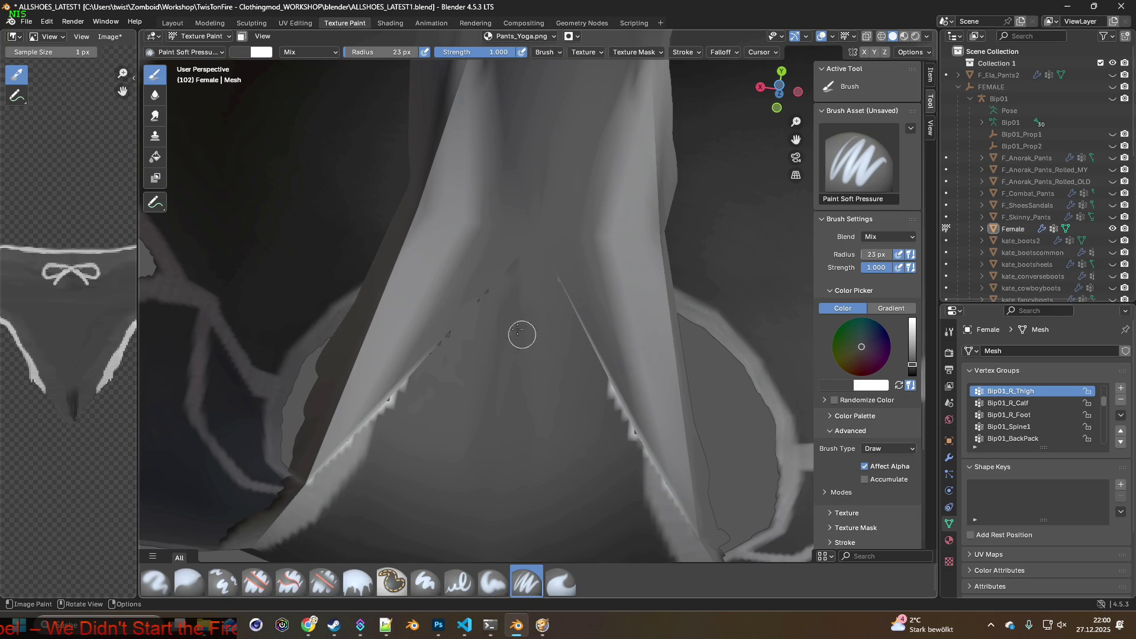
# Resample the surrounding grey and cover the left-seam teeth and white speckles along the seam
pyautogui.keyDown('shift'); pyautogui.moveTo(484, 390); pyautogui.dragTo(512, 330, button='middle'); pyautogui.keyUp('shift')
pyautogui.moveTo(496, 294)
pyautogui.mouseDown()
pyautogui.moveTo(437, 350)
pyautogui.moveTo(456, 317)
pyautogui.moveTo(446, 325)
pyautogui.mouseUp()
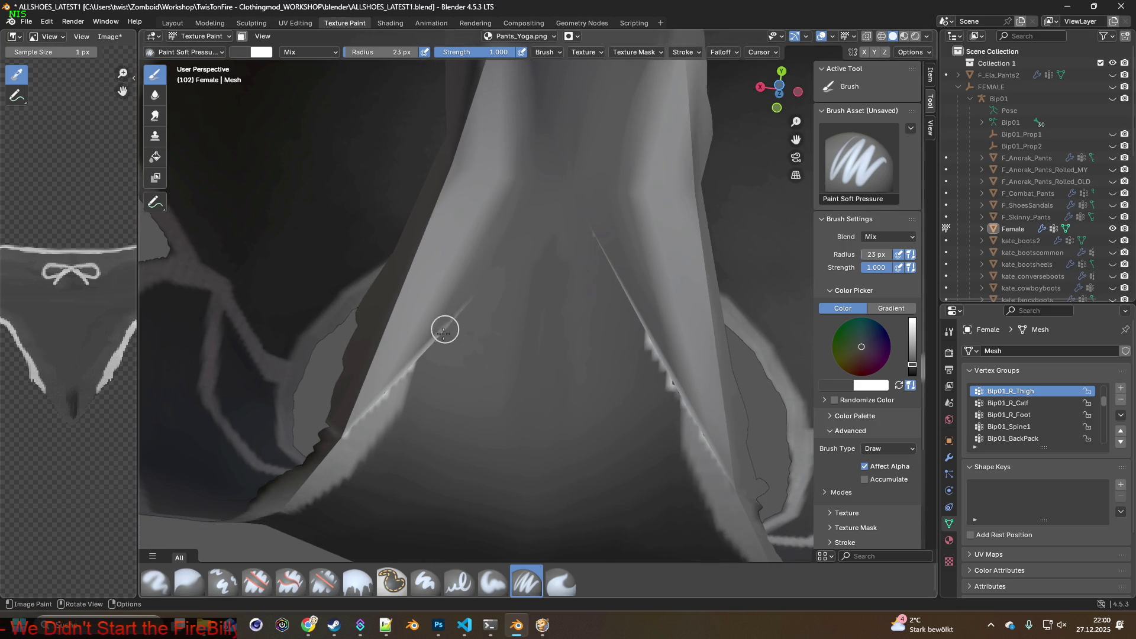
pyautogui.moveTo(626, 374)
pyautogui.mouseDown()
pyautogui.moveTo(655, 388)
pyautogui.moveTo(639, 329)
pyautogui.moveTo(663, 389)
pyautogui.mouseUp()
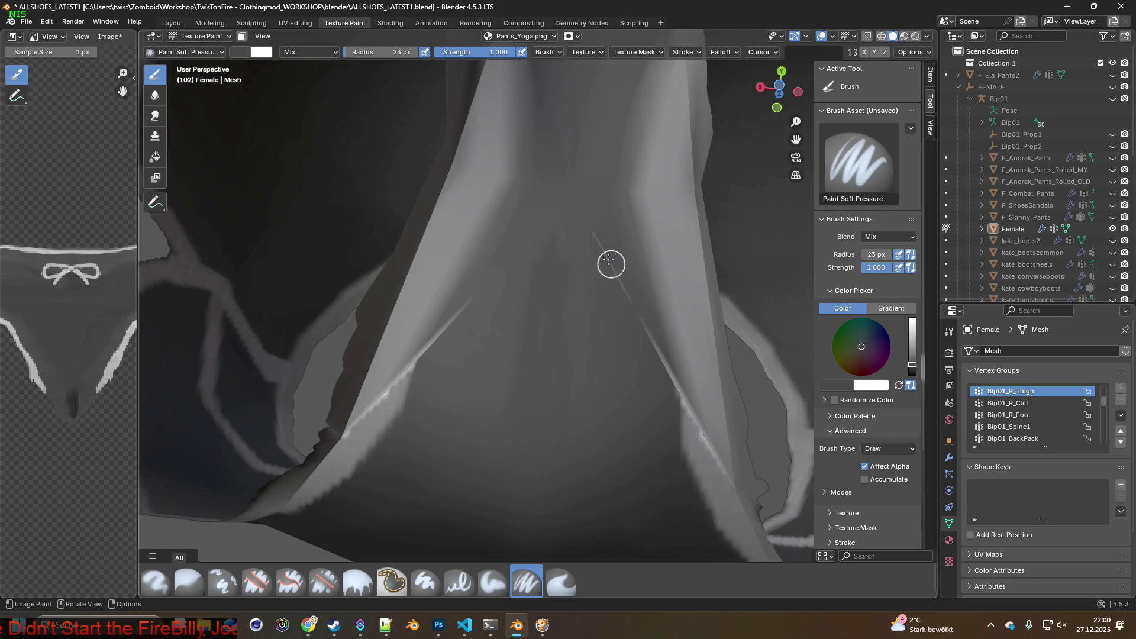
pyautogui.moveTo(609, 263)
pyautogui.keyDown('ctrl'); pyautogui.mouseDown(button='middle')
pyautogui.moveTo(622, 376)
pyautogui.moveTo(545, 368)
pyautogui.moveTo(571, 345)
pyautogui.mouseUp(button='middle'); pyautogui.keyUp('ctrl')
pyautogui.press('s')
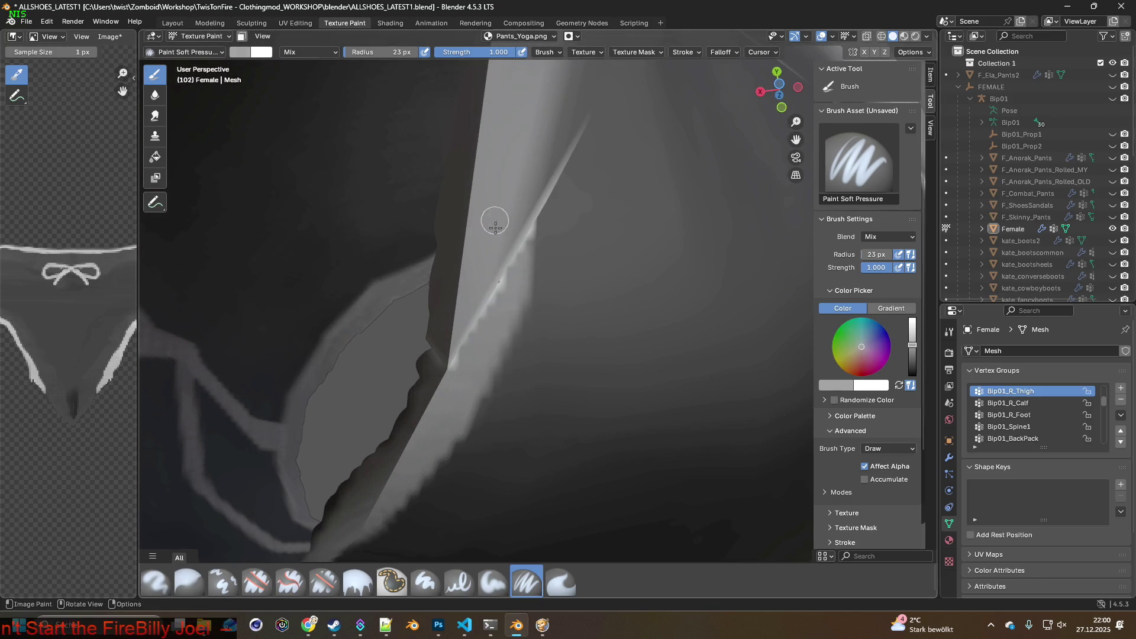
pyautogui.moveTo(479, 319)
pyautogui.mouseDown()
pyautogui.moveTo(464, 355)
pyautogui.moveTo(514, 257)
pyautogui.mouseUp()
pyautogui.moveTo(541, 246); pyautogui.dragTo(441, 297, button='middle')
pyautogui.moveTo(501, 313); pyautogui.dragTo(427, 211)
# Orbit around the garment to inspect the back of the pants
pyautogui.moveTo(398, 185)
pyautogui.mouseDown(button='middle')
pyautogui.moveTo(434, 210)
pyautogui.moveTo(509, 371)
pyautogui.moveTo(414, 307)
pyautogui.moveTo(540, 322)
pyautogui.moveTo(506, 321)
pyautogui.mouseUp(button='middle')
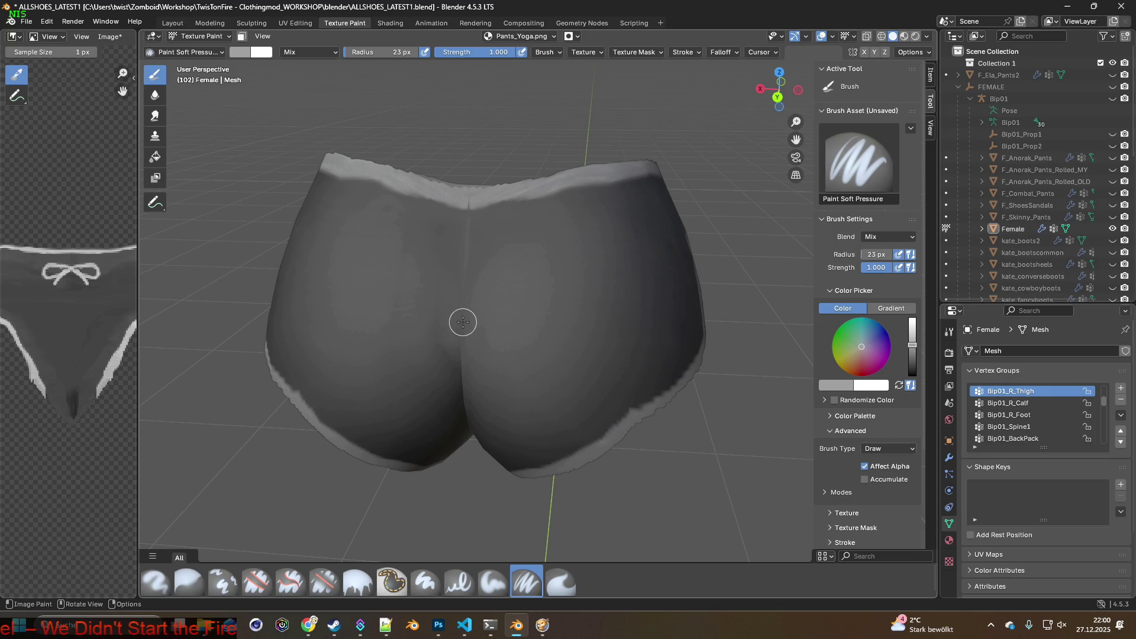
pyautogui.moveTo(446, 322); pyautogui.dragTo(416, 314, button='middle')
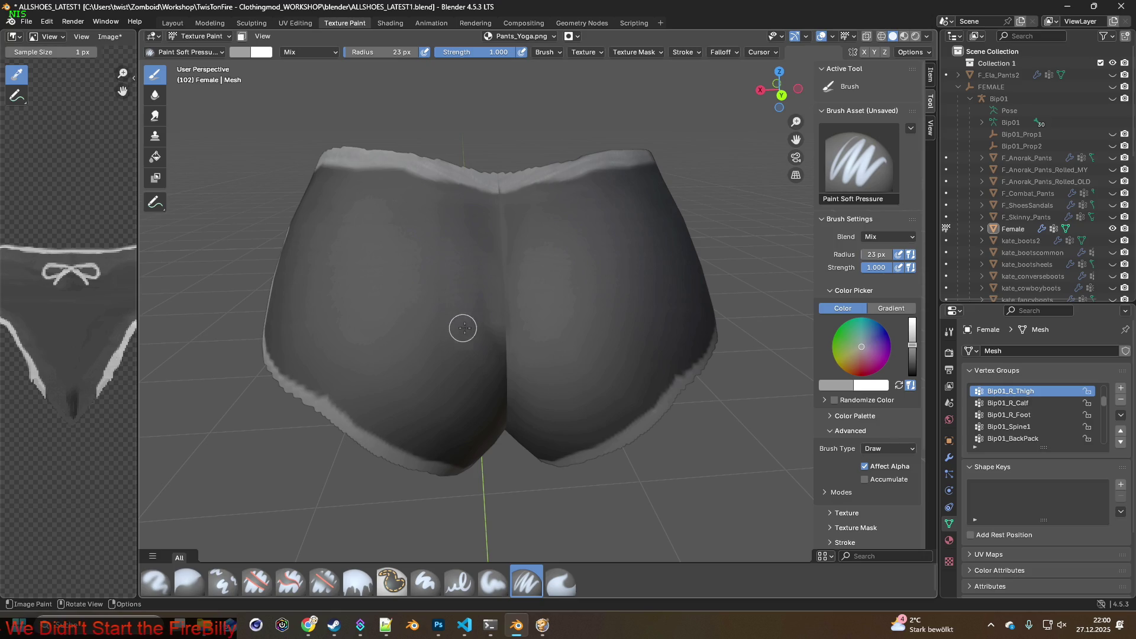
pyautogui.moveTo(537, 332)
pyautogui.mouseDown(button='middle')
pyautogui.moveTo(526, 358)
pyautogui.moveTo(527, 332)
pyautogui.moveTo(554, 333)
pyautogui.moveTo(520, 332)
pyautogui.moveTo(509, 349)
pyautogui.moveTo(454, 325)
pyautogui.mouseUp(button='middle')
pyautogui.scroll(3, 524, 346)
# Switch to the Clone brush at 69 px radius and set clone source points on the pants
pyautogui.click(223, 583)
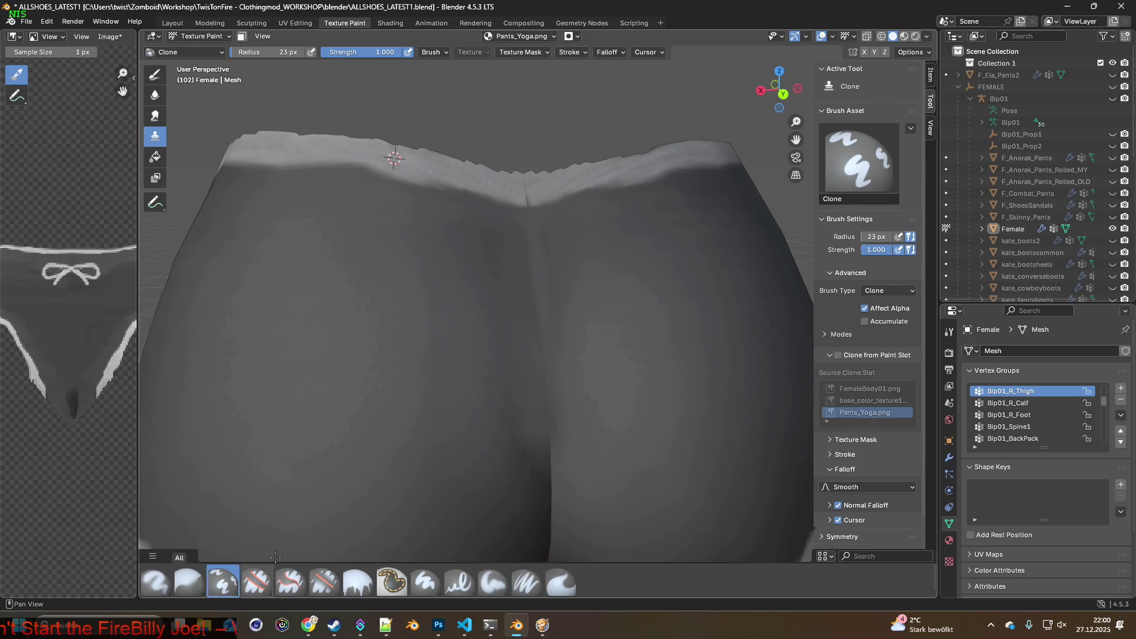
pyautogui.moveTo(272, 52); pyautogui.dragTo(299, 52)
pyautogui.keyDown('shift'); pyautogui.rightClick(375, 307); pyautogui.keyUp('shift')
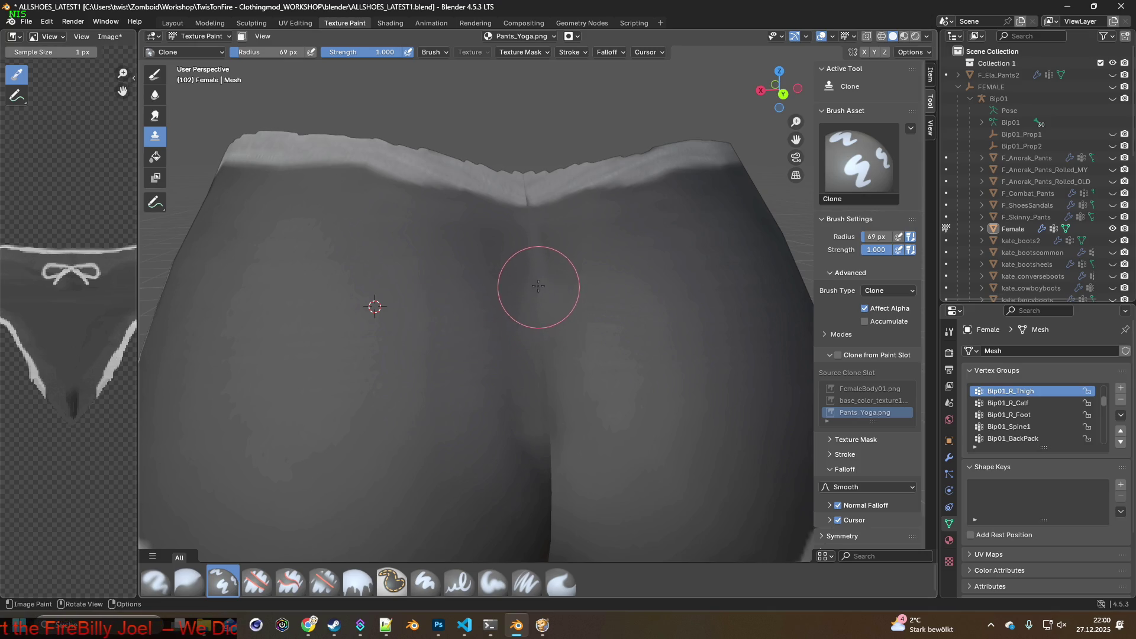
pyautogui.moveTo(533, 267)
pyautogui.mouseDown(button='middle')
pyautogui.moveTo(578, 310)
pyautogui.moveTo(501, 282)
pyautogui.moveTo(499, 236)
pyautogui.moveTo(454, 295)
pyautogui.mouseUp(button='middle')
pyautogui.keyDown('shift'); pyautogui.rightClick(545, 363); pyautogui.keyUp('shift')
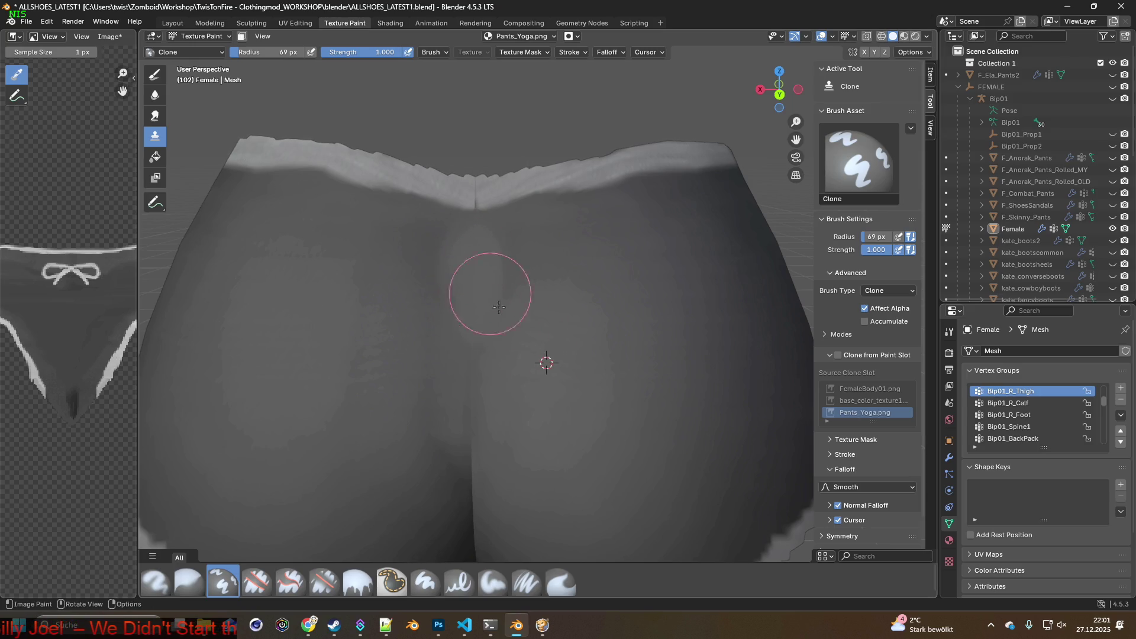
pyautogui.moveTo(473, 284); pyautogui.dragTo(499, 322, button='middle')
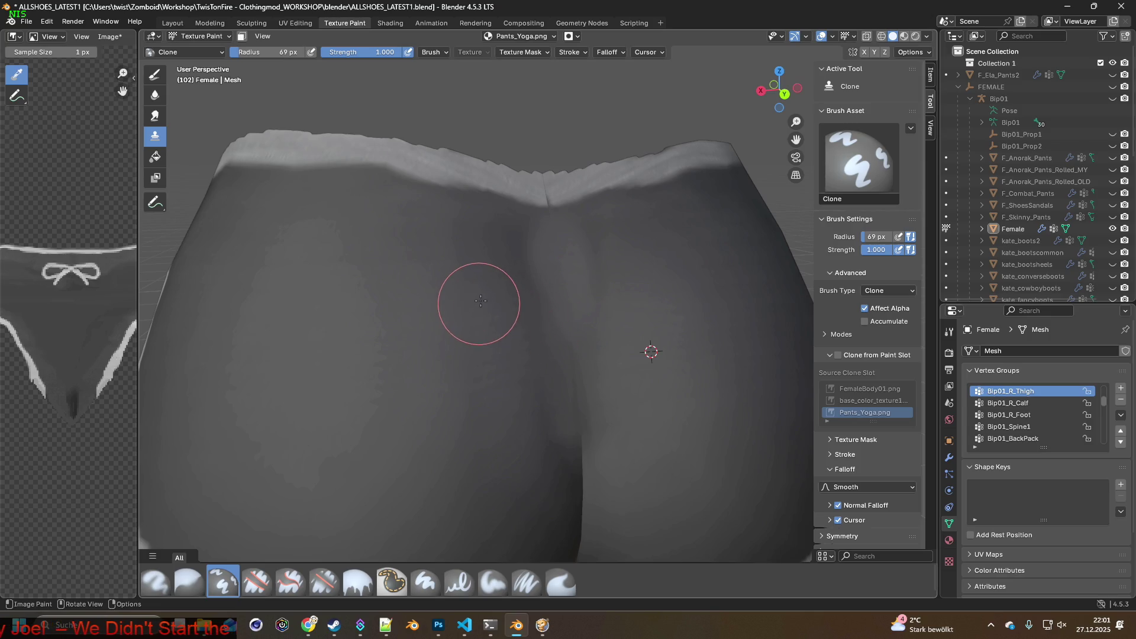
pyautogui.keyDown('shift'); pyautogui.rightClick(334, 288); pyautogui.keyUp('shift')
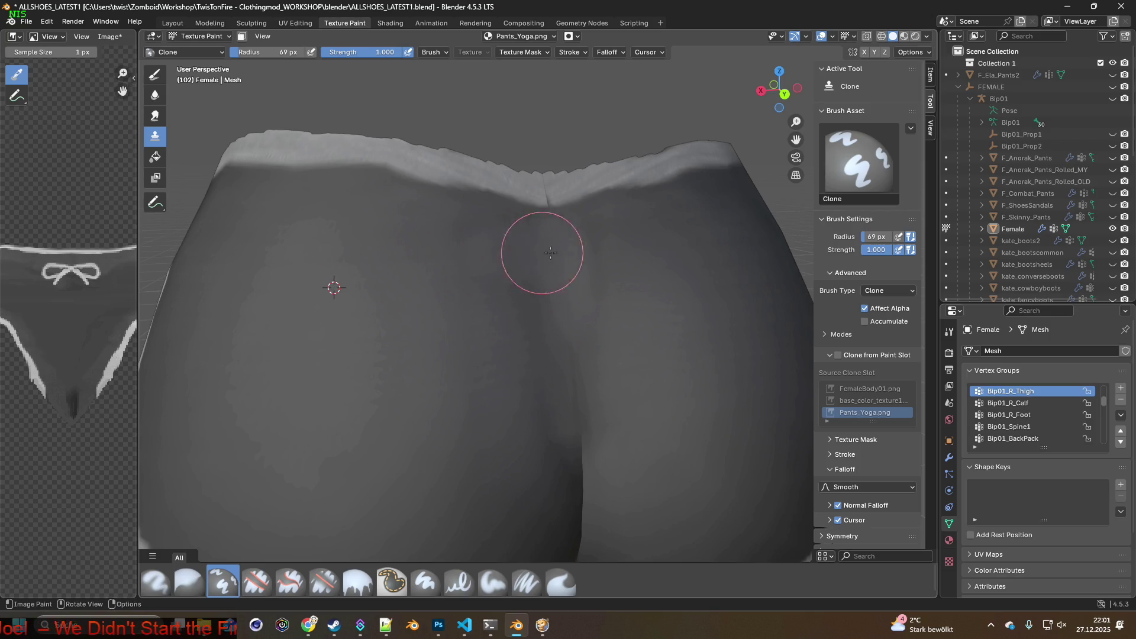
# Undo the clone strokes via Edit's undo history and pick the Erase Soft brush
pyautogui.click(46, 21)
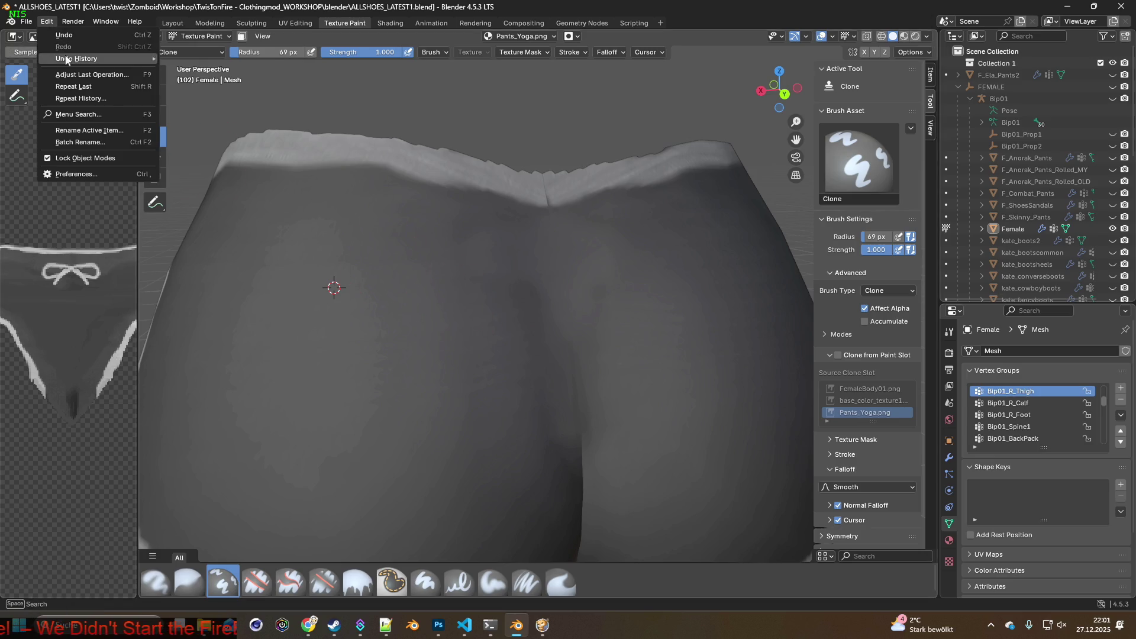
pyautogui.moveTo(66, 58)
pyautogui.click(217, 200)
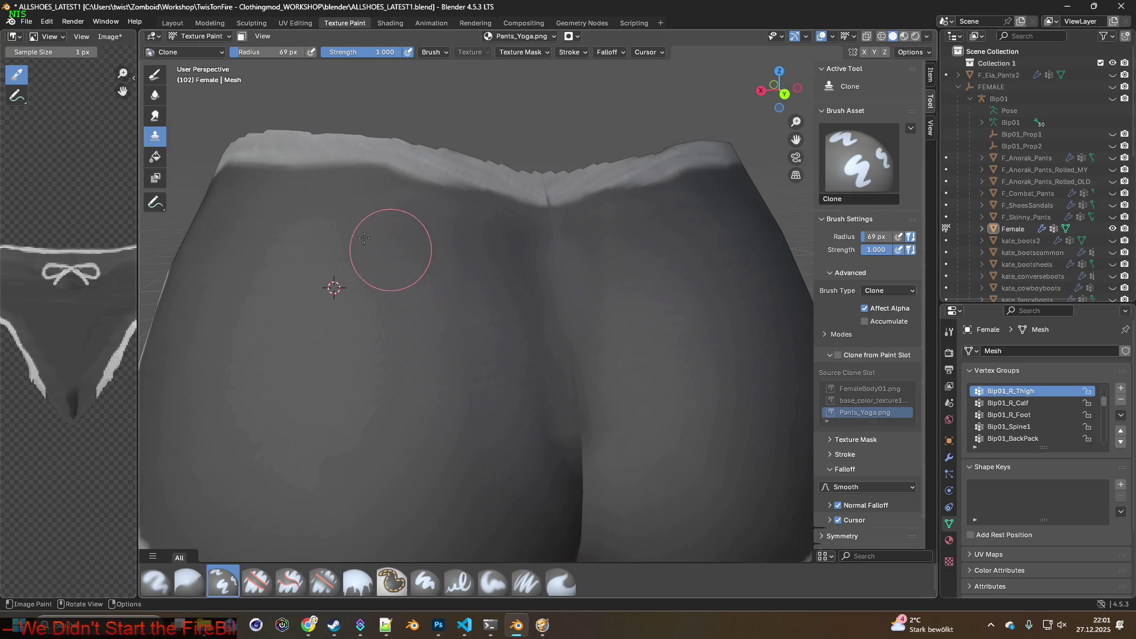
pyautogui.click(47, 22)
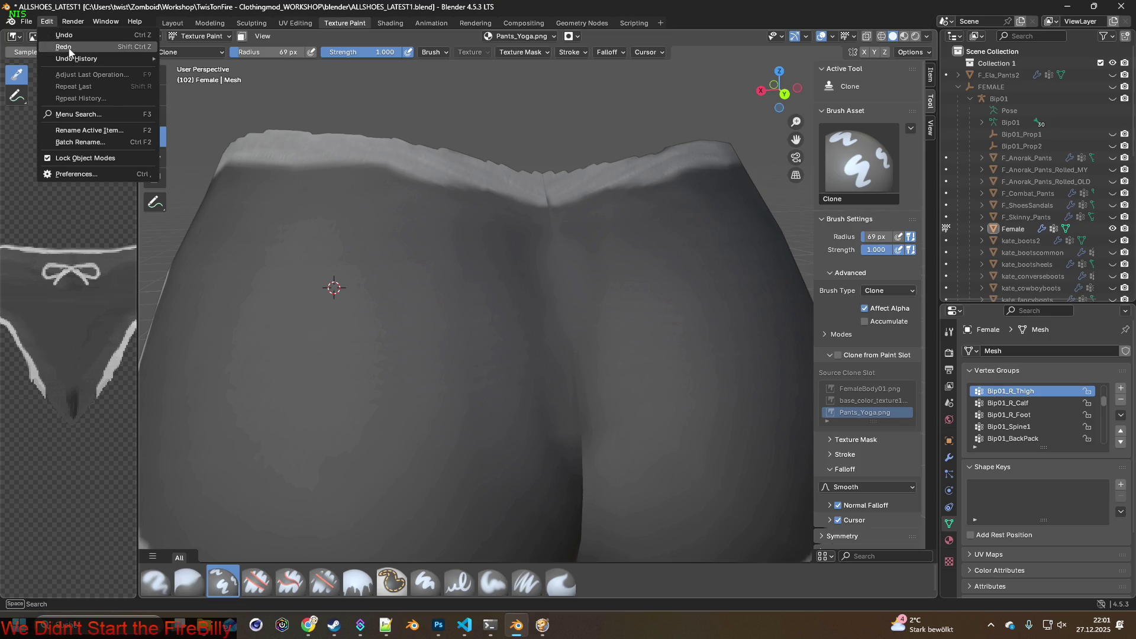
pyautogui.click(69, 37)
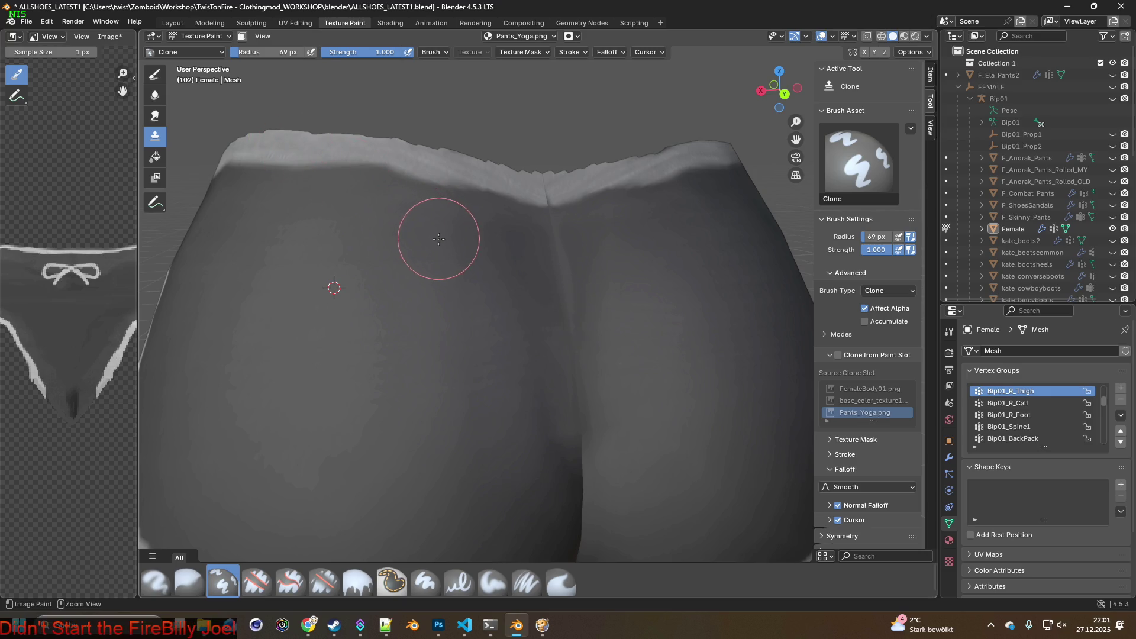
pyautogui.scroll(-5, 520, 276)
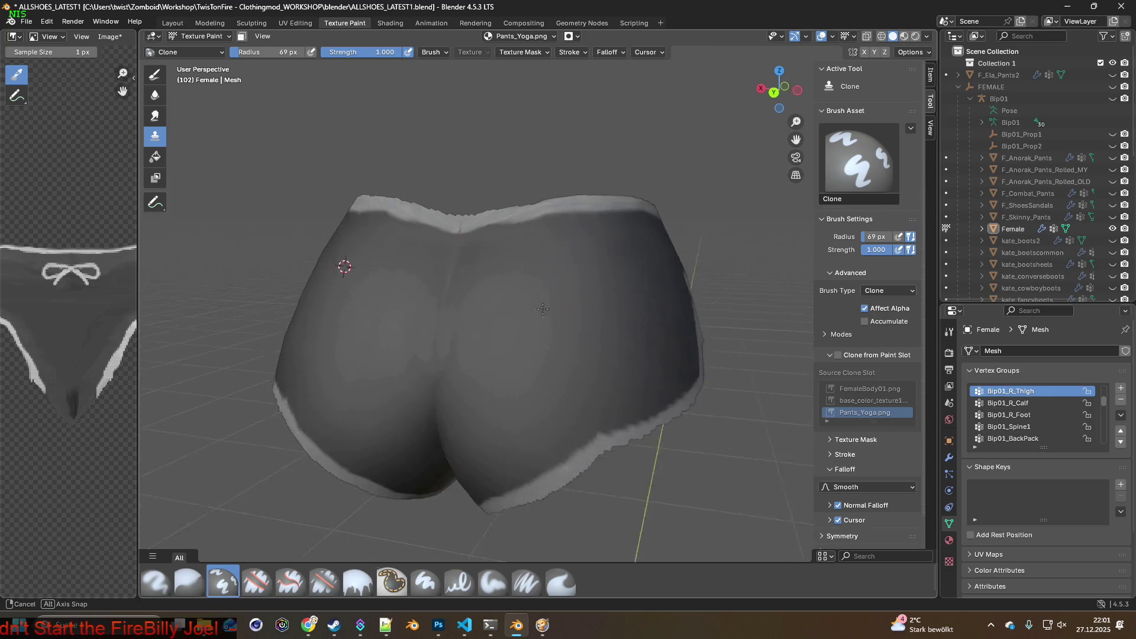
pyautogui.moveTo(537, 302)
pyautogui.mouseDown(button='middle')
pyautogui.moveTo(585, 349)
pyautogui.moveTo(532, 302)
pyautogui.moveTo(445, 305)
pyautogui.moveTo(722, 296)
pyautogui.moveTo(546, 308)
pyautogui.mouseUp(button='middle')
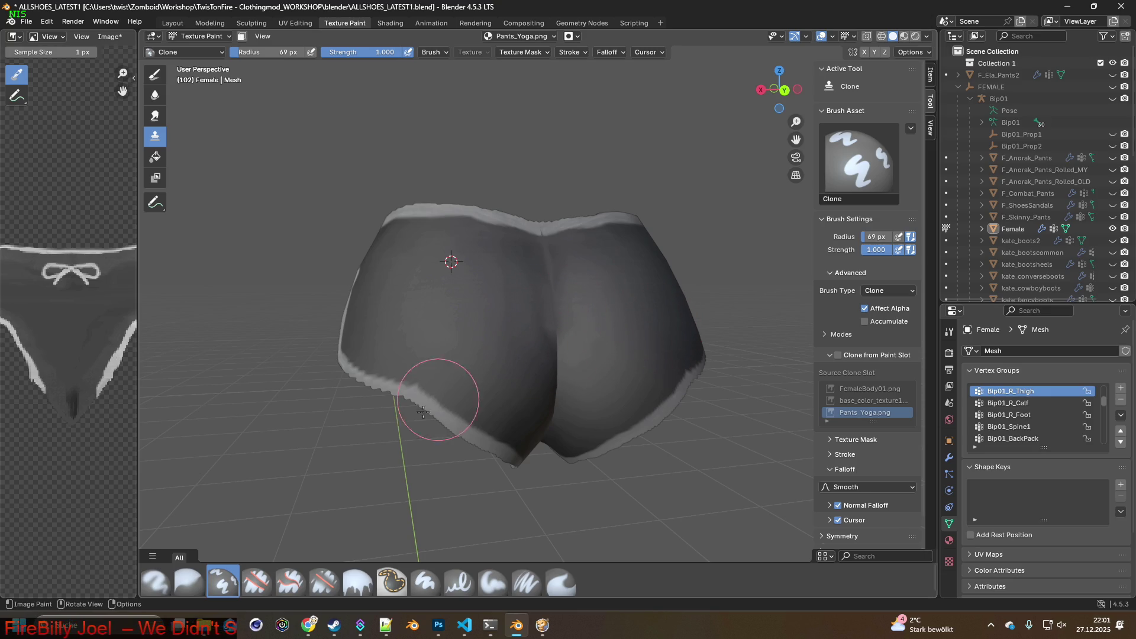
pyautogui.click(325, 581)
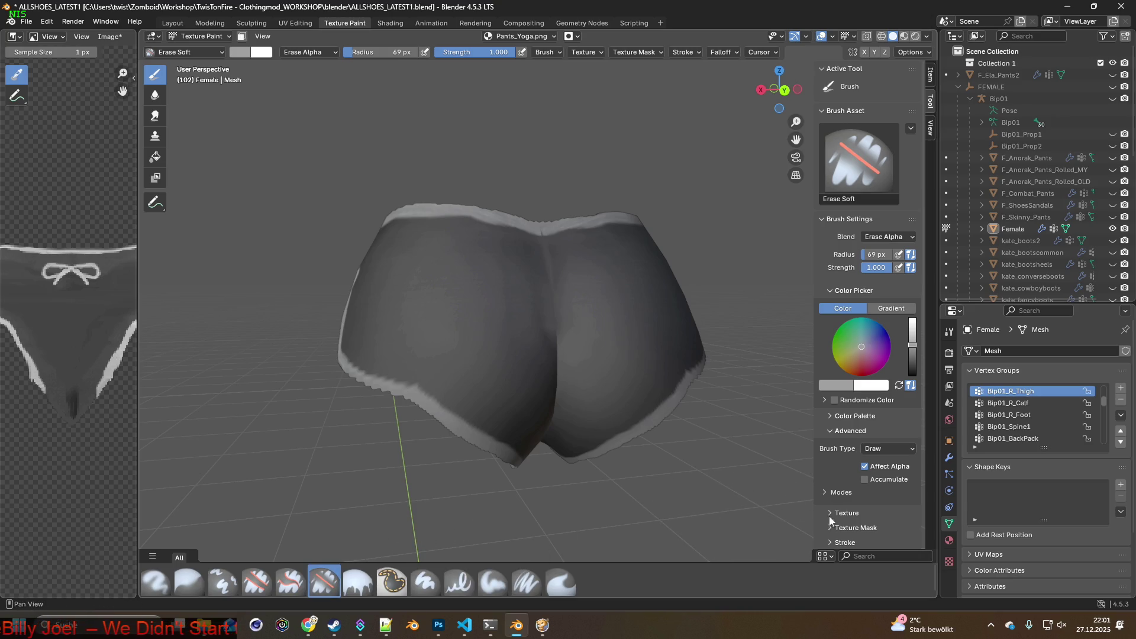
# Scroll the Tool sidebar, then bring up the Alt+Tab window switcher
pyautogui.scroll(-5, 840, 510)
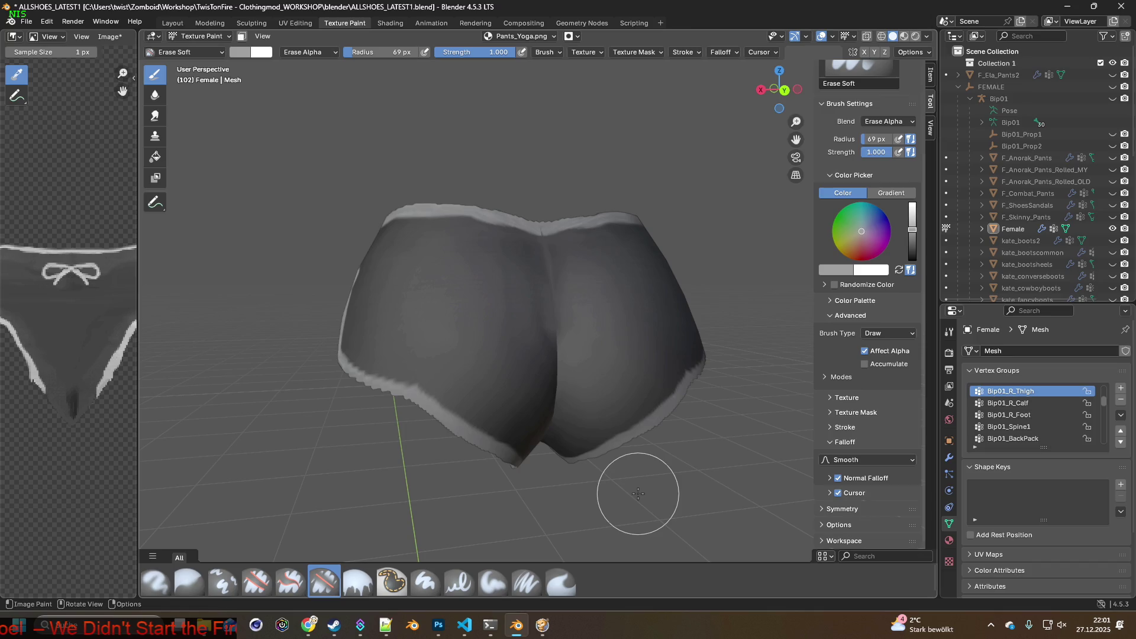
pyautogui.hotkey('alt', 'Tab')
pyautogui.hotkey('alt', 'Tab')
pyautogui.hotkey('alt', 'Tab')
pyautogui.hotkey('alt', 'Tab')
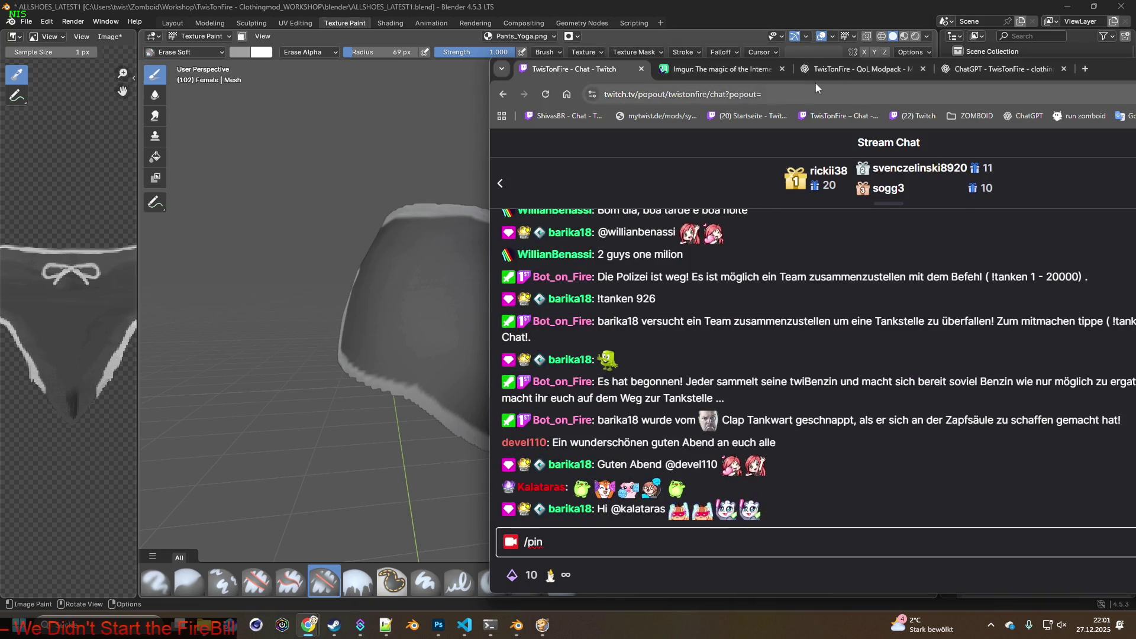
# In the browser's ChatGPT clothingmod chat, send the Blender 4.5.3 LTS transparency question
pyautogui.click(835, 73)
pyautogui.click(949, 70)
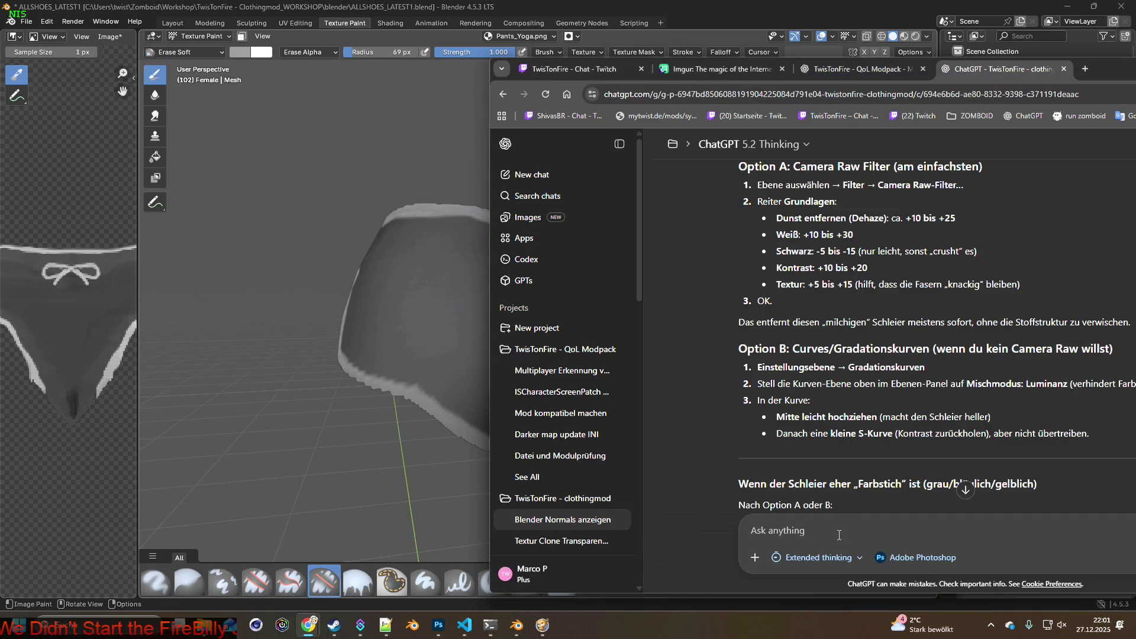
pyautogui.write('ble')
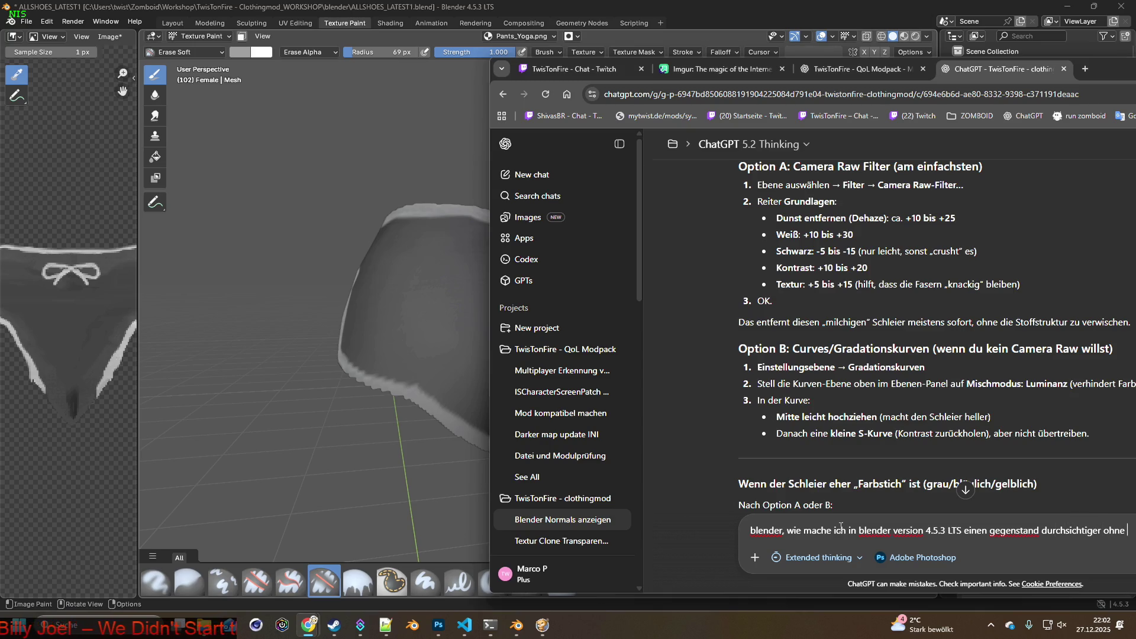
pyautogui.write('en')
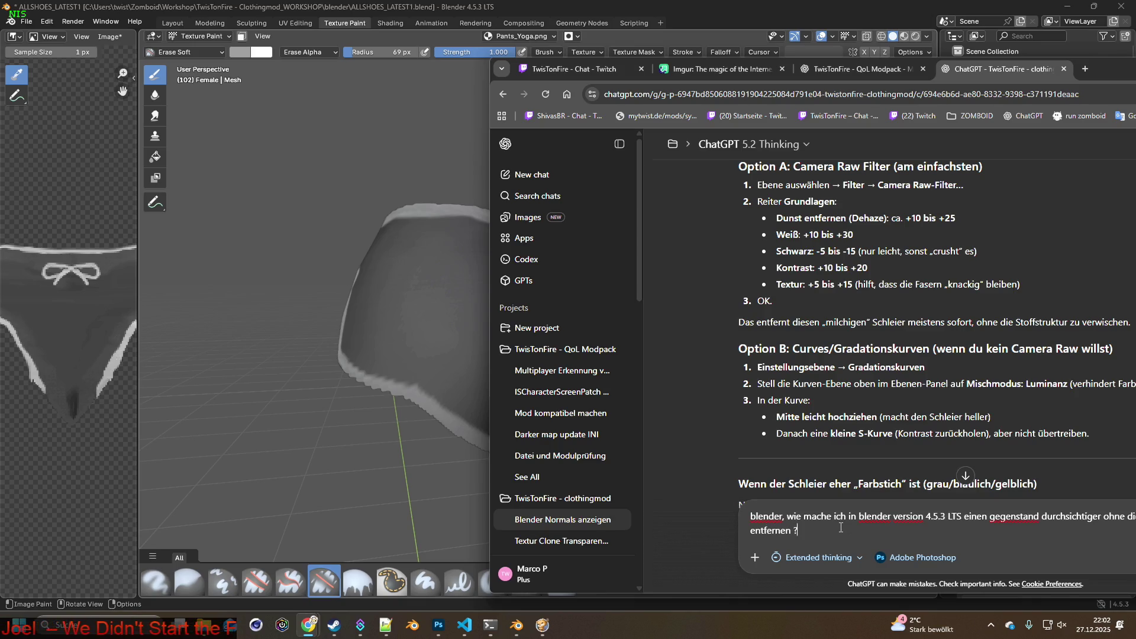
pyautogui.press('Return')
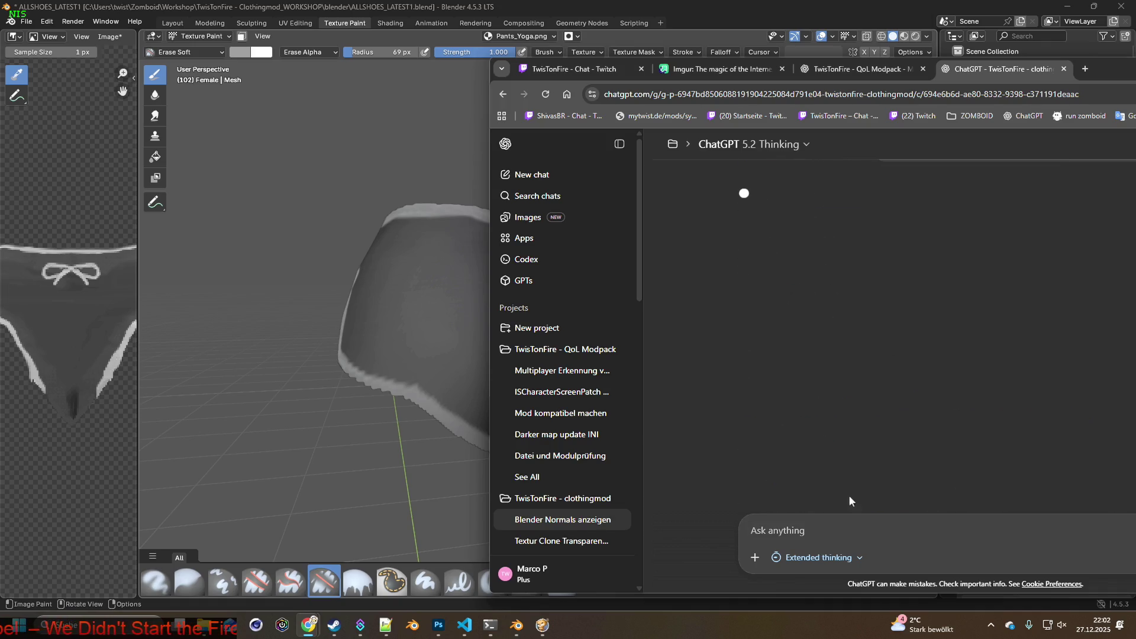
# Move the browser aside and read ChatGPT's transparency options like X-Ray and Object Color alpha
pyautogui.moveTo(1119, 74); pyautogui.dragTo(1053, 71)
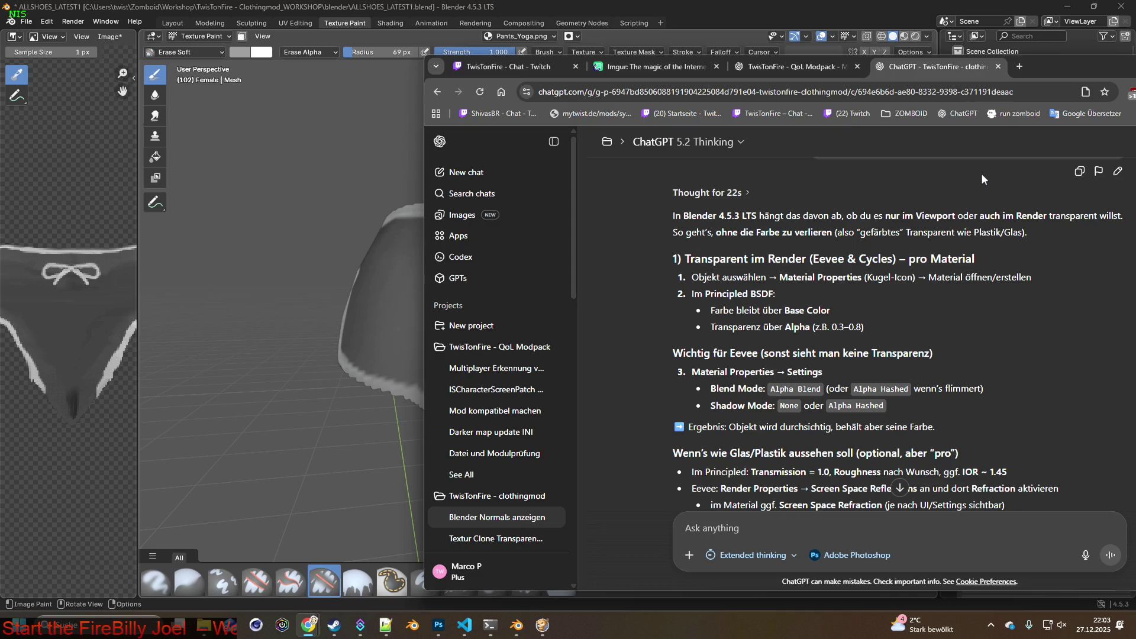
pyautogui.scroll(-2, 975, 261)
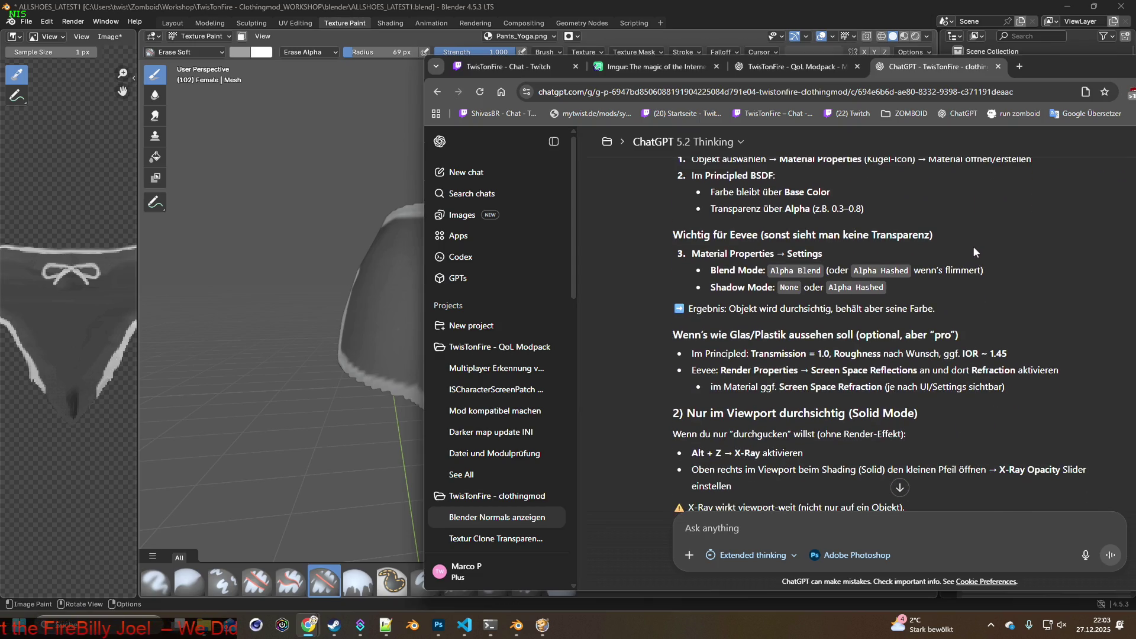
pyautogui.scroll(-2, 975, 253)
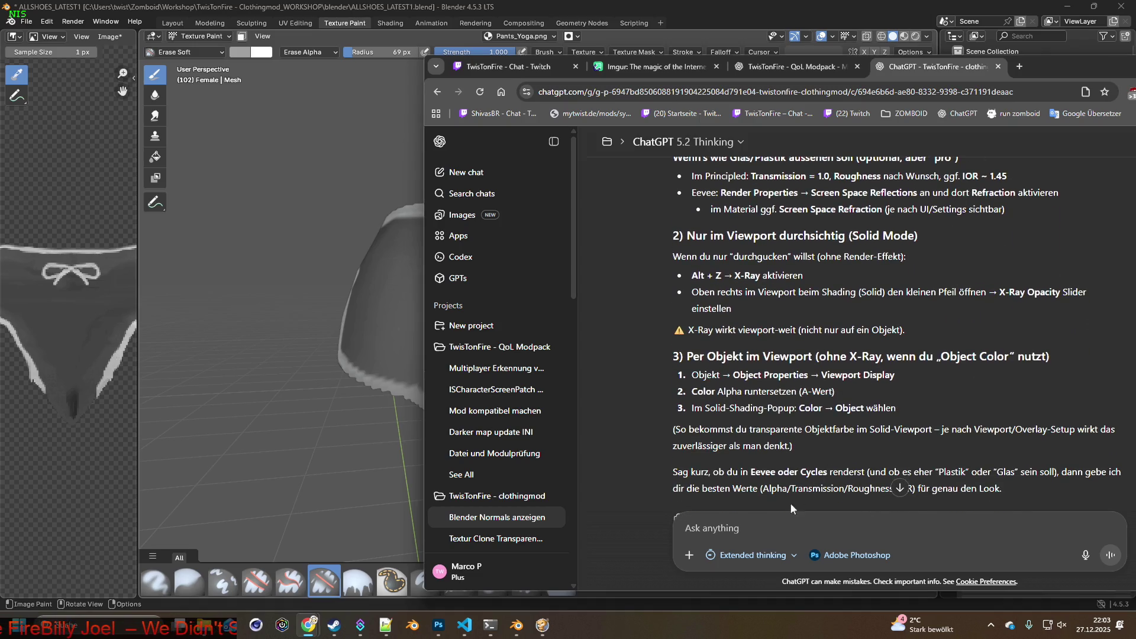
# Draft a German follow-up saying it's not about a mesh, only reducing the texture's alpha
pyautogui.write('ich möchte nicht die')
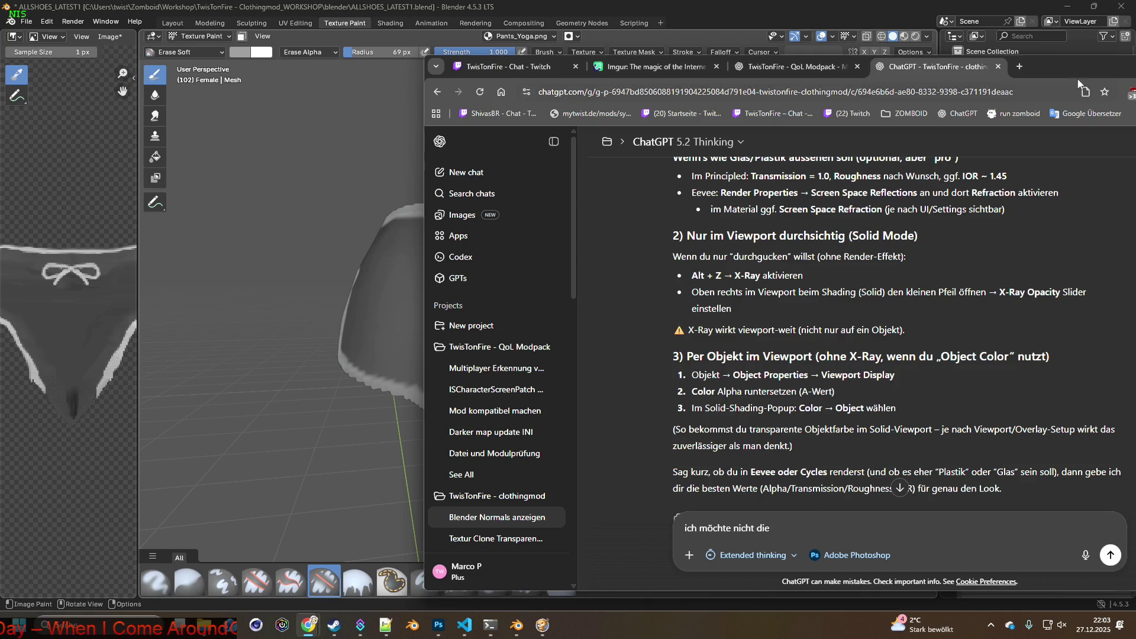
pyautogui.moveTo(1078, 61)
pyautogui.mouseDown()
pyautogui.moveTo(787, 272)
pyautogui.moveTo(791, 418)
pyautogui.moveTo(807, 419)
pyautogui.moveTo(964, 74)
pyautogui.mouseUp()
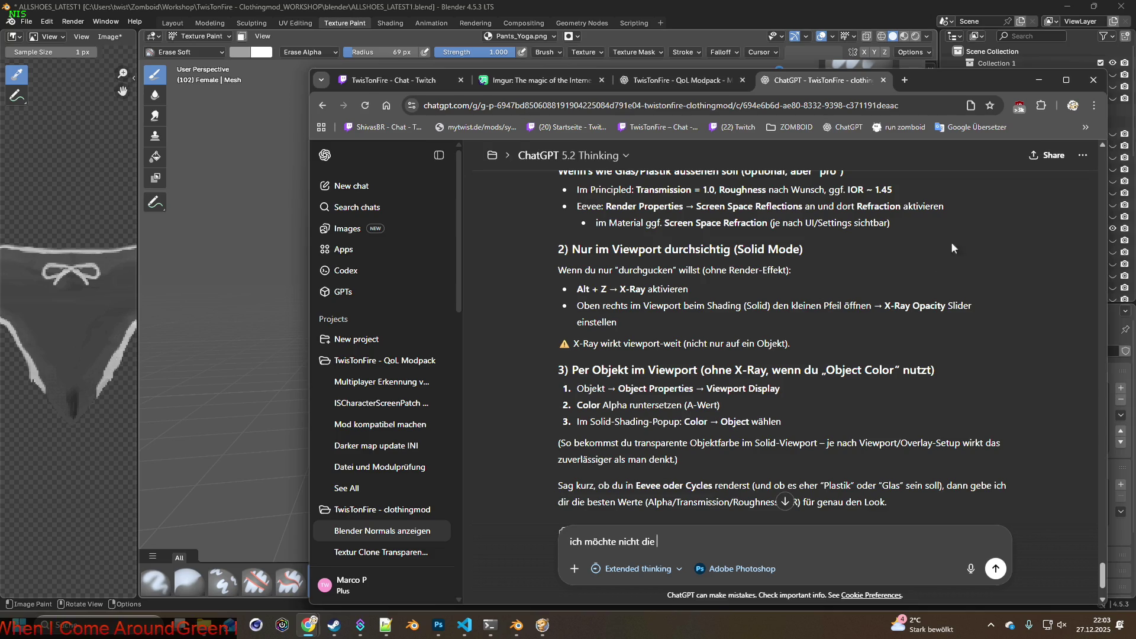
pyautogui.moveTo(984, 80); pyautogui.dragTo(954, 78)
pyautogui.scroll(-3, 828, 300)
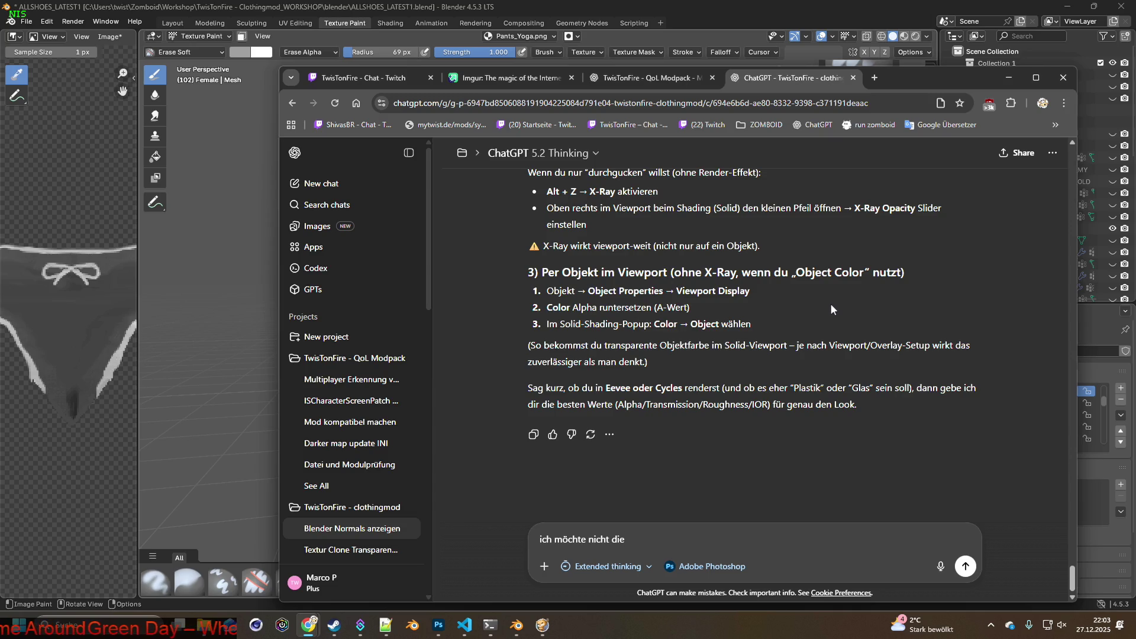
pyautogui.scroll(2, 831, 305)
pyautogui.scroll(-2, 832, 311)
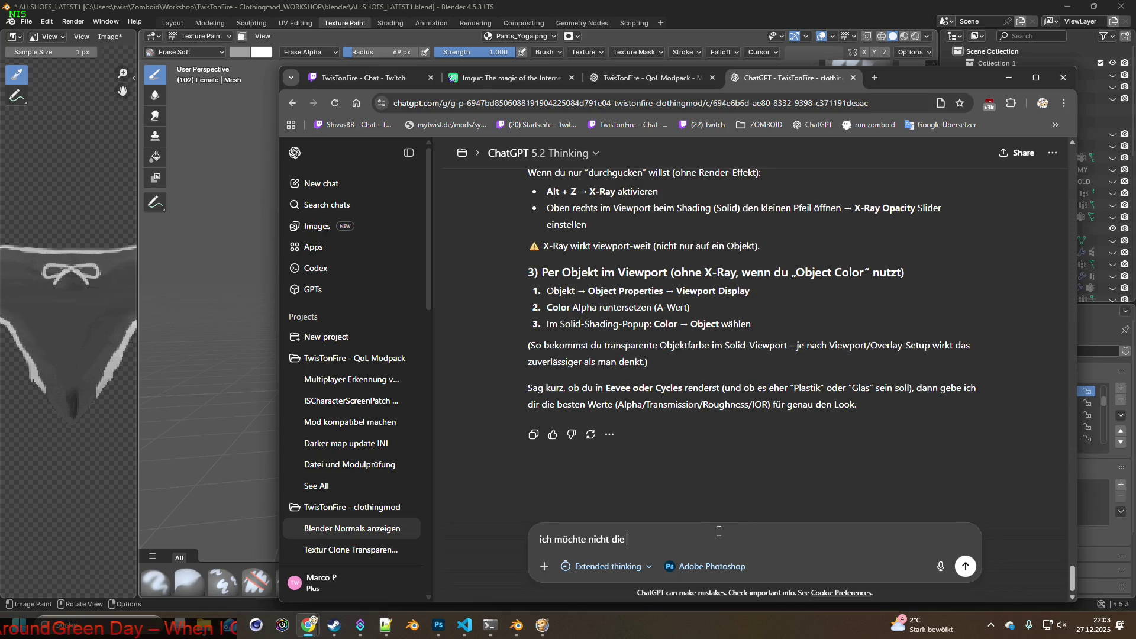
pyautogui.press('BackSpace')
pyautogui.press('BackSpace')
pyautogui.press('BackSpace')
pyautogui.write('es g')
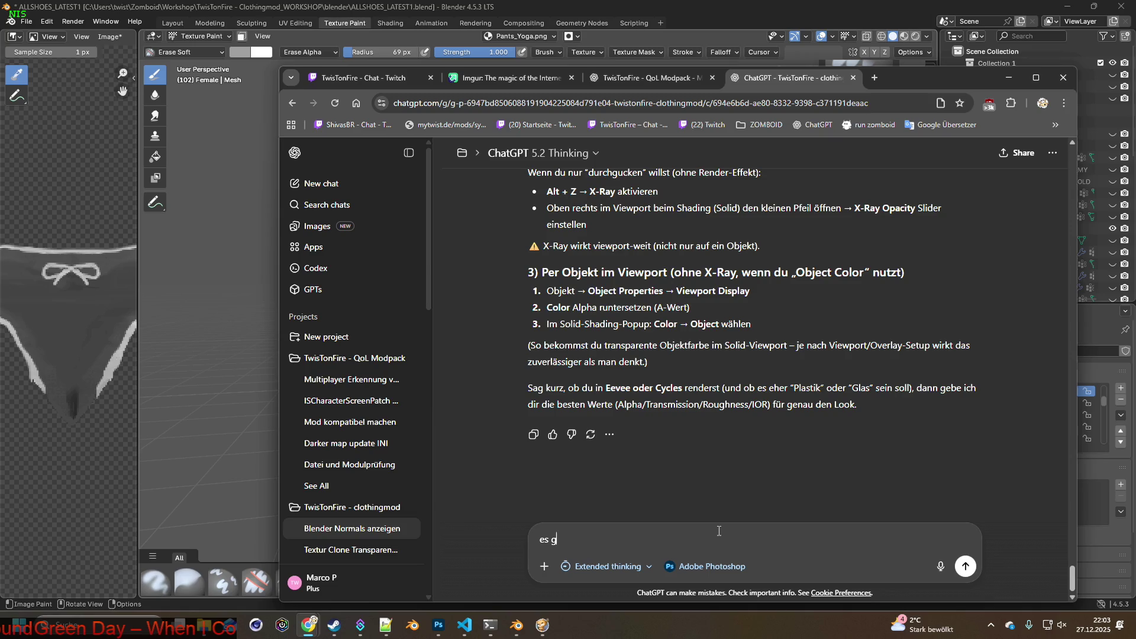
pyautogui.write('eht nicht um ein me')
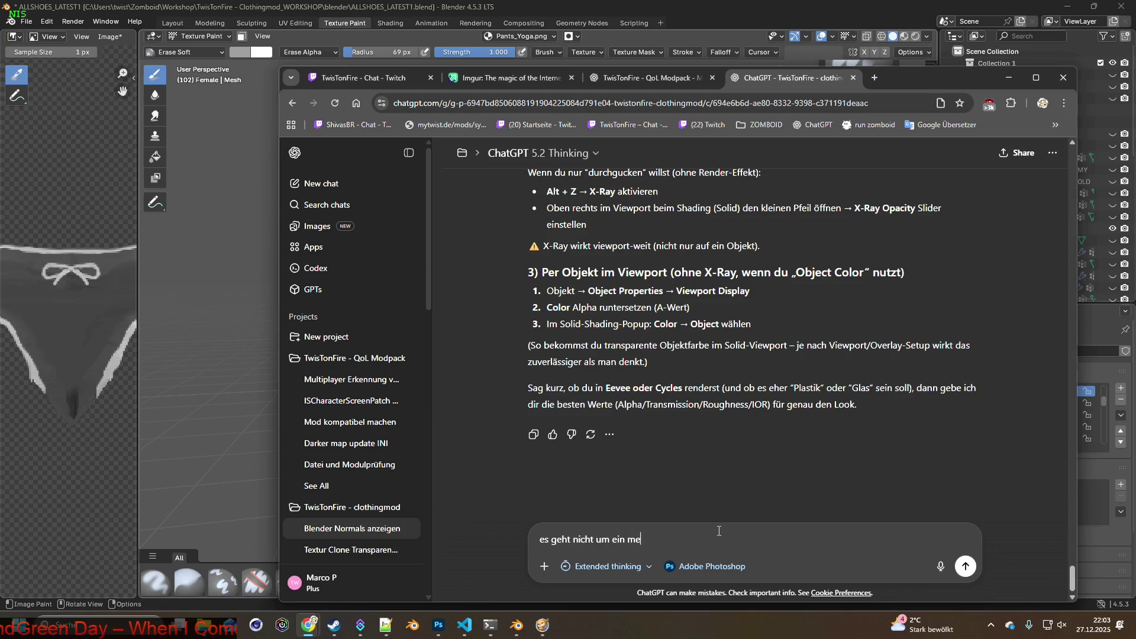
pyautogui.write('sh - es geht a')
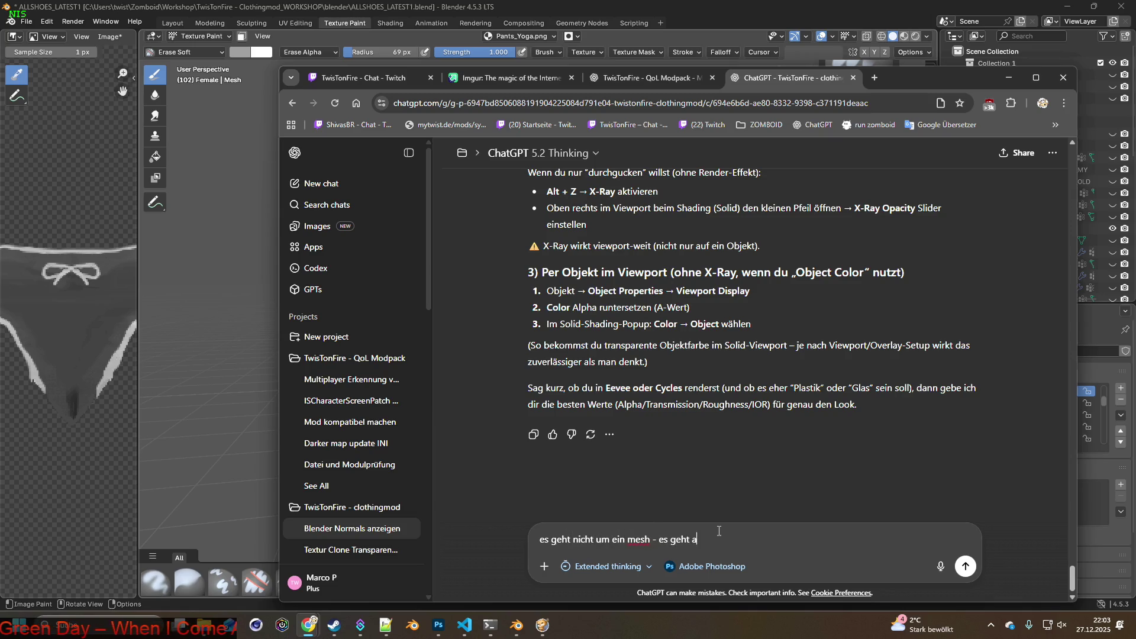
pyautogui.write('lleine nur ')
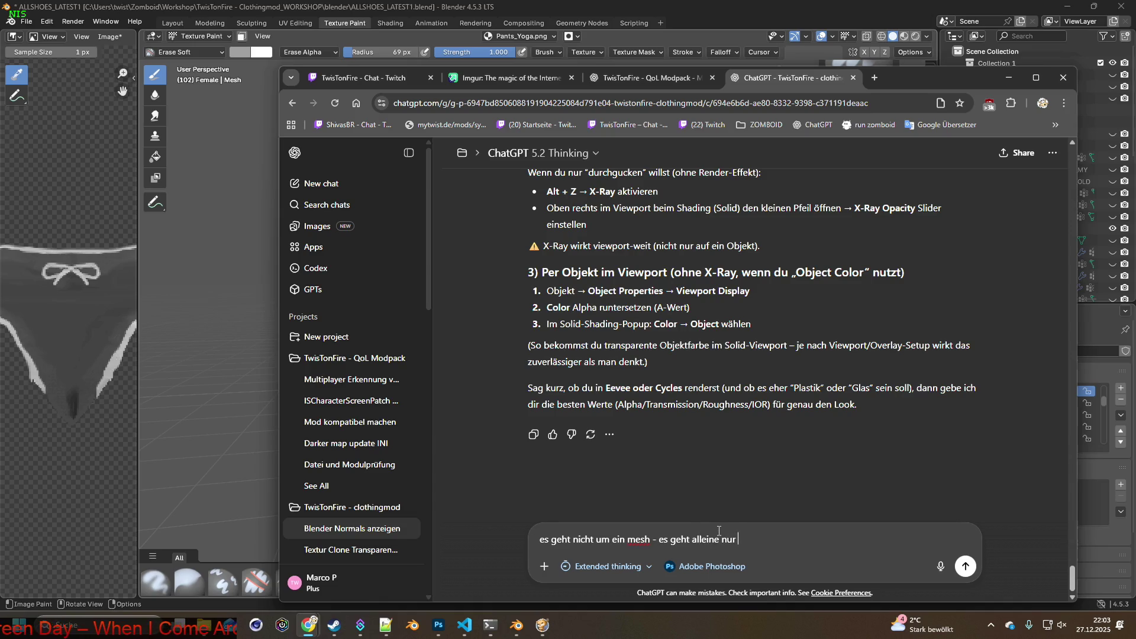
pyautogui.write('um die te')
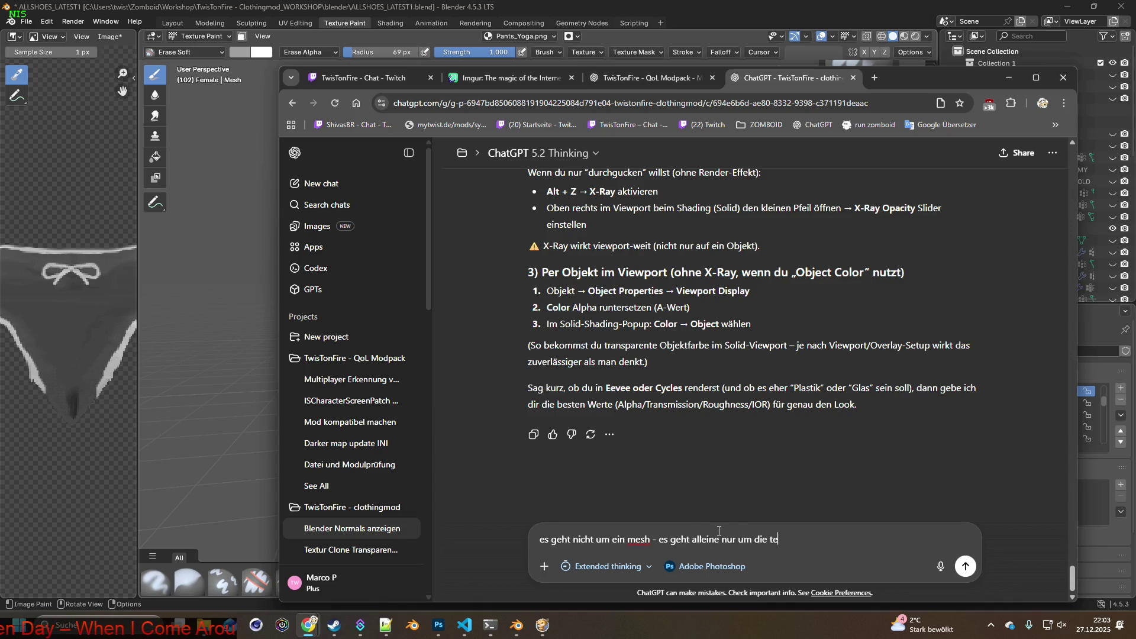
pyautogui.write('xtur - ich möchte ')
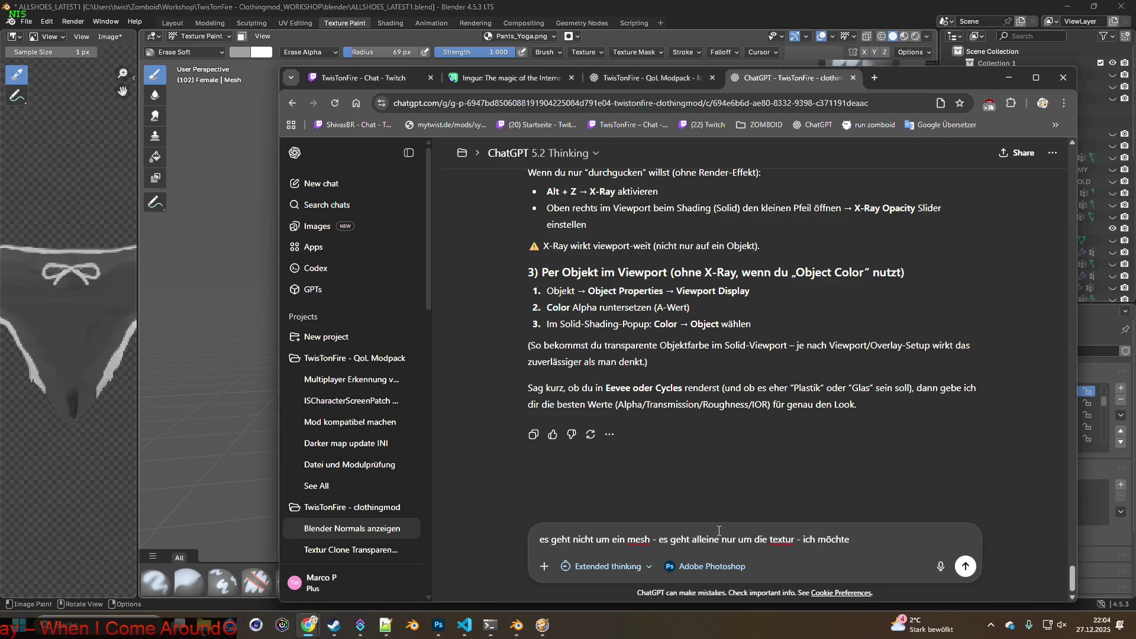
pyautogui.write('al')
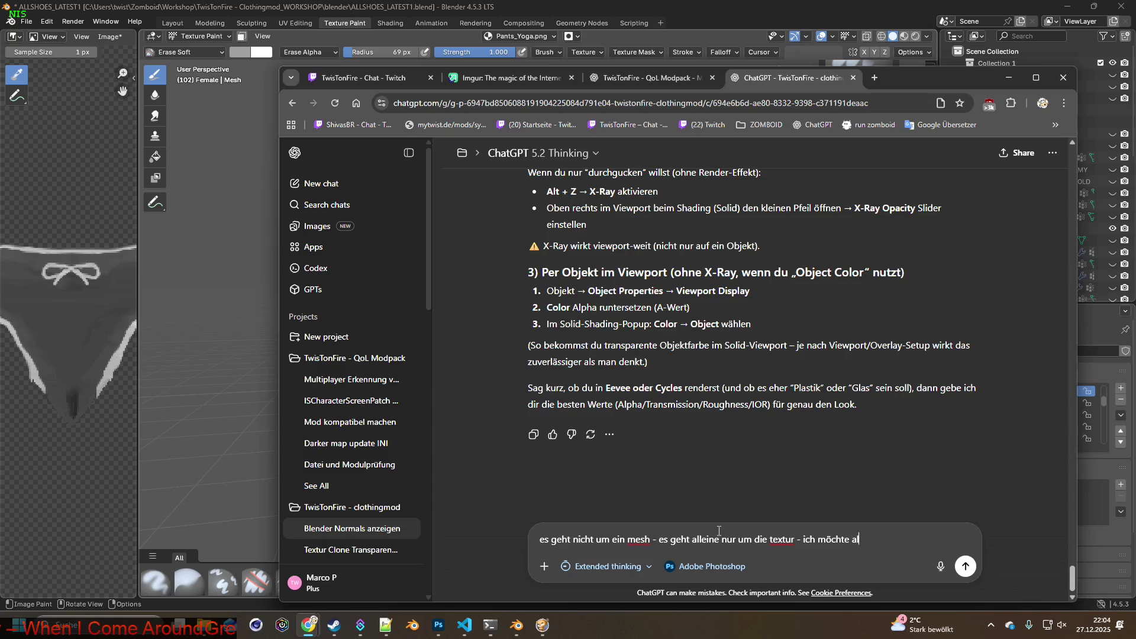
pyautogui.write('pha reduzier')
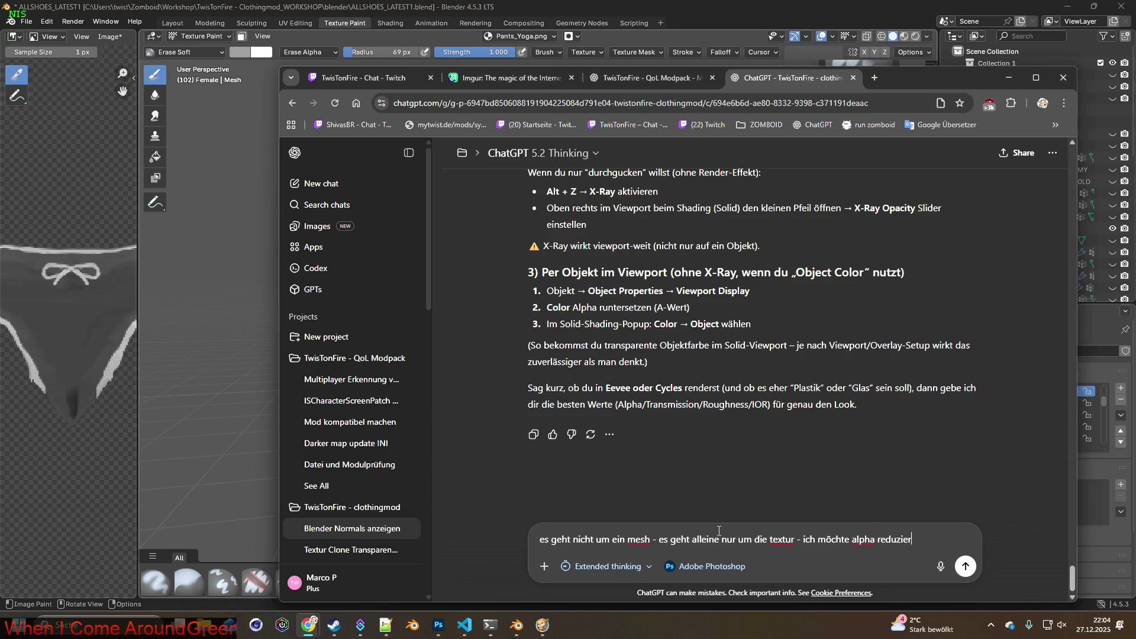
pyautogui.write('en auf diner textur.')
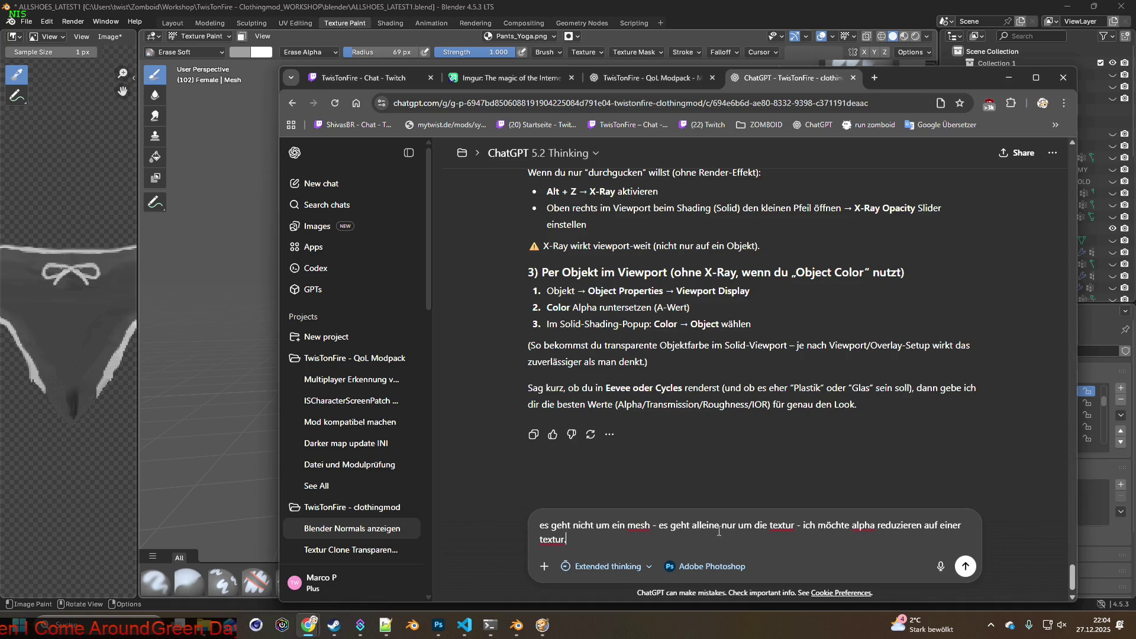
pyautogui.write(' die ober')
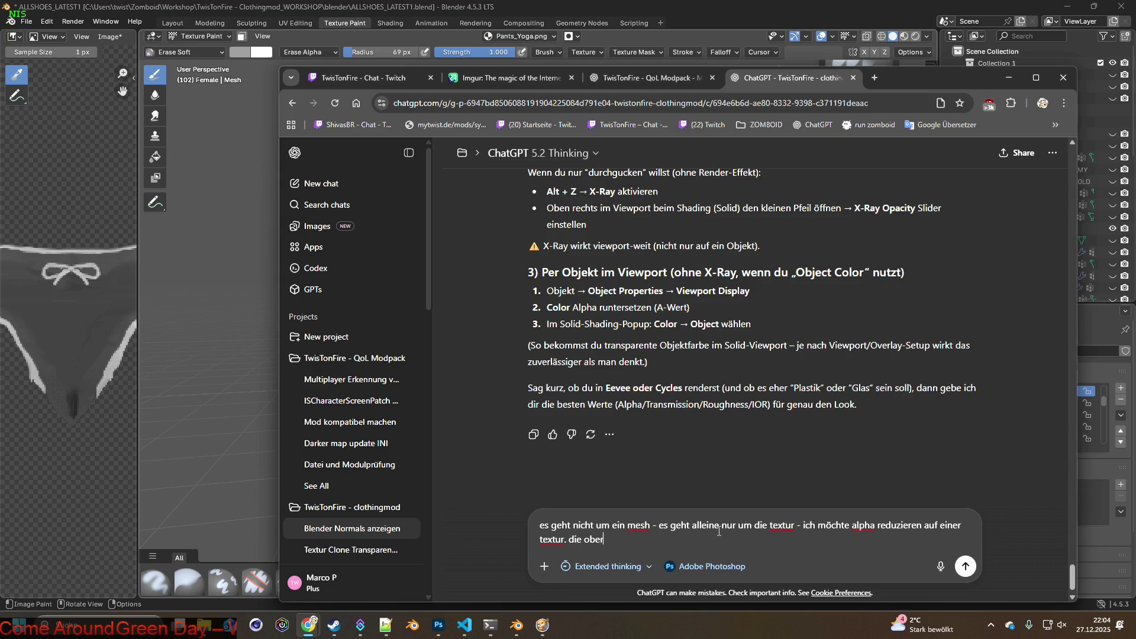
# Delete the unfinished trailing words of the texture-alpha clarification
pyautogui.press('BackSpace')
pyautogui.press('BackSpace')
pyautogui.press('BackSpace')
# Send the clarification, read the multiply-alpha-by-0.5 Math node reply, and check the shorts in Shading
pyautogui.press('Return')
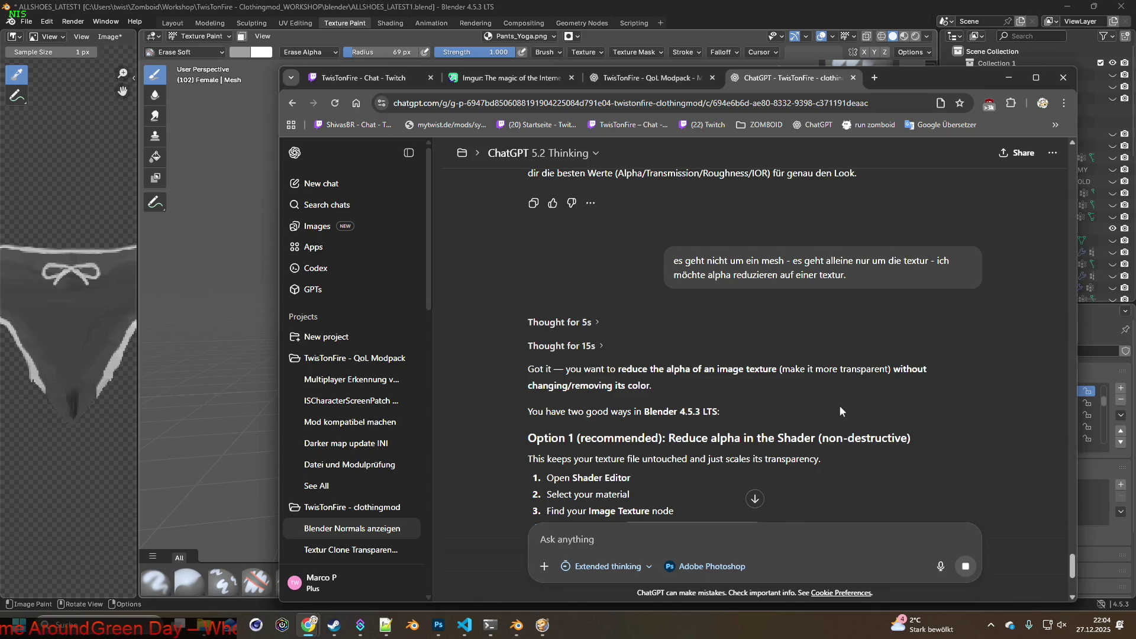
pyautogui.scroll(-2, 839, 405)
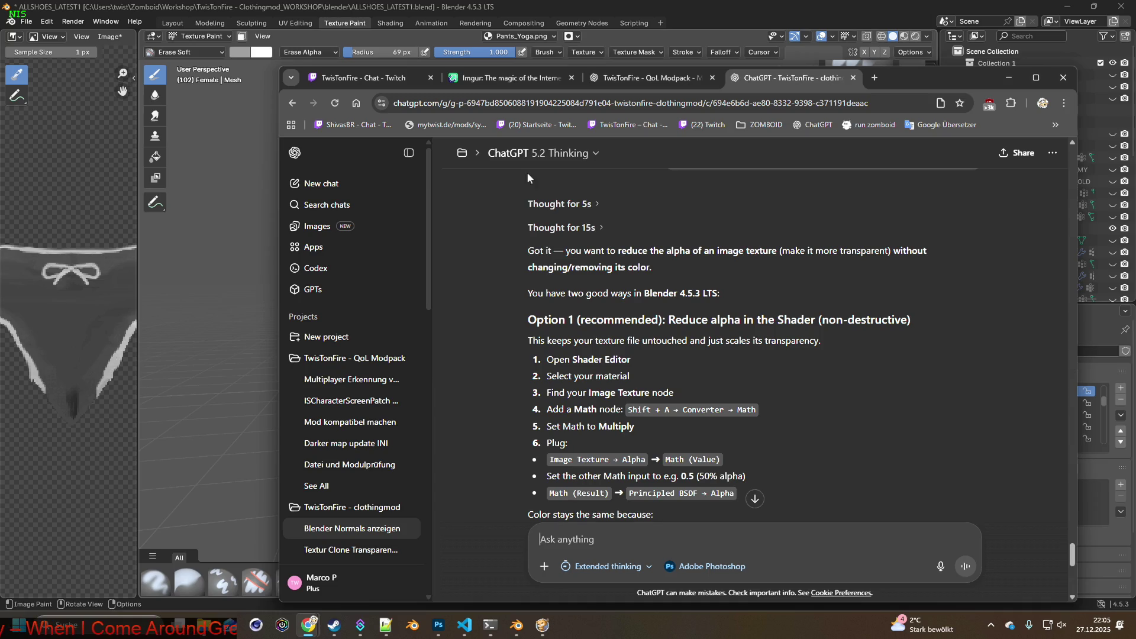
pyautogui.click(384, 23)
pyautogui.moveTo(507, 140)
pyautogui.mouseDown(button='middle')
pyautogui.moveTo(535, 178)
pyautogui.moveTo(678, 181)
pyautogui.moveTo(591, 176)
pyautogui.moveTo(619, 188)
pyautogui.moveTo(604, 175)
pyautogui.moveTo(605, 186)
pyautogui.mouseUp(button='middle')
pyautogui.hotkey('alt', 'Tab')
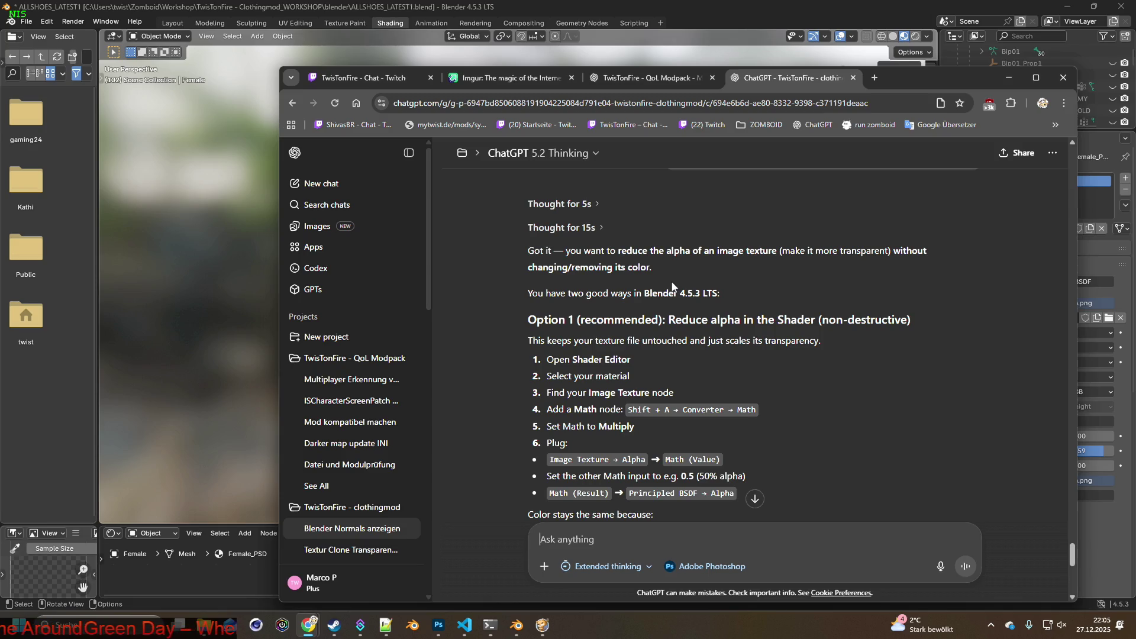
pyautogui.hotkey('alt', 'Tab')
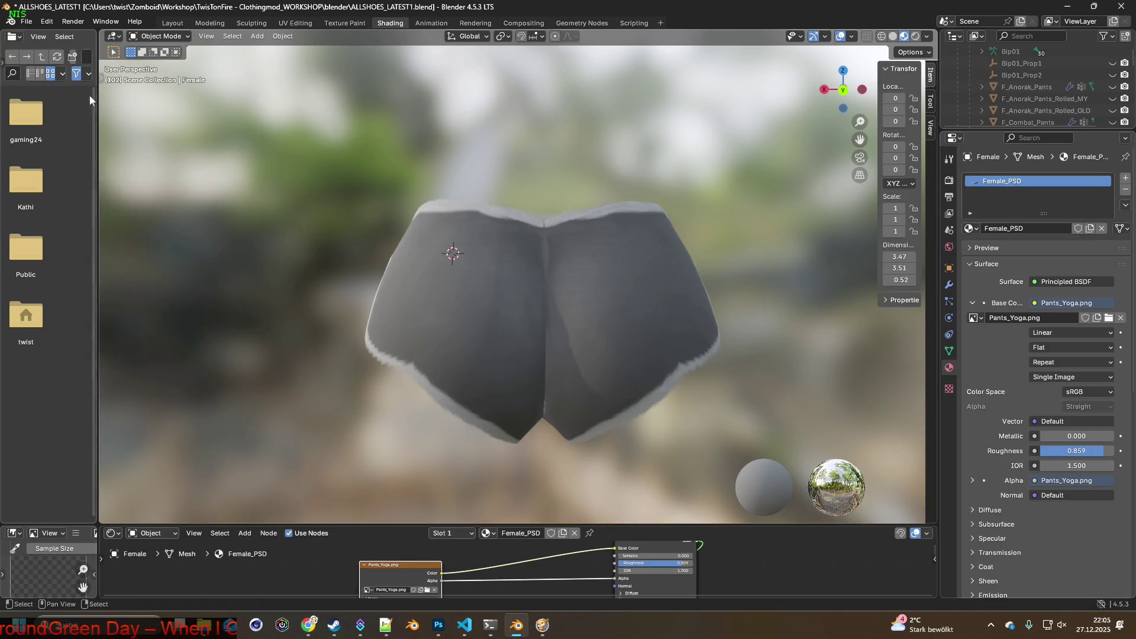
# Click around the Female model in the viewport and glance back at the ChatGPT steps
pyautogui.click(634, 304)
pyautogui.click(729, 305)
pyautogui.click(687, 307)
pyautogui.click(768, 320)
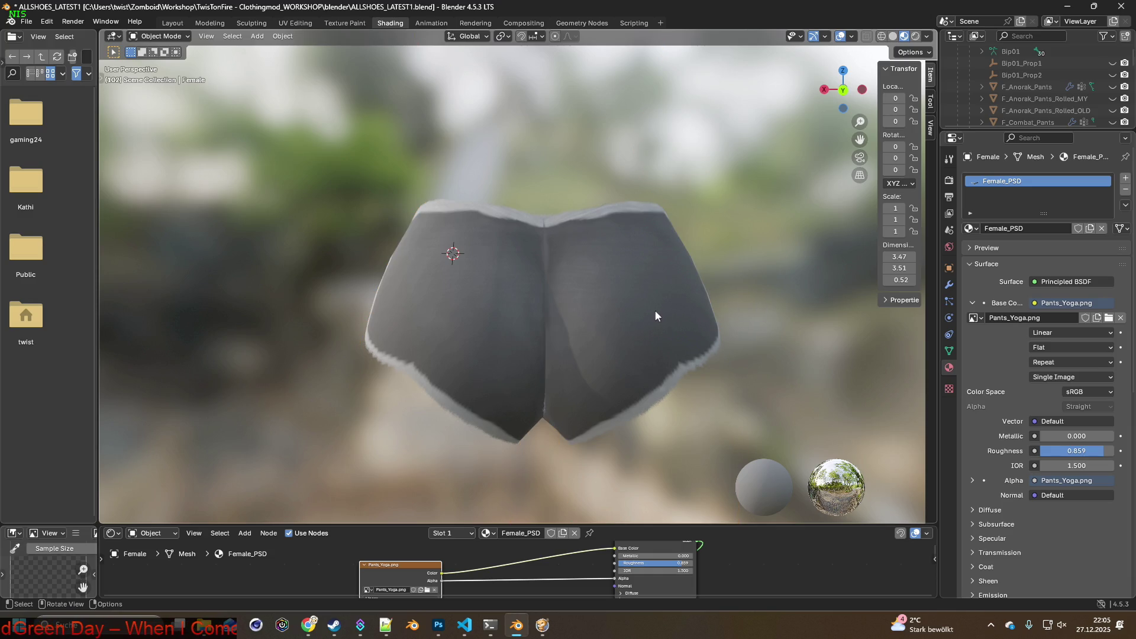
pyautogui.hotkey('alt', 'Tab')
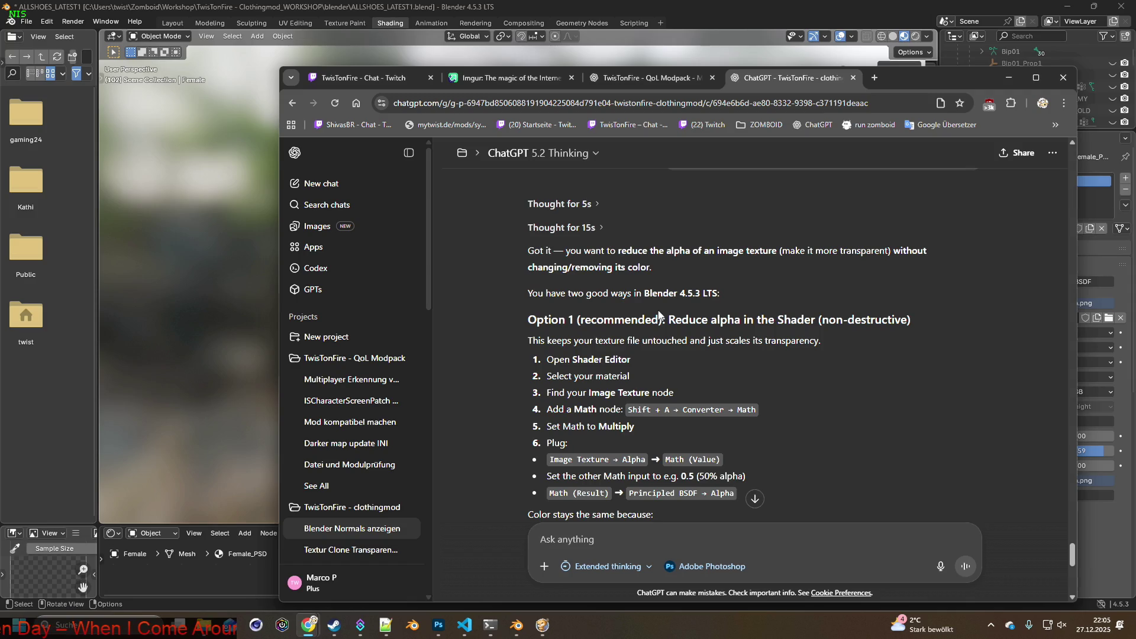
pyautogui.hotkey('alt', 'Tab')
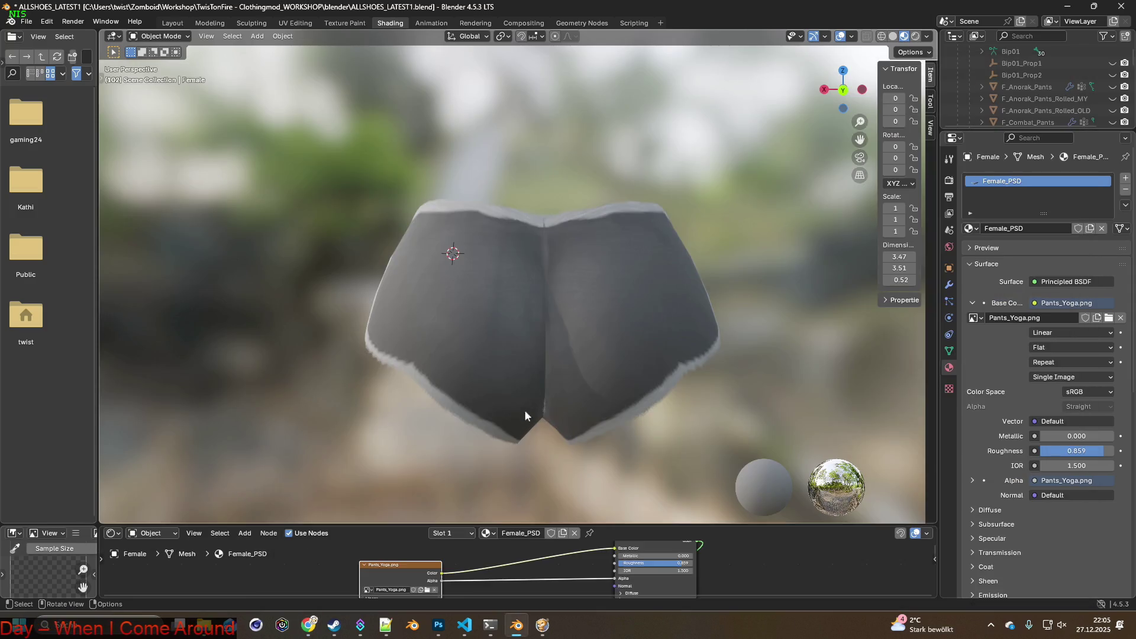
# Raise the shader node area and drag the Pants_Yoga.png image node toward the Principled BSDF
pyautogui.moveTo(639, 526); pyautogui.dragTo(642, 402)
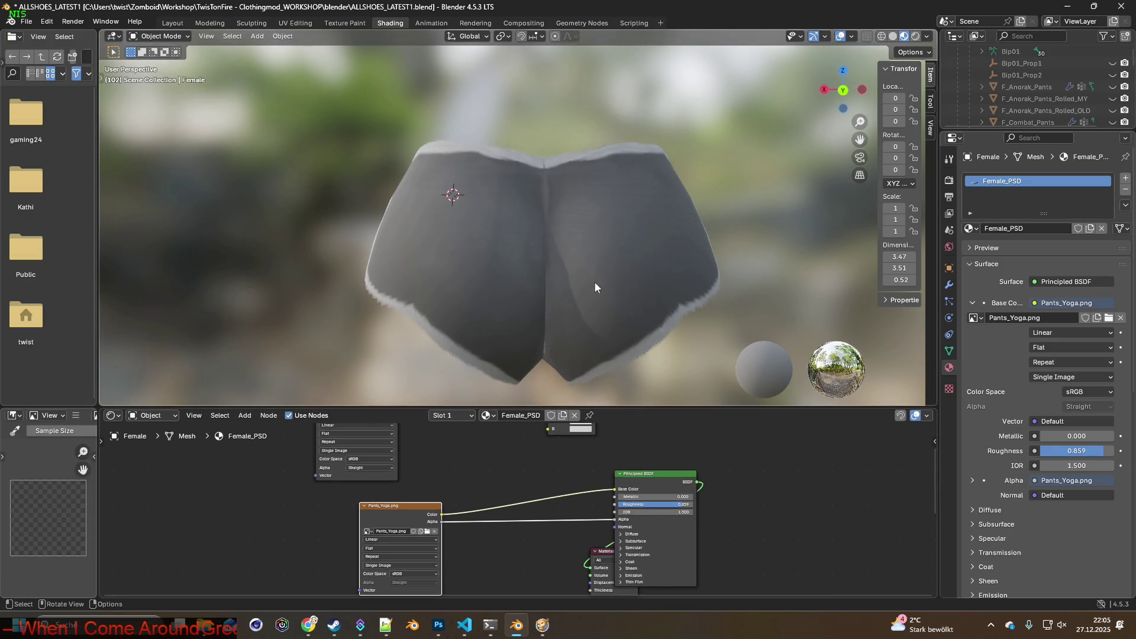
pyautogui.hotkey('shift', 'a')
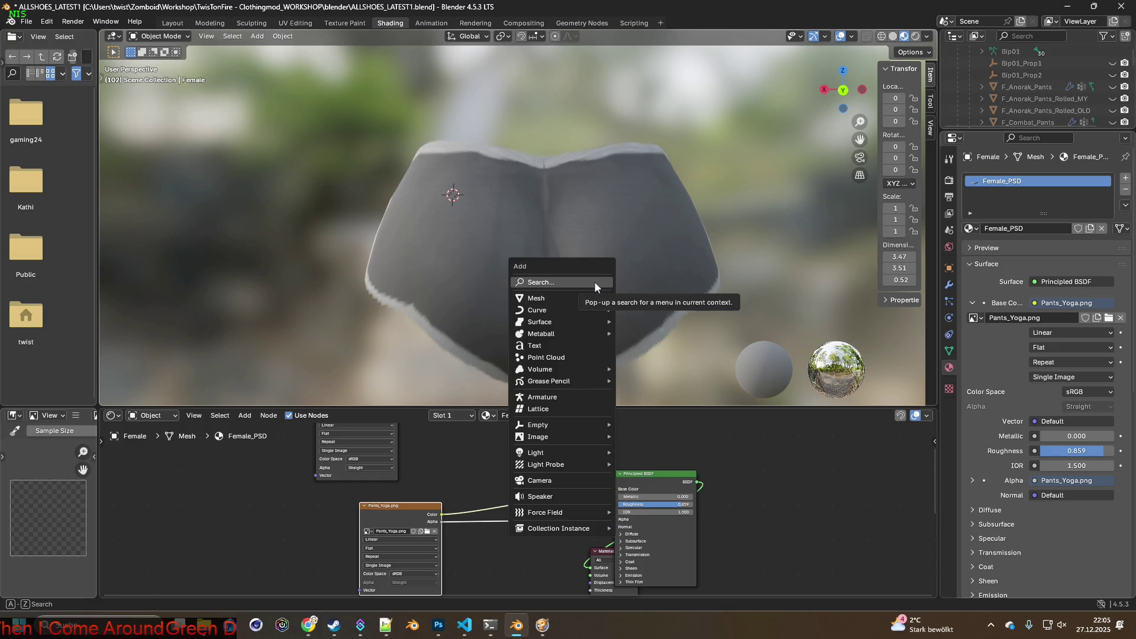
pyautogui.press('Escape')
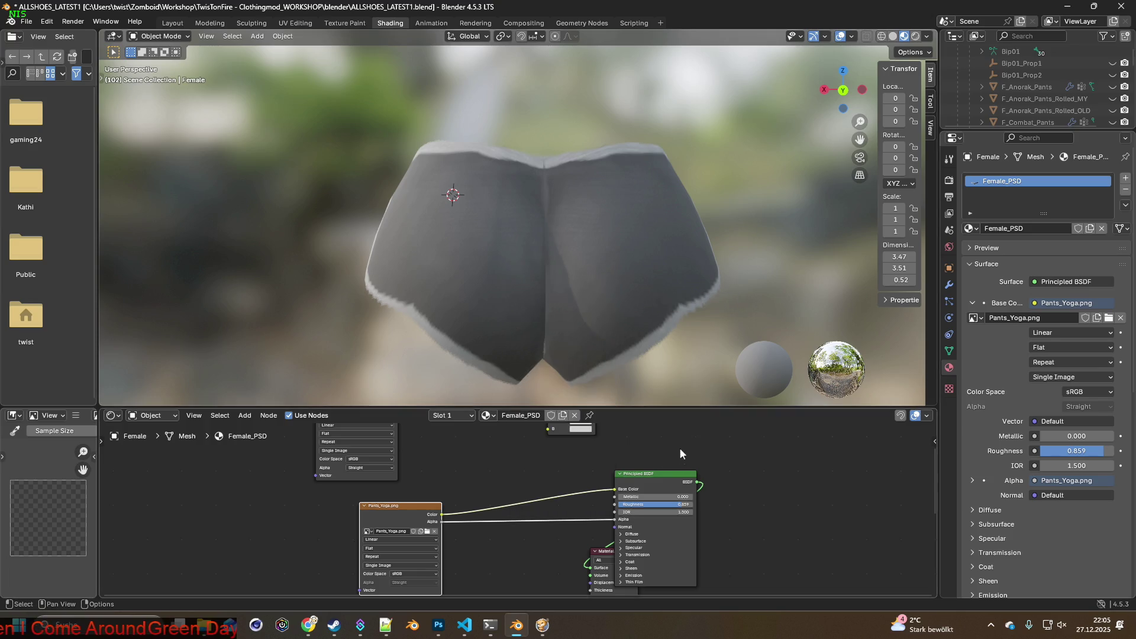
pyautogui.moveTo(524, 473); pyautogui.dragTo(536, 444, button='middle')
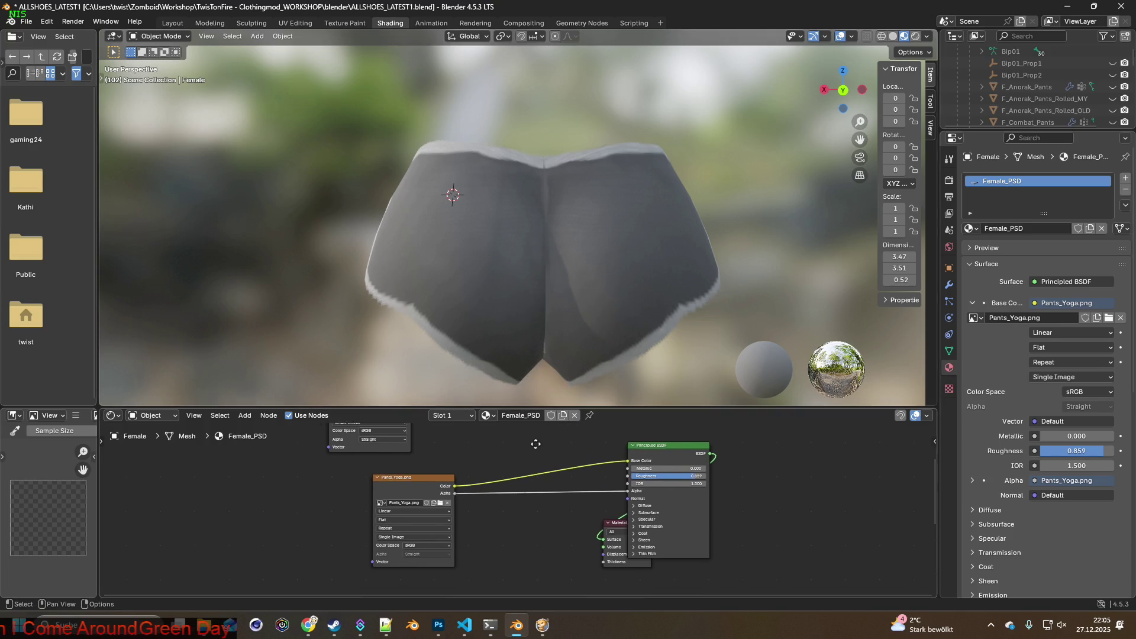
pyautogui.click(423, 479)
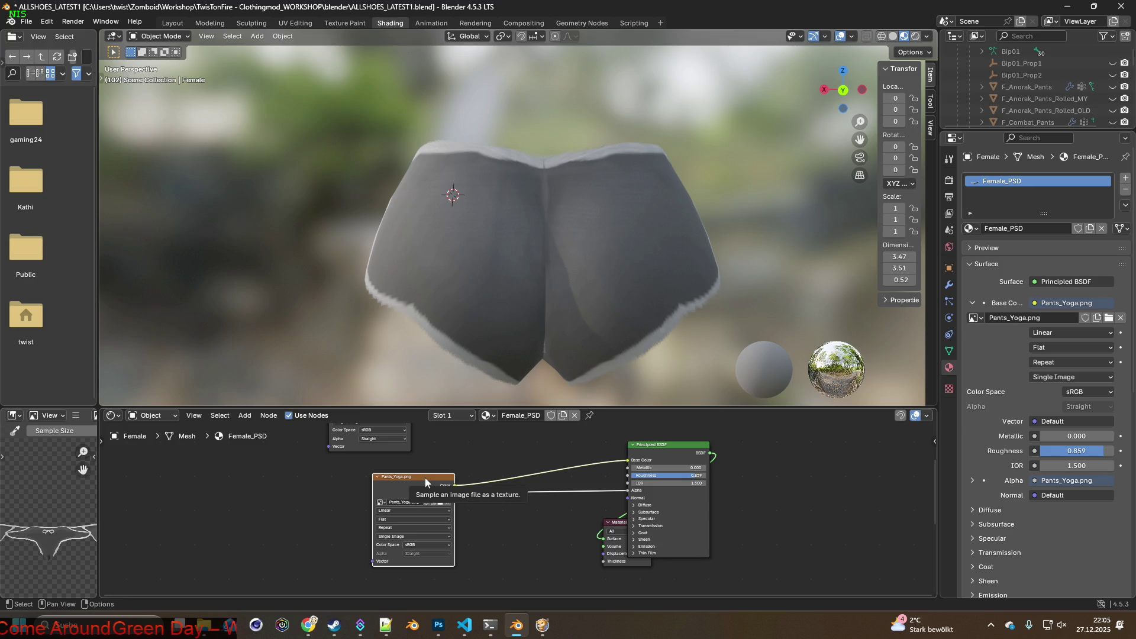
pyautogui.moveTo(425, 482); pyautogui.dragTo(475, 474)
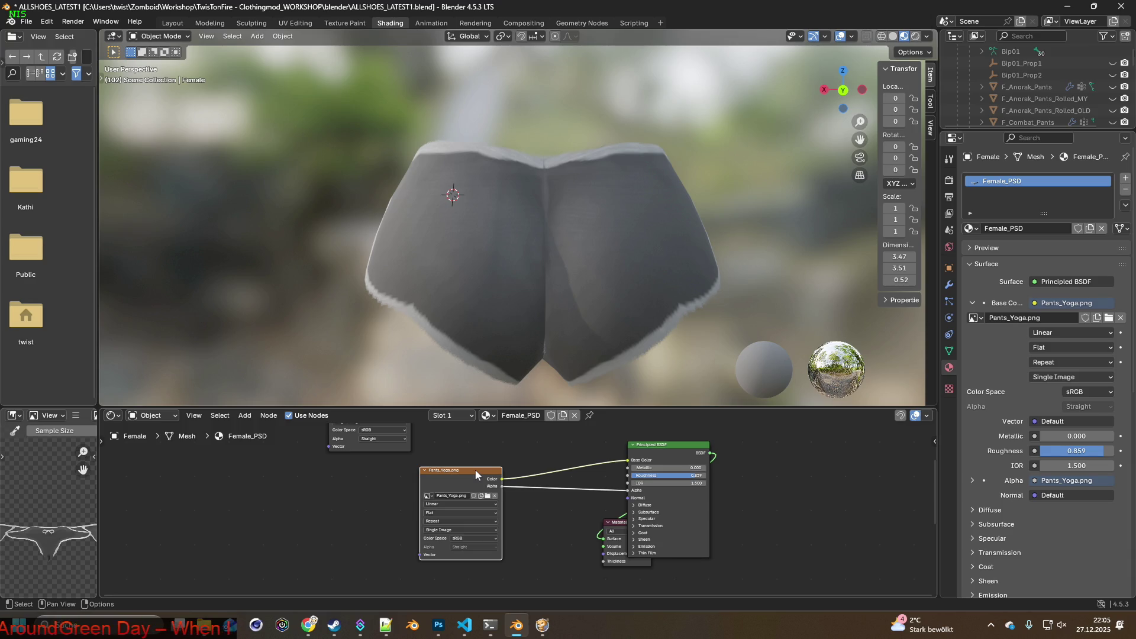
pyautogui.hotkey('alt', 'Tab')
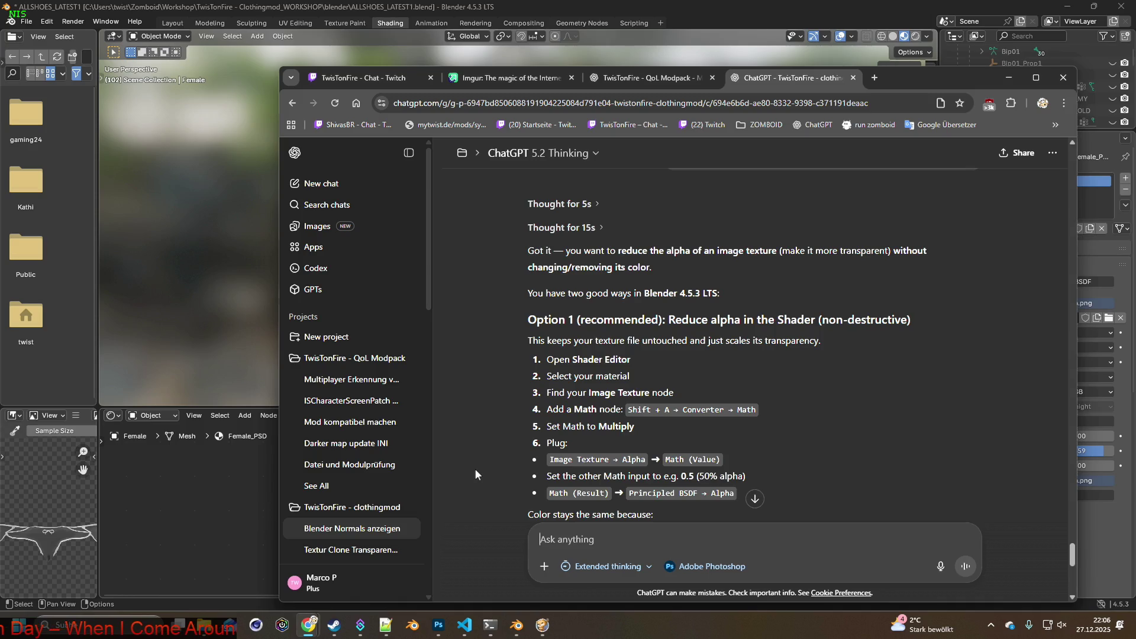
# Add a Converter > Math node and drop it onto the texture's link
pyautogui.hotkey('alt', 'Tab')
pyautogui.click(243, 416)
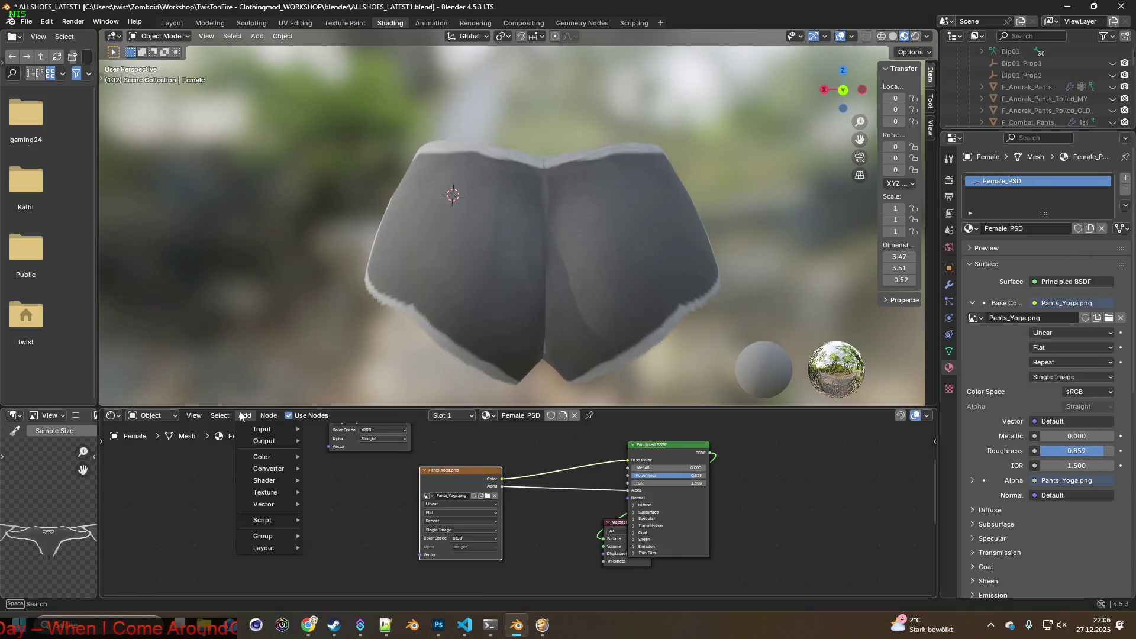
pyautogui.moveTo(270, 468)
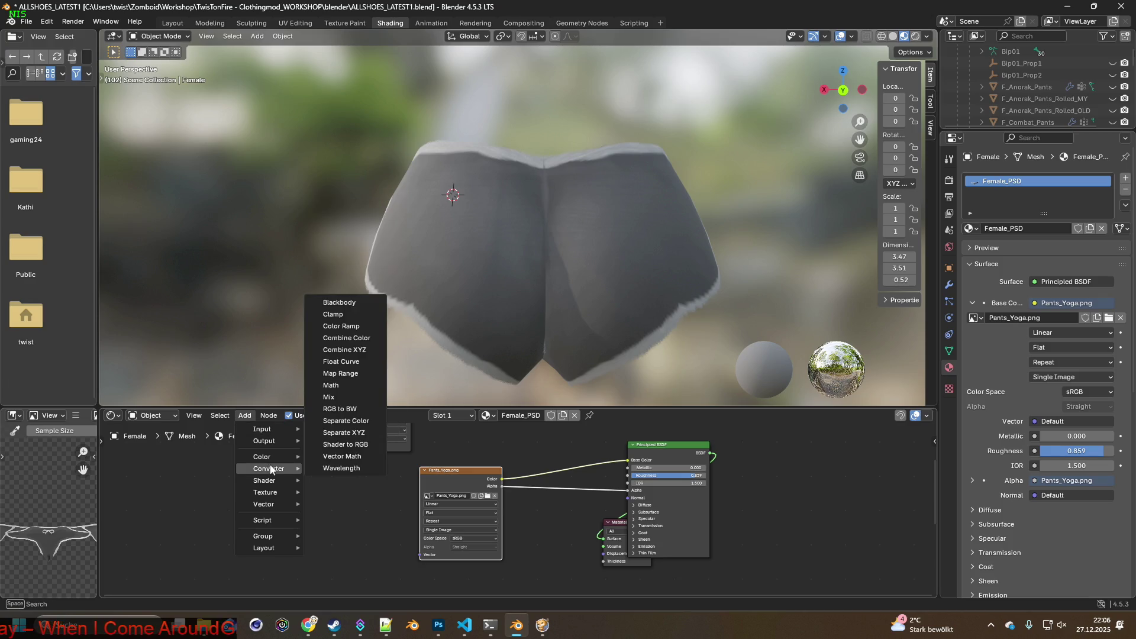
pyautogui.click(331, 385)
pyautogui.click(535, 490)
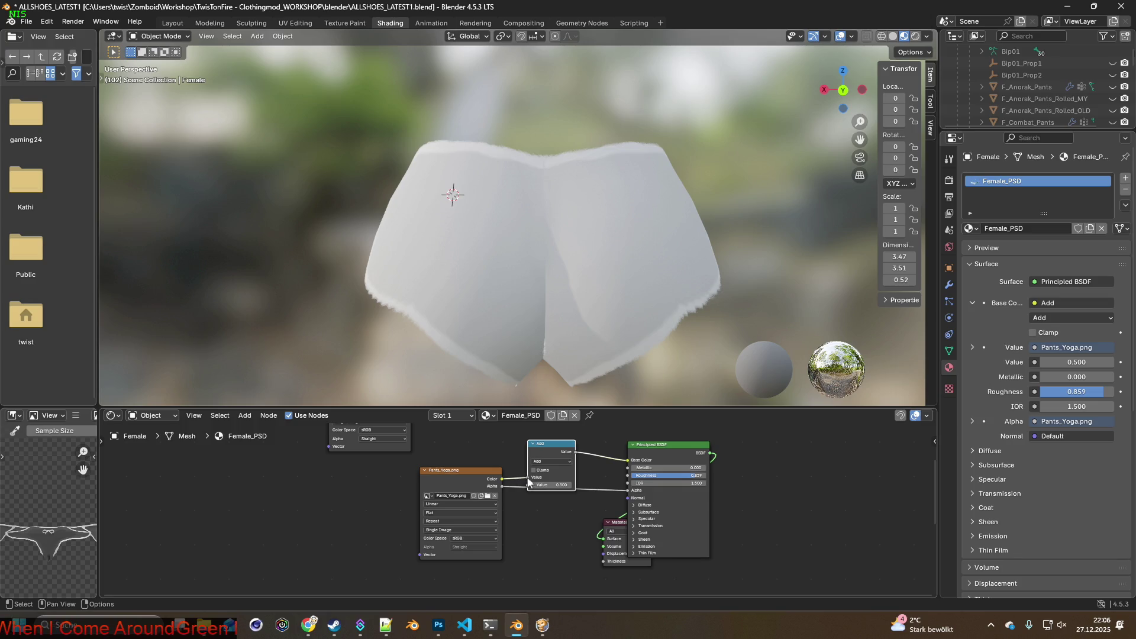
pyautogui.scroll(3, 532, 508)
pyautogui.scroll(1, 533, 506)
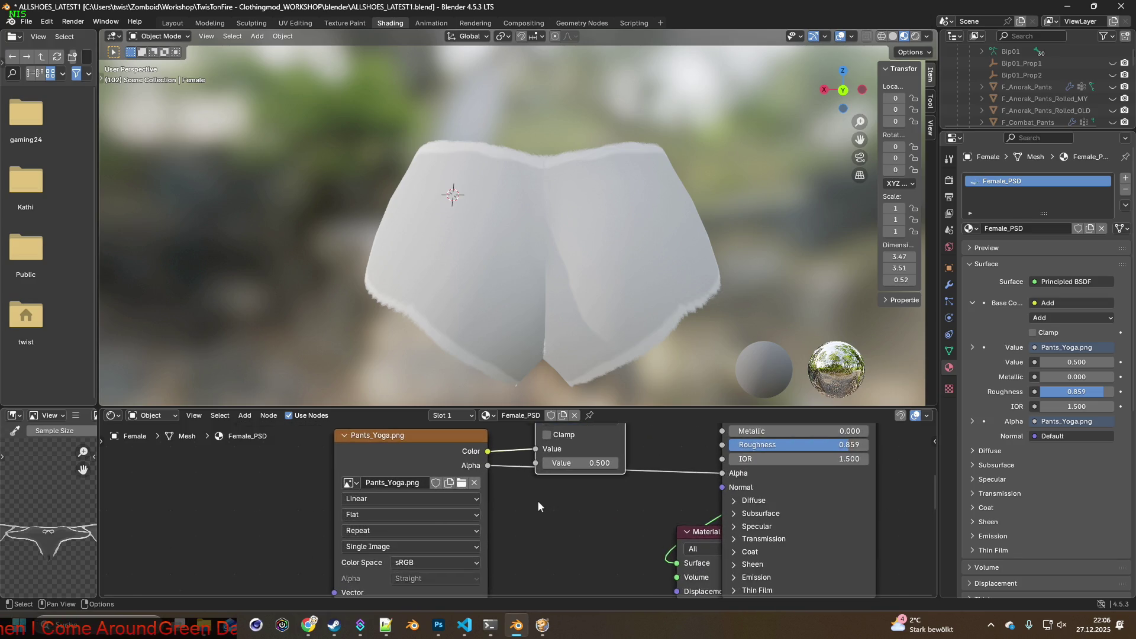
# Rewire so the texture Color goes straight to Base Color and reposition the Add node
pyautogui.moveTo(722, 472)
pyautogui.mouseDown()
pyautogui.moveTo(654, 479)
pyautogui.moveTo(536, 463)
pyautogui.moveTo(690, 468)
pyautogui.mouseUp()
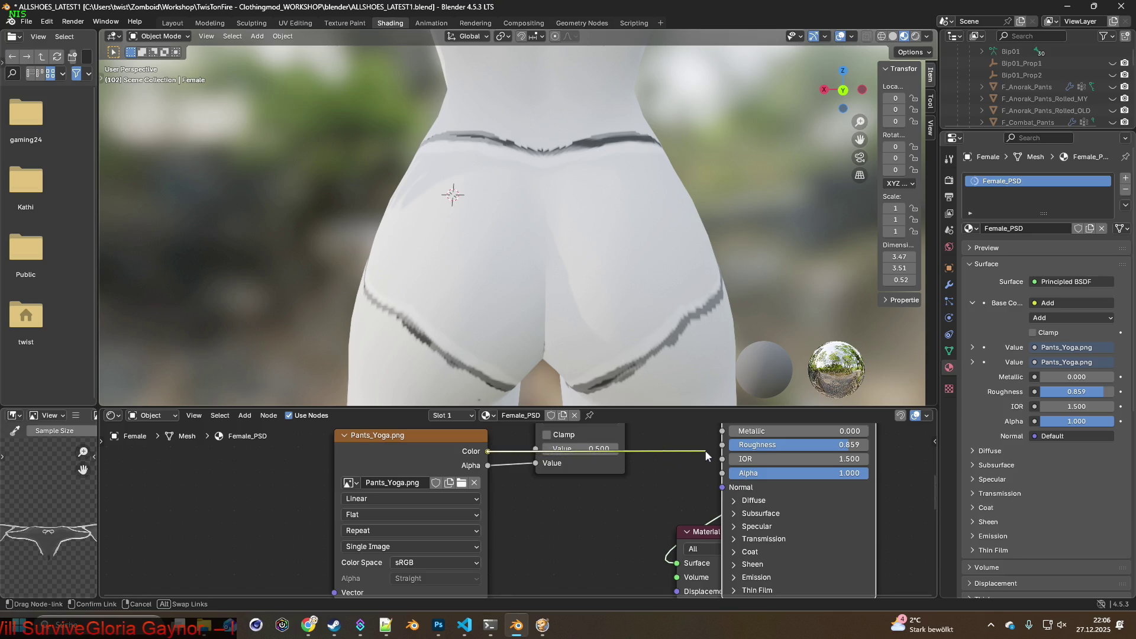
pyautogui.scroll(-2, 692, 471)
pyautogui.moveTo(495, 463)
pyautogui.mouseDown()
pyautogui.moveTo(662, 438)
pyautogui.moveTo(680, 497)
pyautogui.mouseUp()
pyautogui.moveTo(574, 469)
pyautogui.mouseDown()
pyautogui.moveTo(526, 427)
pyautogui.moveTo(538, 477)
pyautogui.moveTo(526, 479)
pyautogui.mouseUp()
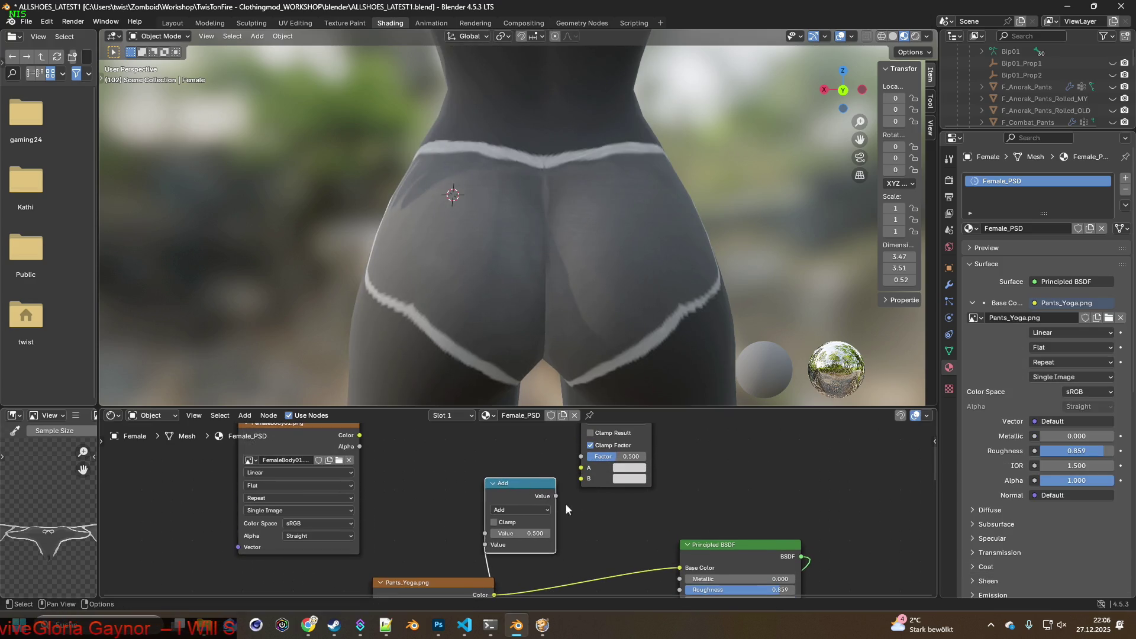
pyautogui.moveTo(603, 517); pyautogui.dragTo(607, 474, button='middle')
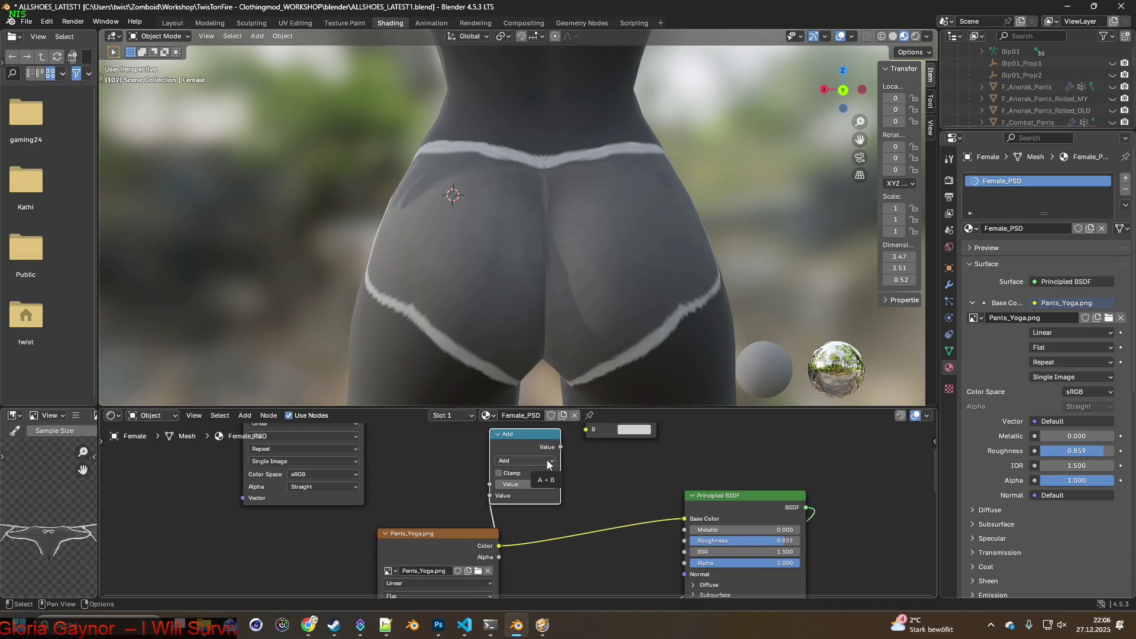
pyautogui.moveTo(531, 438); pyautogui.dragTo(542, 450)
# Link the Add output to Principled BSDF Alpha and set its value to -0.500
pyautogui.moveTo(571, 458)
pyautogui.mouseDown()
pyautogui.moveTo(665, 533)
pyautogui.moveTo(684, 565)
pyautogui.mouseUp()
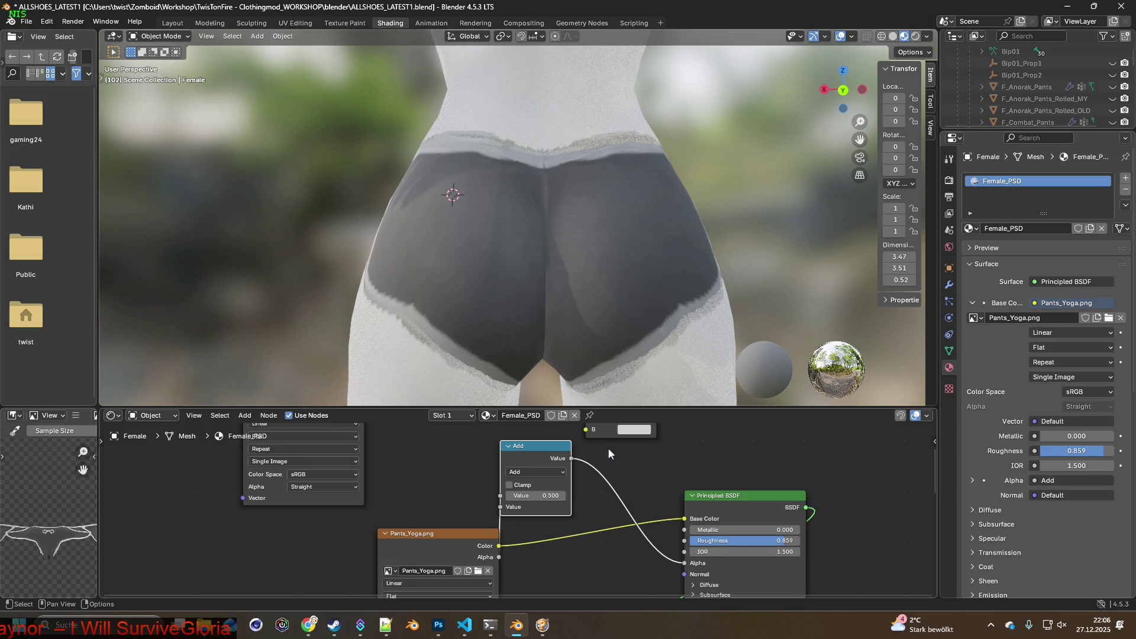
pyautogui.moveTo(611, 451); pyautogui.dragTo(623, 451, button='middle')
pyautogui.moveTo(559, 450)
pyautogui.mouseDown()
pyautogui.moveTo(584, 459)
pyautogui.moveTo(574, 454)
pyautogui.mouseUp()
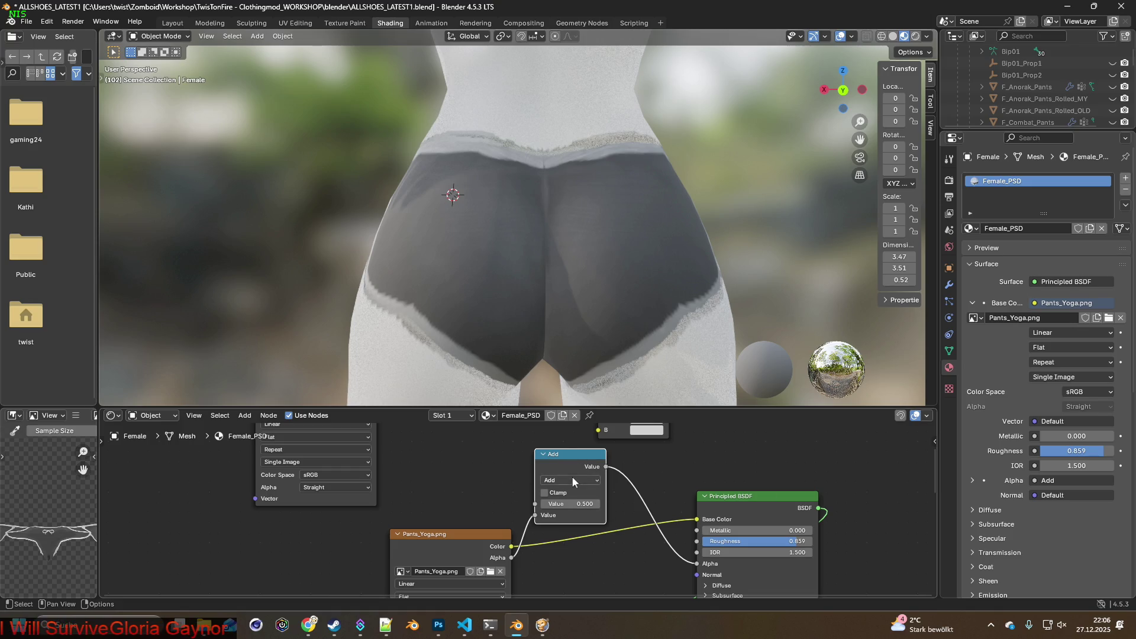
pyautogui.moveTo(568, 504); pyautogui.dragTo(503, 503)
pyautogui.moveTo(621, 267)
pyautogui.mouseDown(button='middle')
pyautogui.moveTo(694, 356)
pyautogui.moveTo(506, 254)
pyautogui.mouseUp(button='middle')
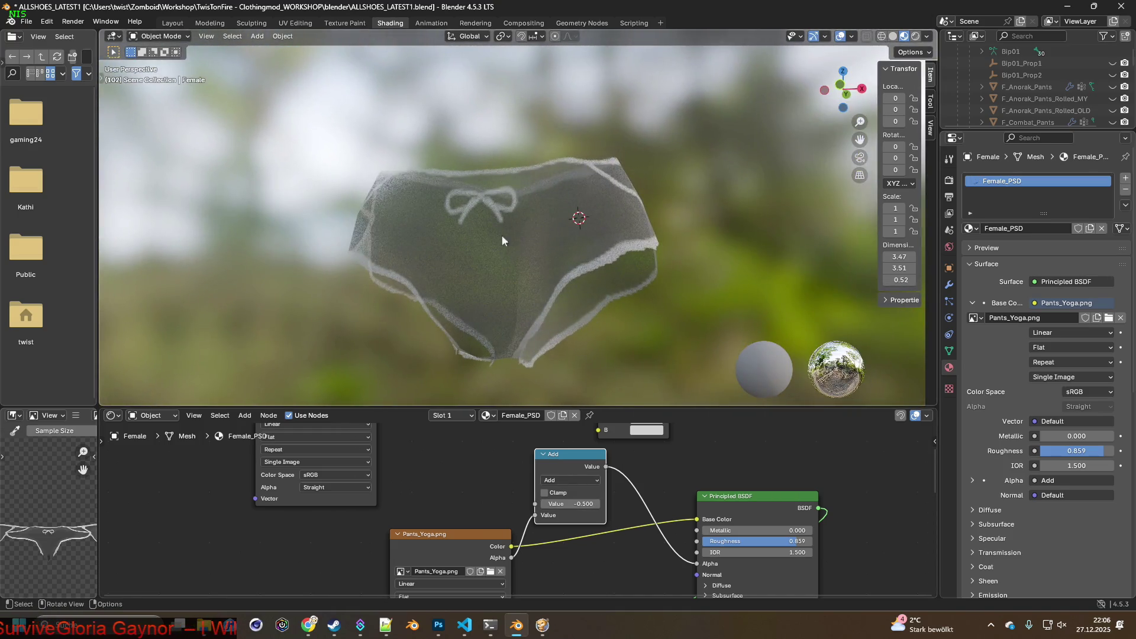
pyautogui.moveTo(676, 281)
pyautogui.mouseDown(button='middle')
pyautogui.moveTo(704, 297)
pyautogui.moveTo(540, 292)
pyautogui.moveTo(537, 310)
pyautogui.moveTo(604, 329)
pyautogui.mouseUp(button='middle')
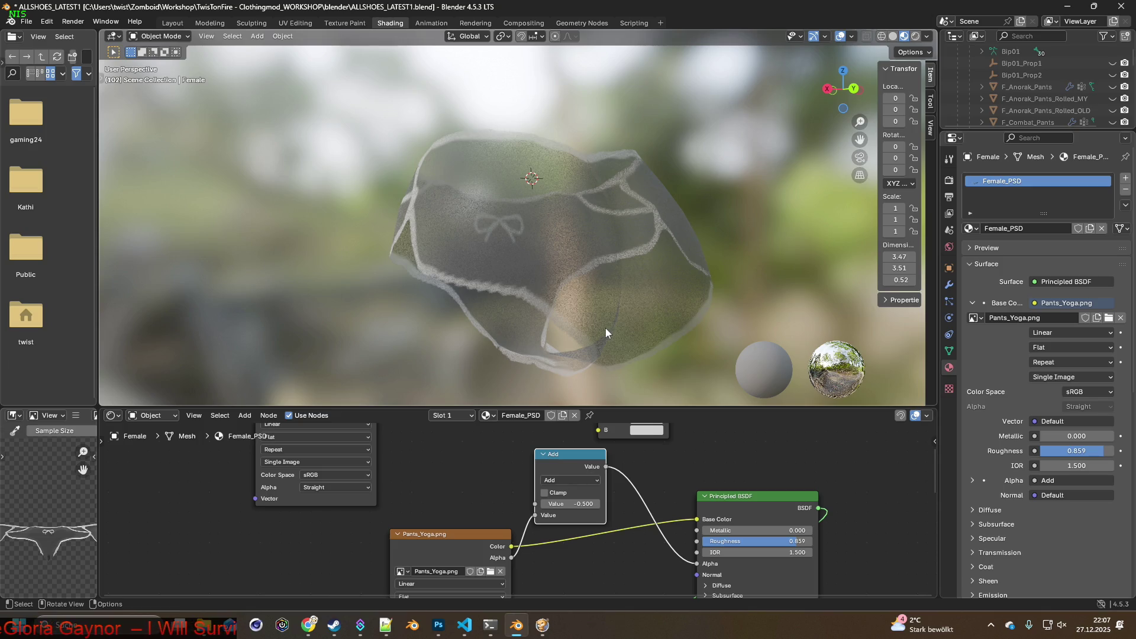
pyautogui.hotkey('alt', 'Tab')
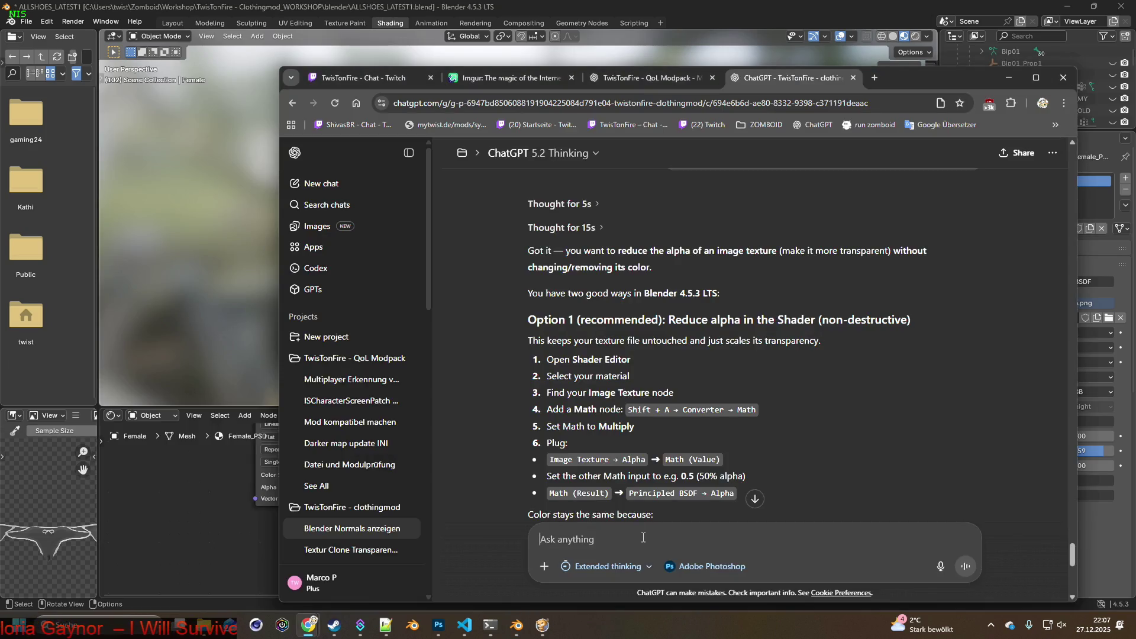
# Send ChatGPT a German follow-up asking how to make the texture itself more transparent for saving as PNG
pyautogui.write('ja mir ')
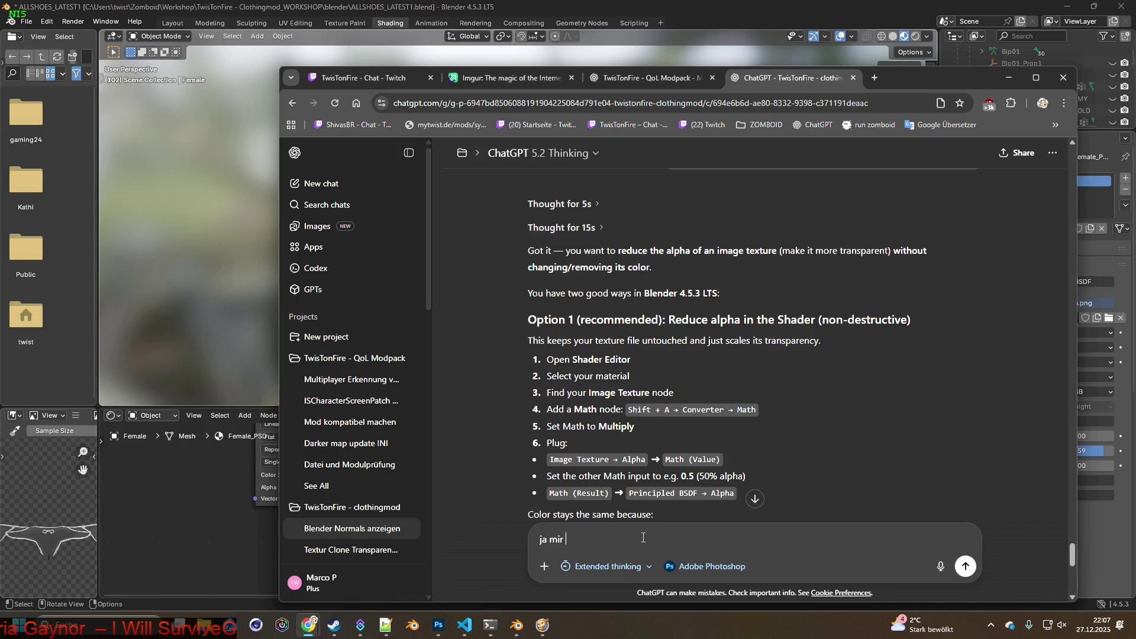
pyautogui.write('ist bekannt wie ic')
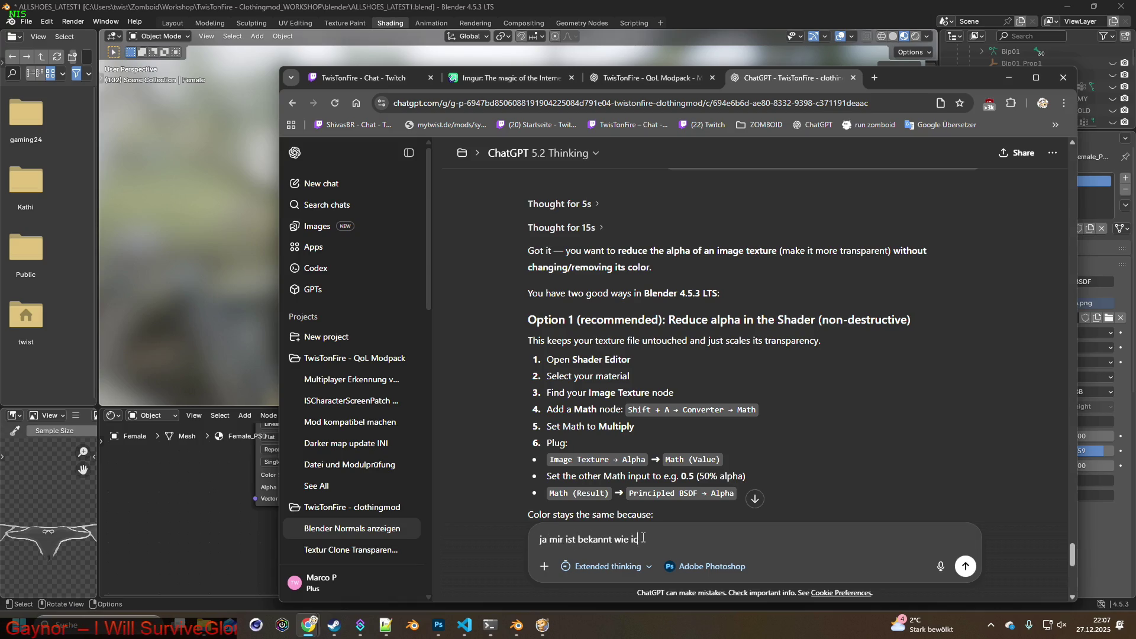
pyautogui.write('h in blene')
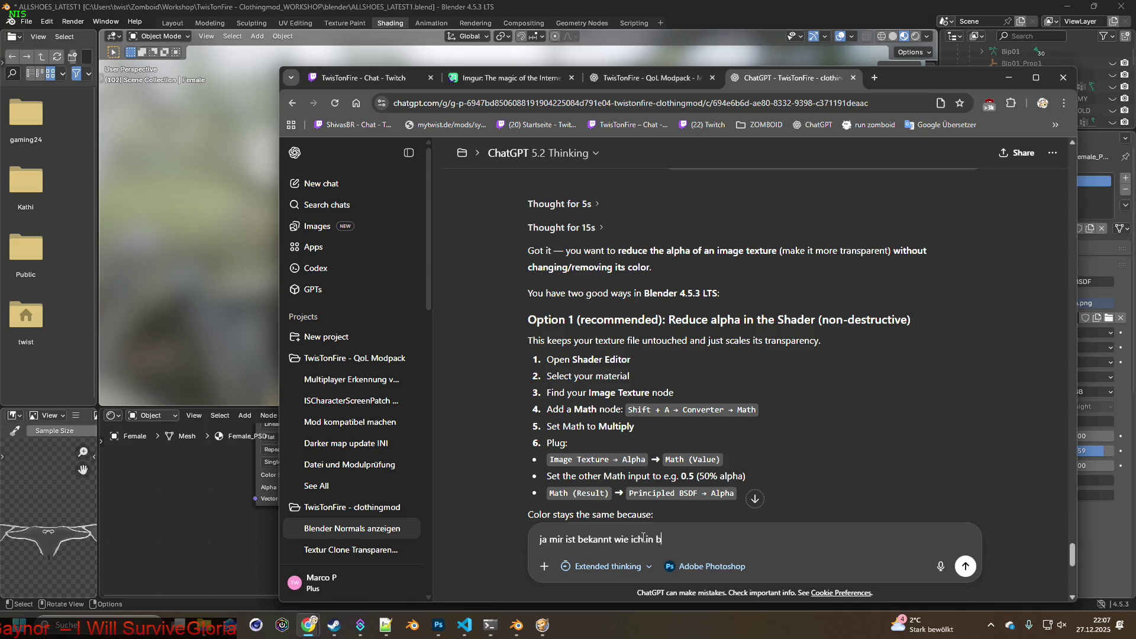
pyautogui.press('BackSpace')
pyautogui.write('der sachen')
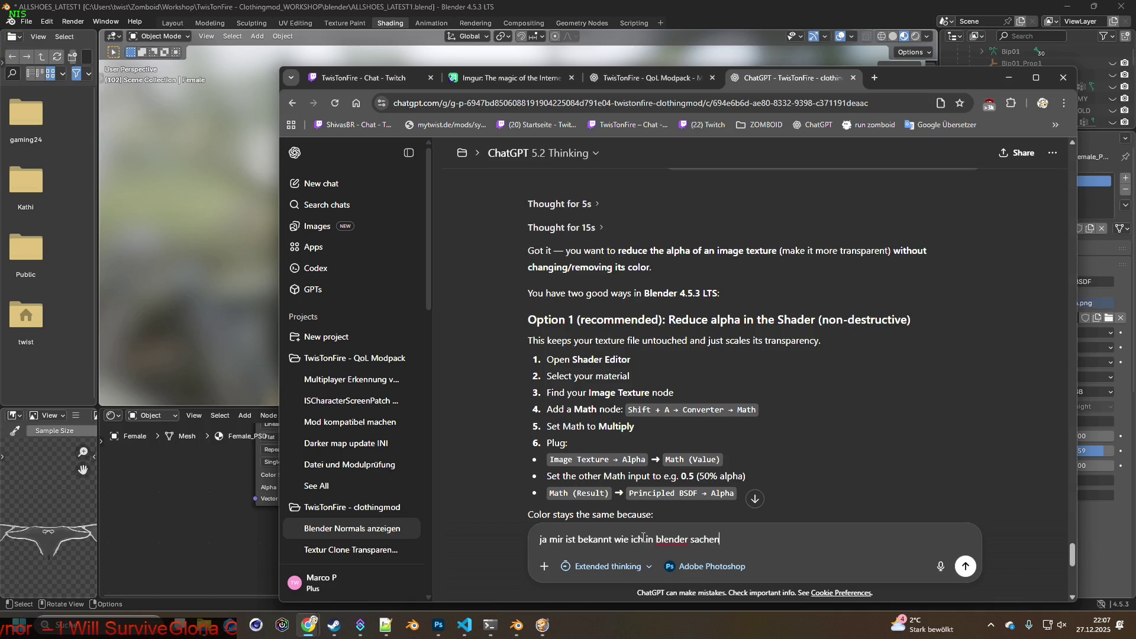
pyautogui.write(' transparent ma')
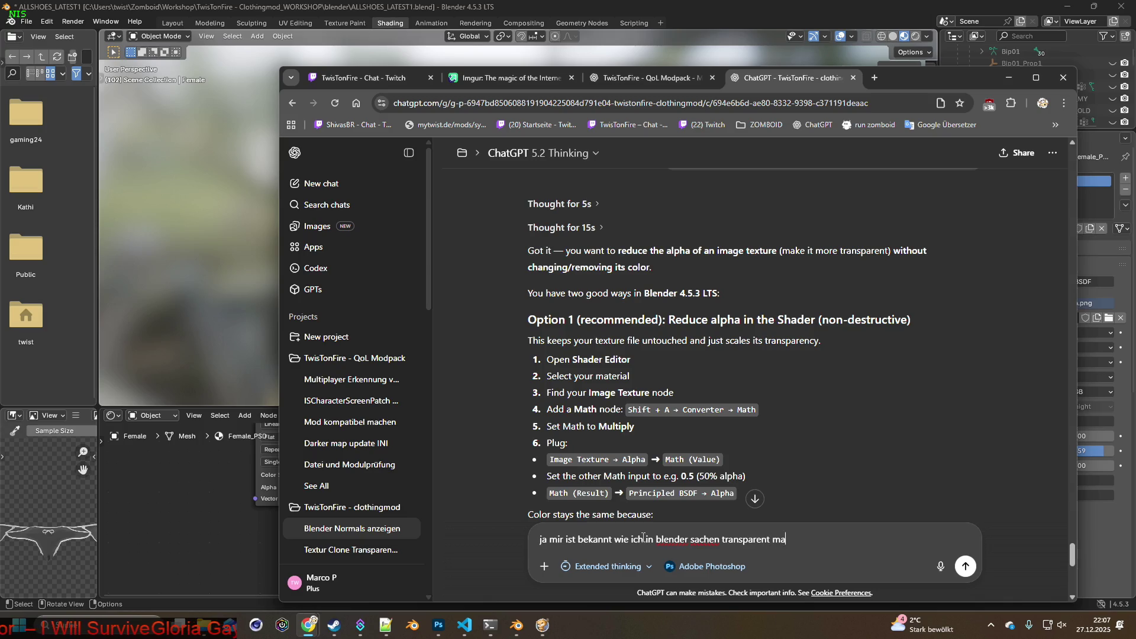
pyautogui.write('chen kann. aber ')
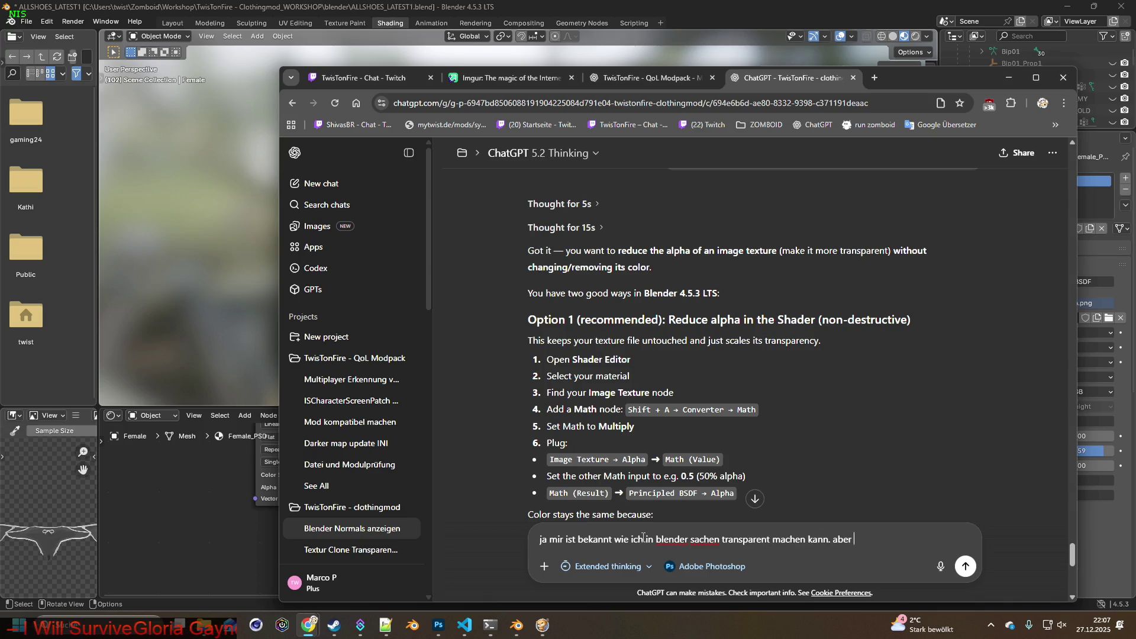
pyautogui.write('wie mache ich eine ')
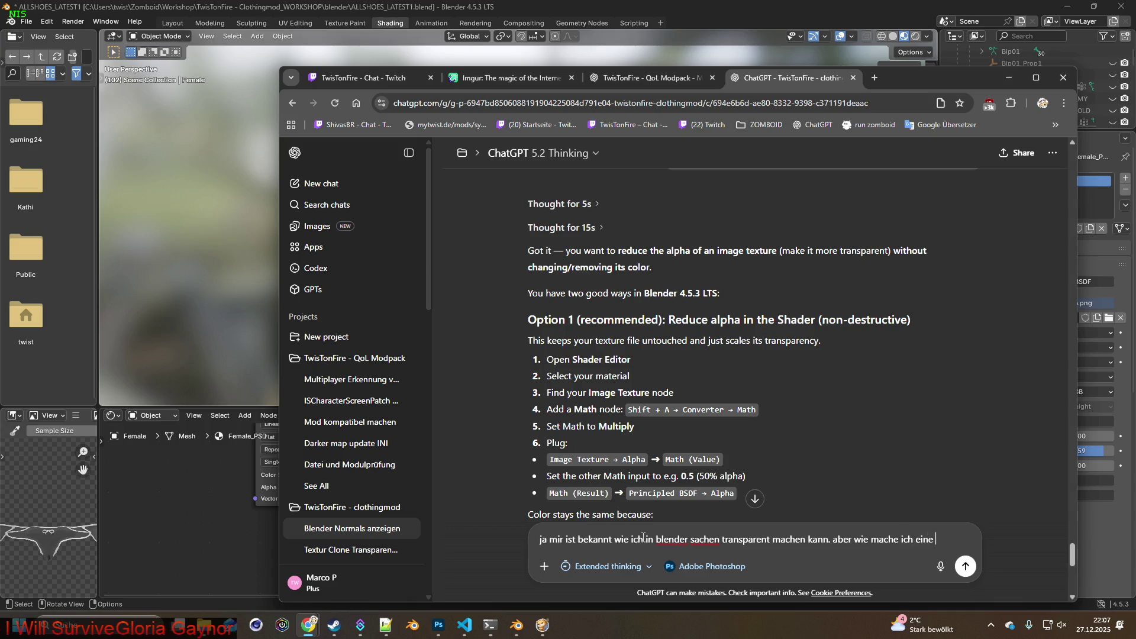
pyautogui.write('textur tr')
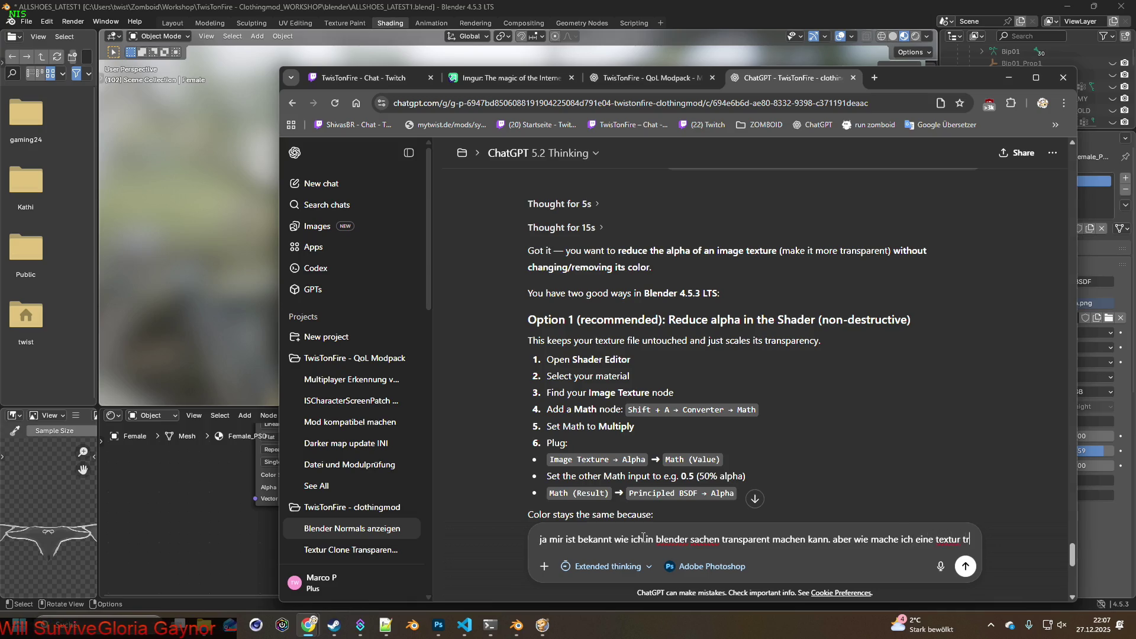
pyautogui.write('ansparenter')
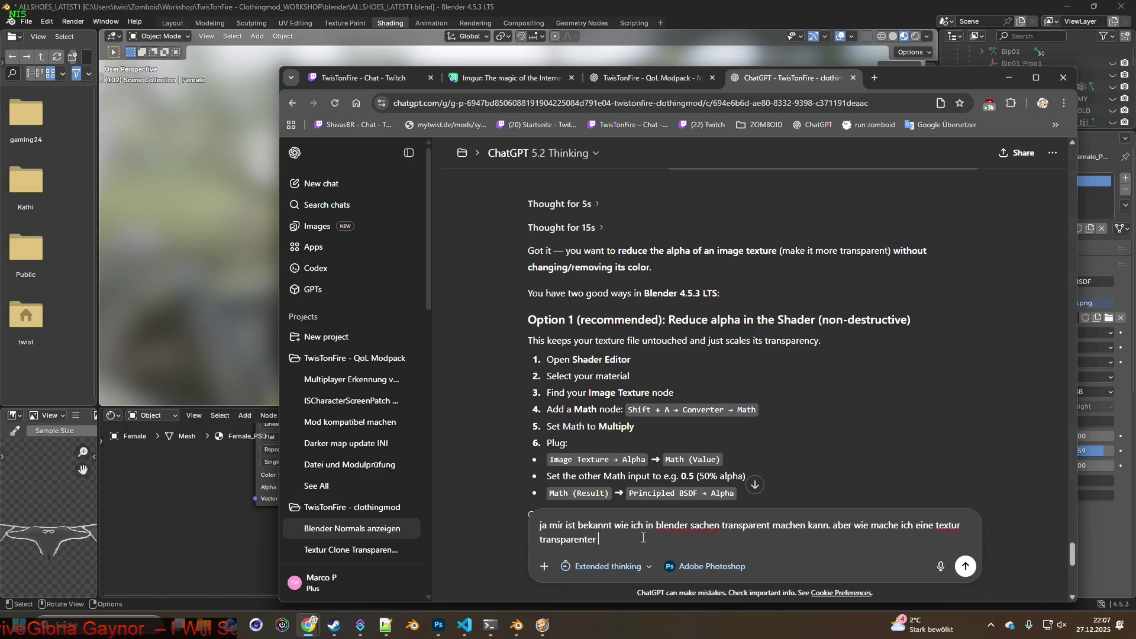
pyautogui.write('damit is')
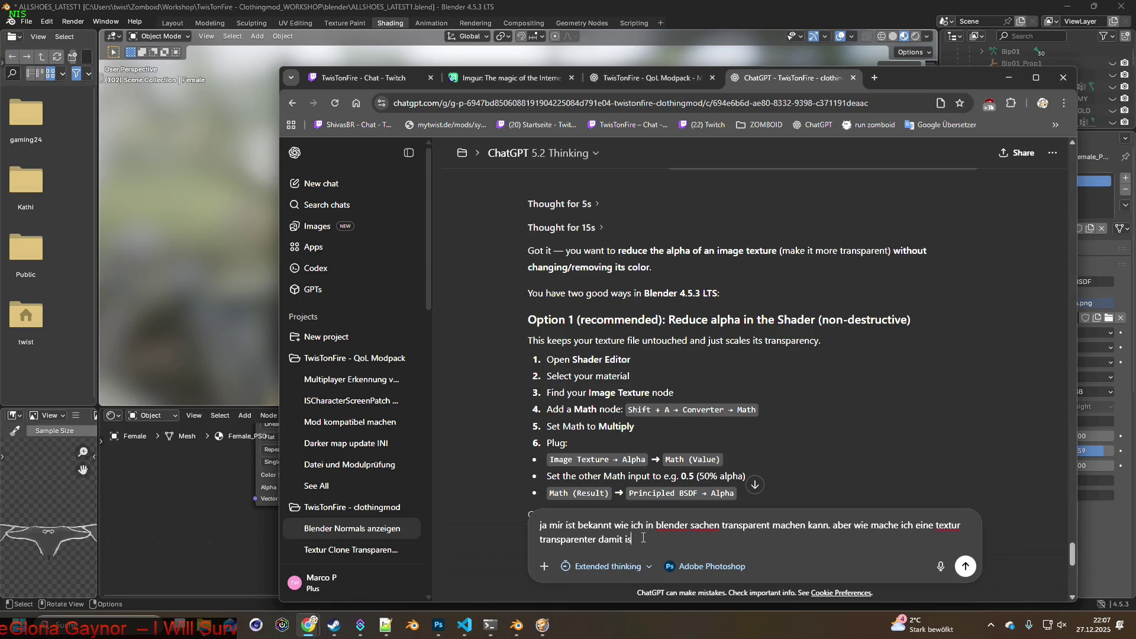
pyautogui.write('ch sie ')
pyautogui.write('transparent" als pr')
pyautogui.press('BackSpace')
pyautogui.write('ng speichern kan')
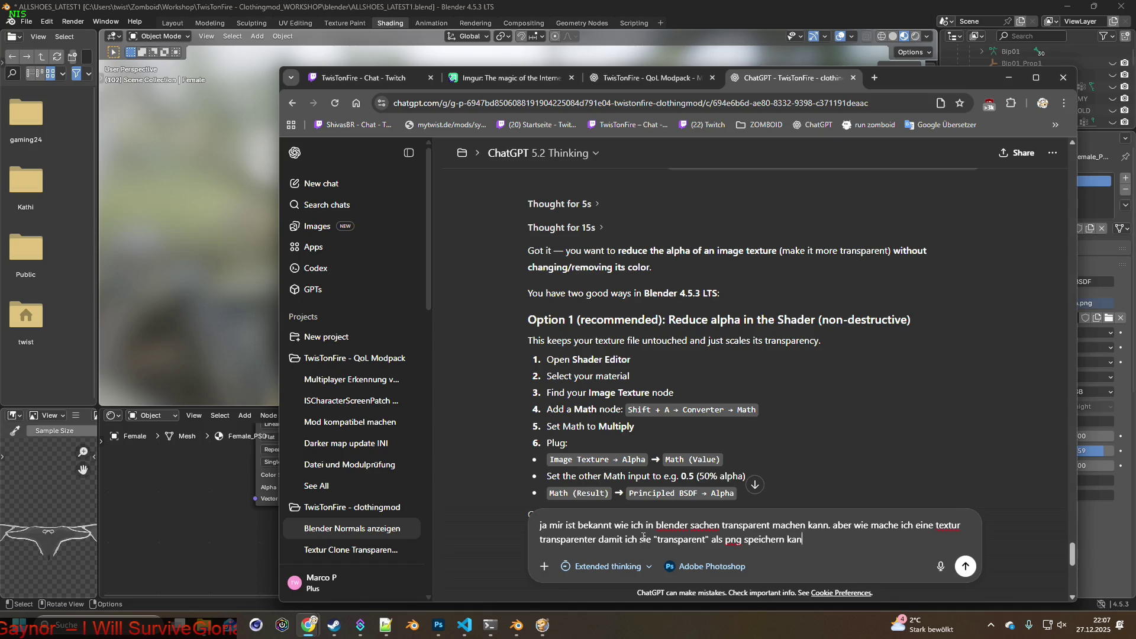
pyautogui.write('n')
pyautogui.press('Return')
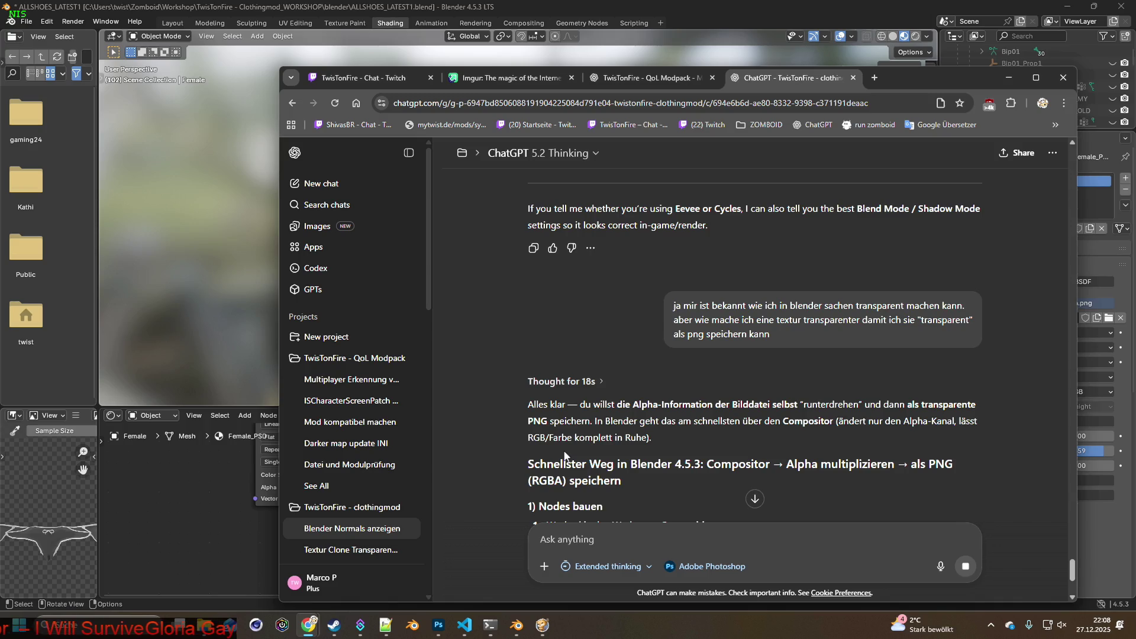
# Read ChatGPT's reply on multiplying the alpha in the Compositor and saving as RGBA PNG, then return to Blender
pyautogui.scroll(-1, 565, 454)
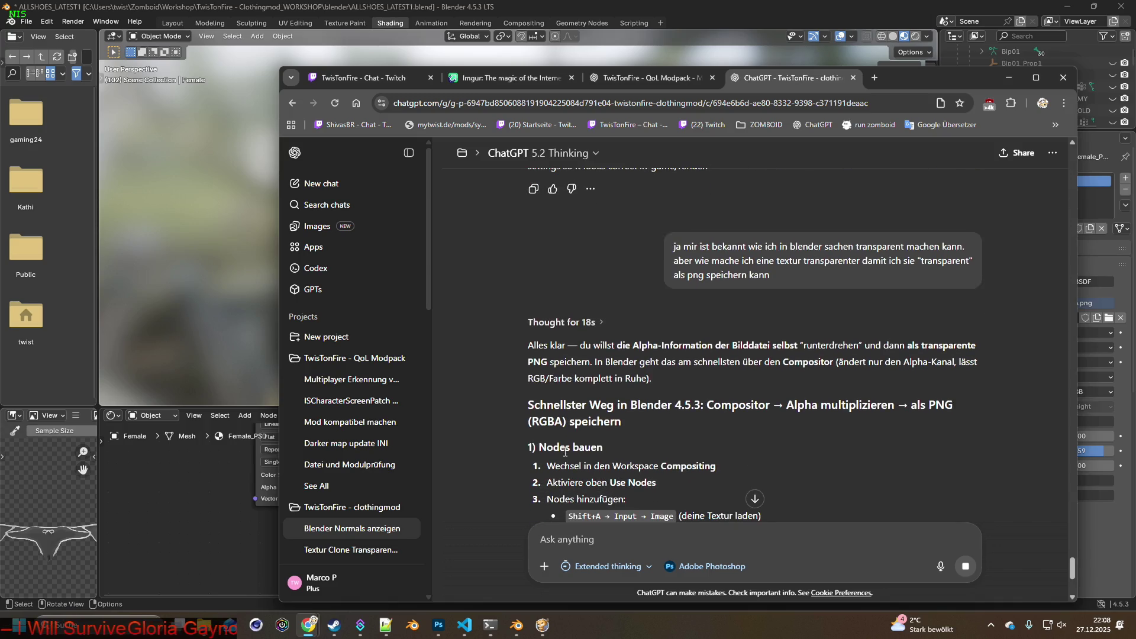
pyautogui.scroll(-1, 565, 453)
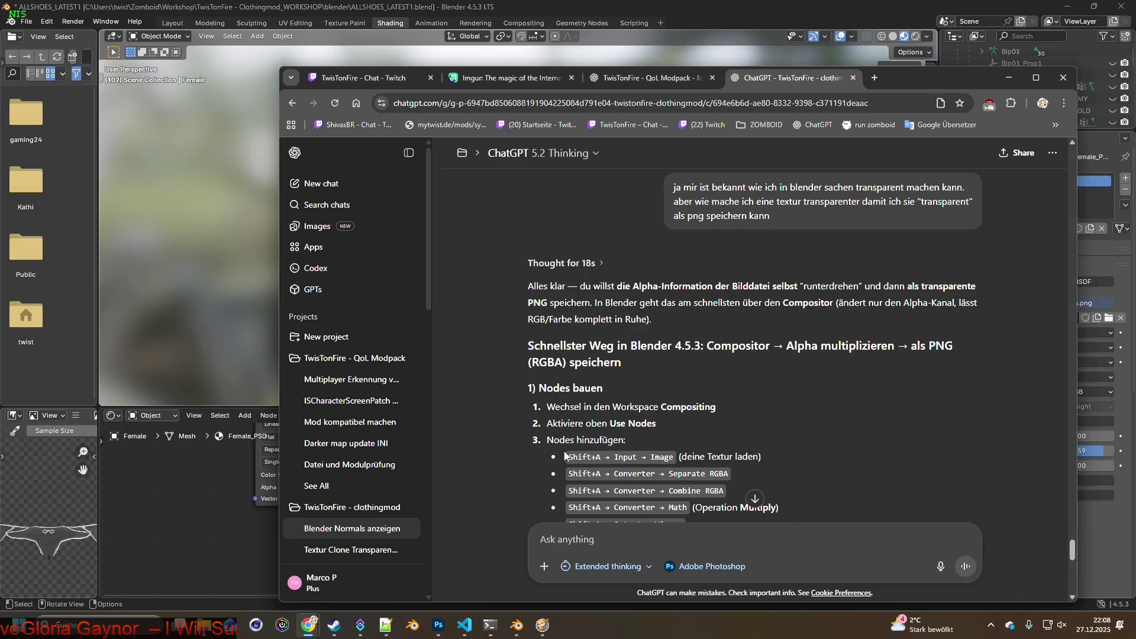
pyautogui.scroll(-2, 565, 455)
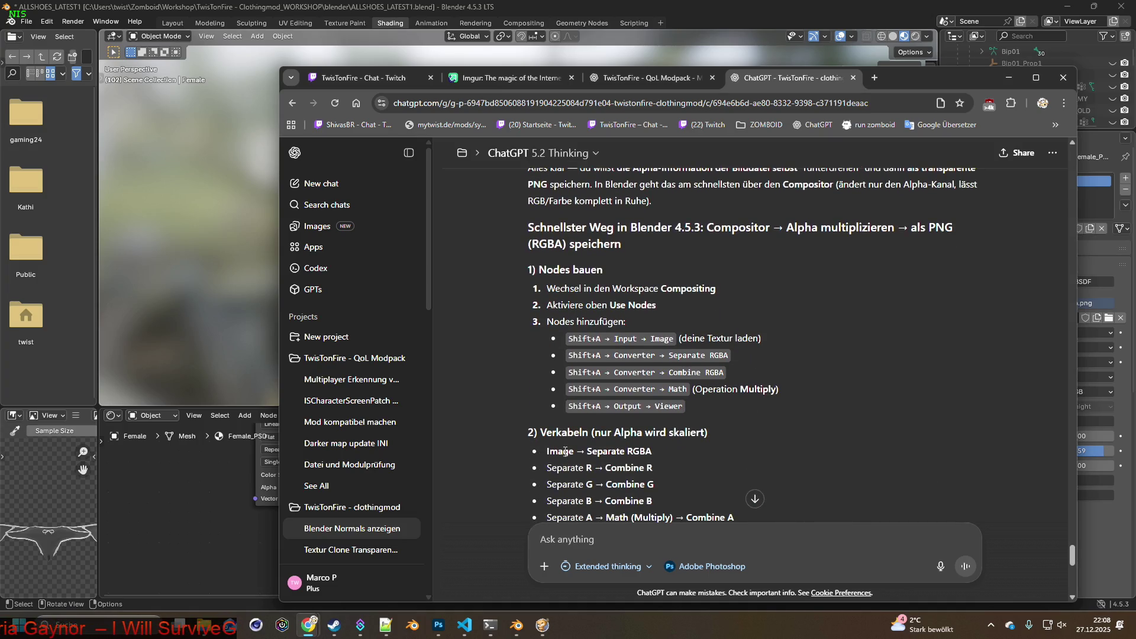
pyautogui.scroll(-2, 565, 453)
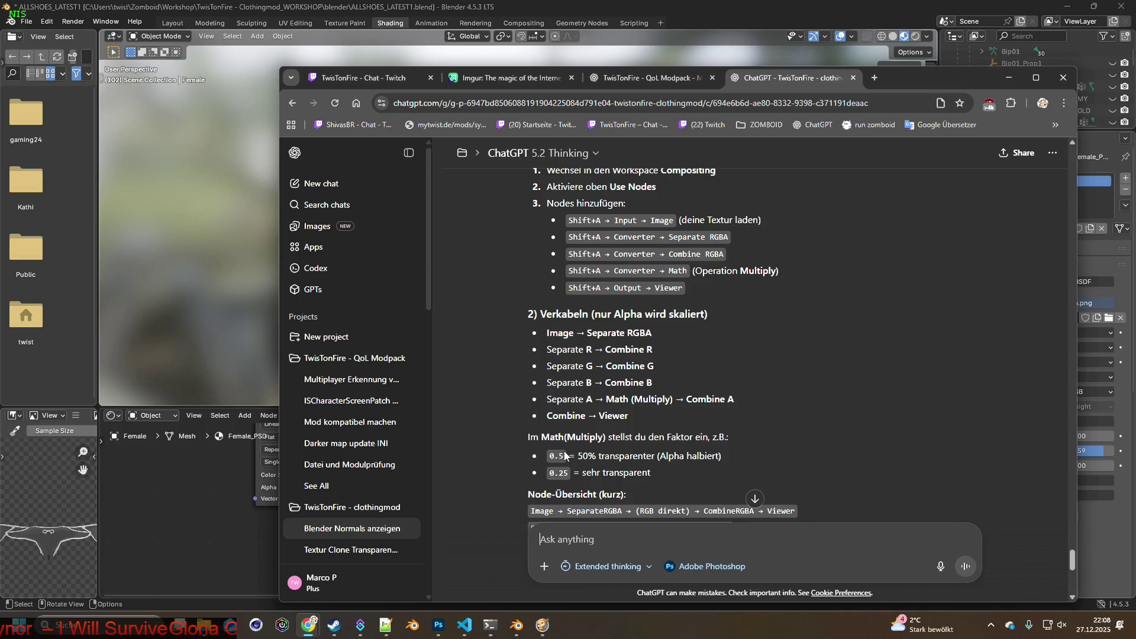
pyautogui.scroll(-2, 565, 454)
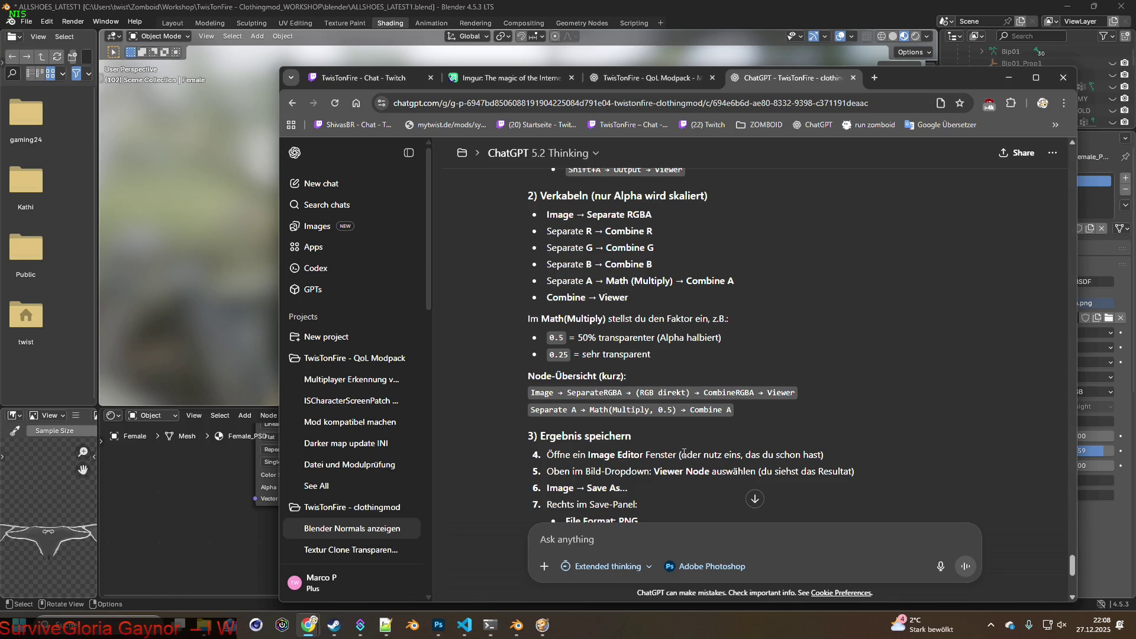
pyautogui.scroll(-1, 684, 453)
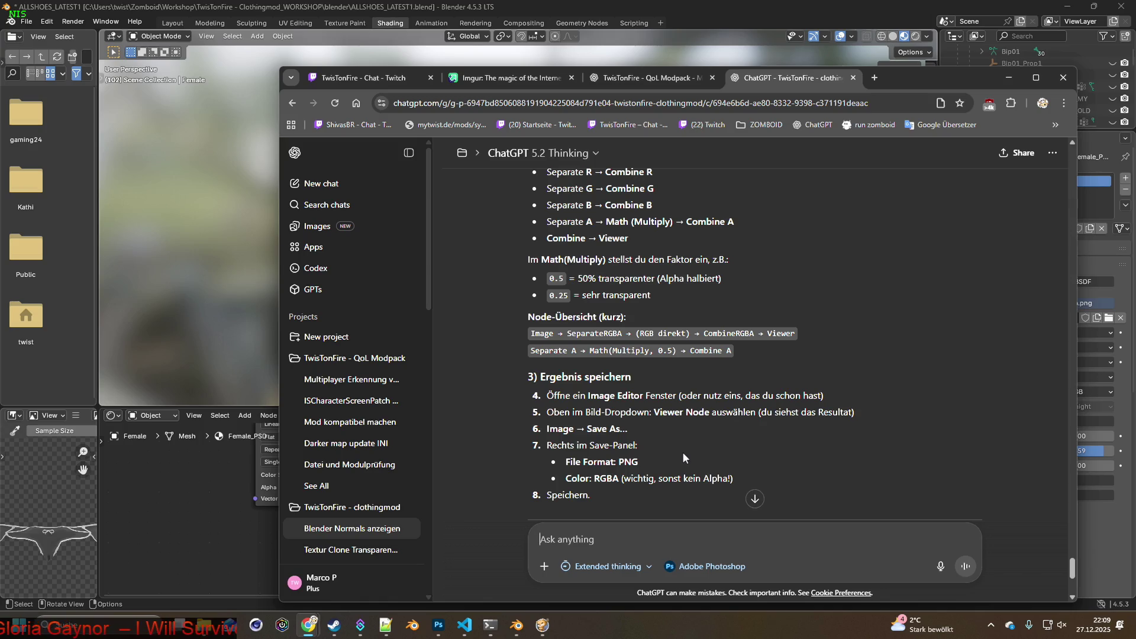
pyautogui.scroll(2, 683, 454)
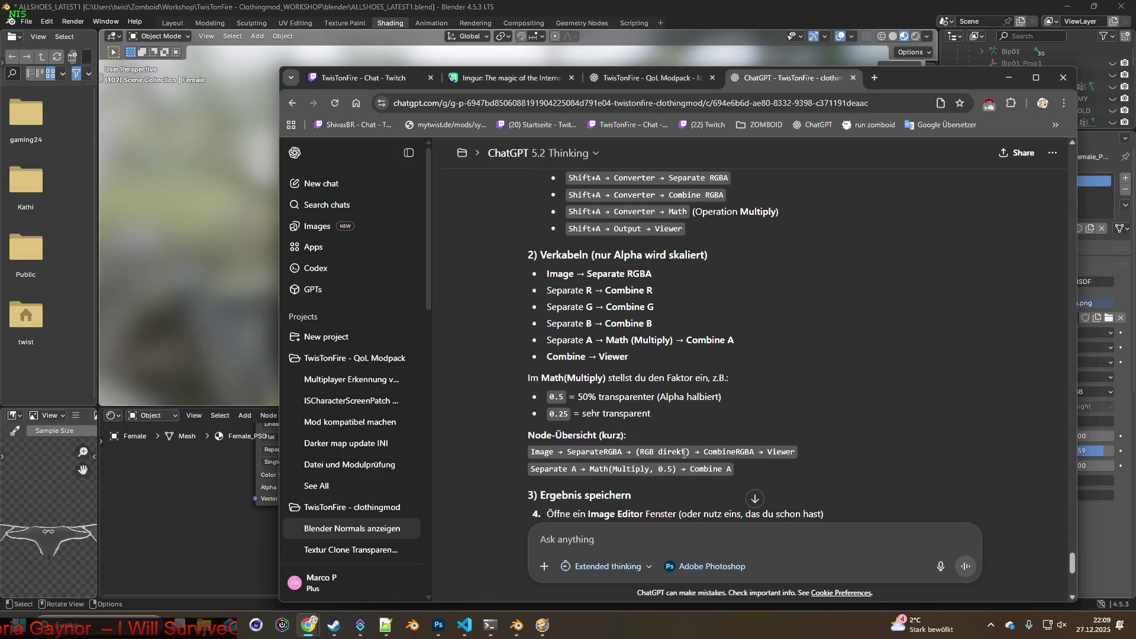
pyautogui.scroll(2, 683, 453)
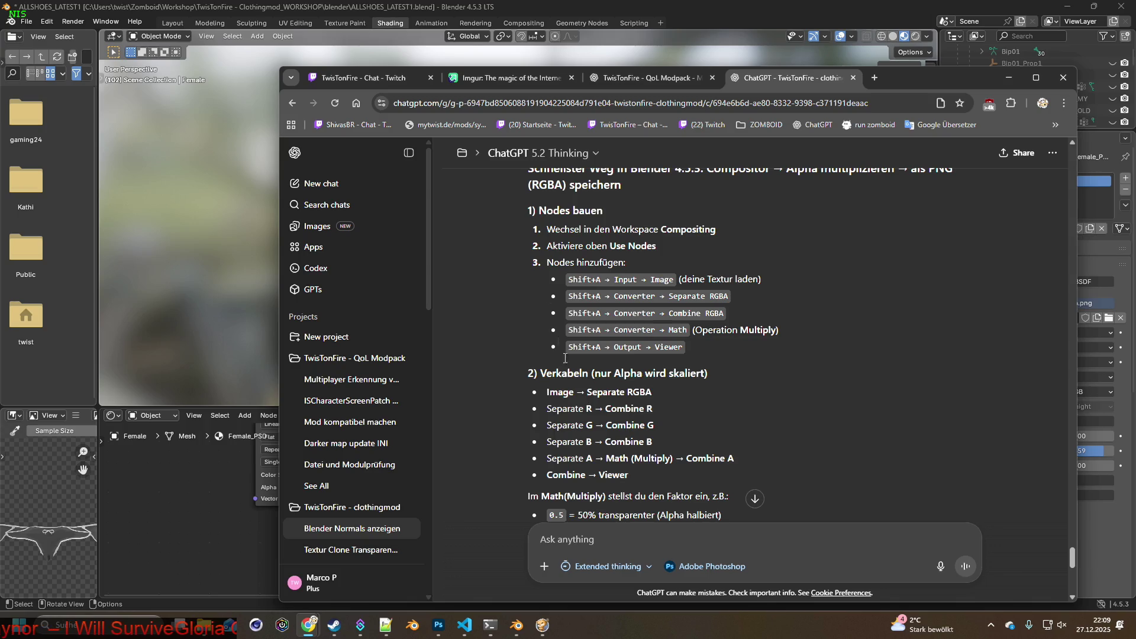
pyautogui.click(525, 23)
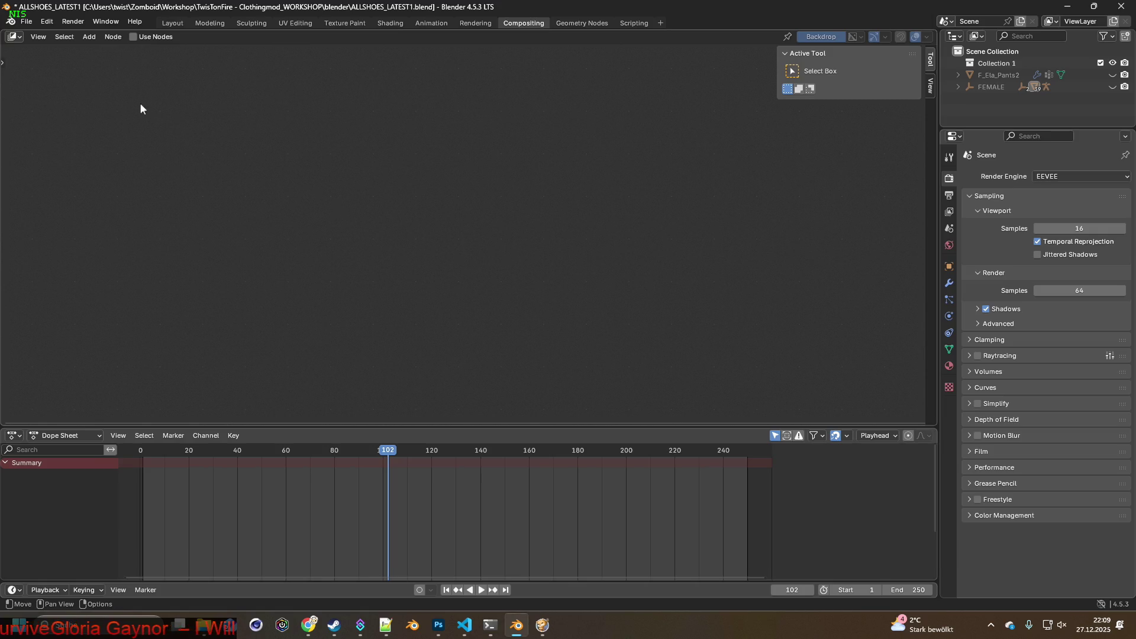
# Tick Use Nodes in the Compositor so Render Layers, Composite and Viewer nodes appear, checking ChatGPT's steps
pyautogui.click(94, 41)
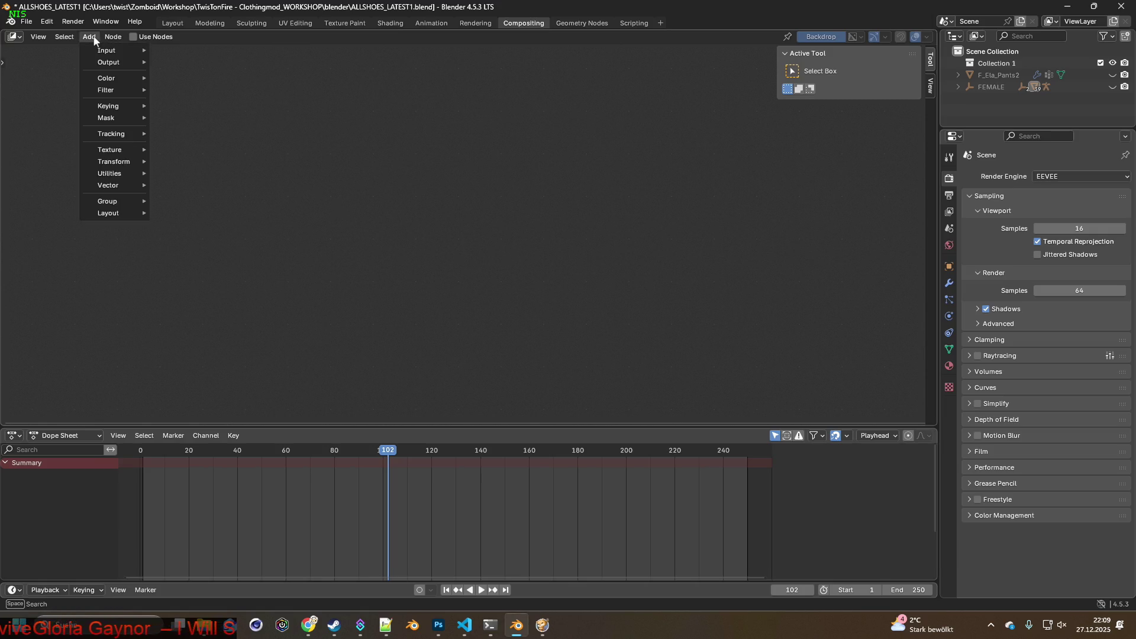
pyautogui.click(90, 36)
pyautogui.hotkey('alt', 'Tab')
pyautogui.hotkey('alt', 'Tab')
pyautogui.hotkey('shift', 'a')
pyautogui.moveTo(340, 334)
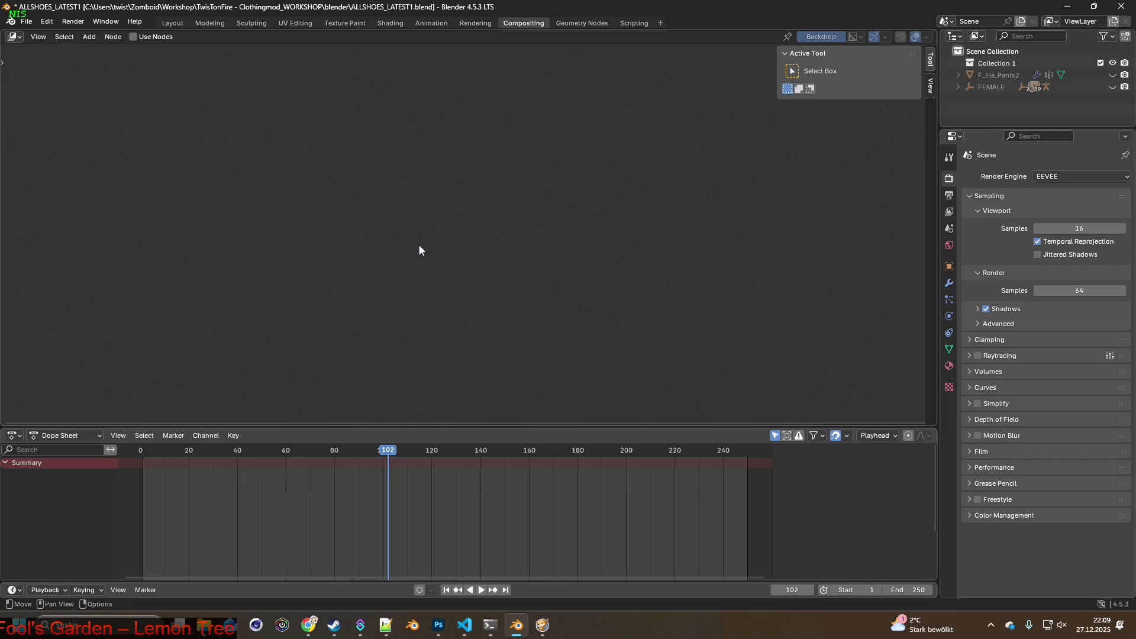
pyautogui.hotkey('alt', 'Tab')
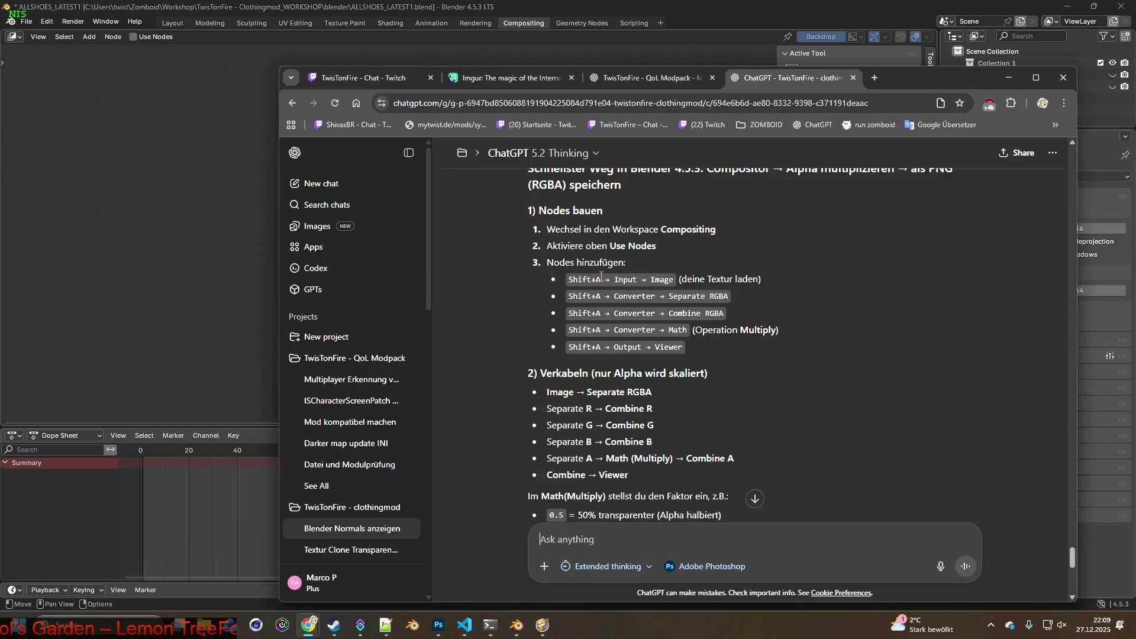
pyautogui.click(237, 113)
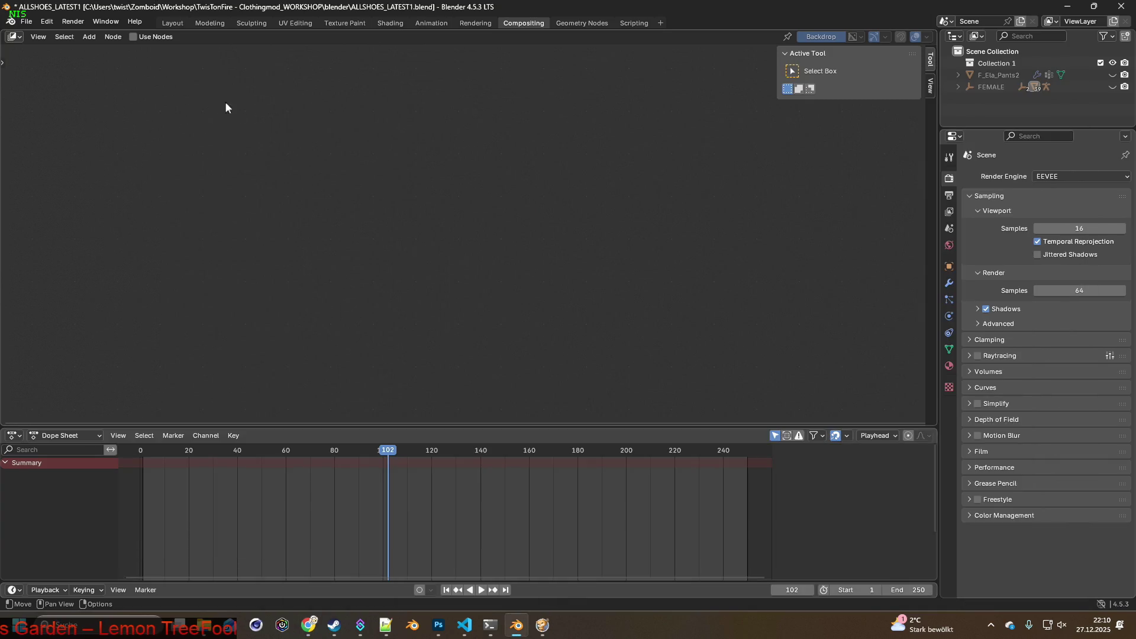
pyautogui.click(133, 37)
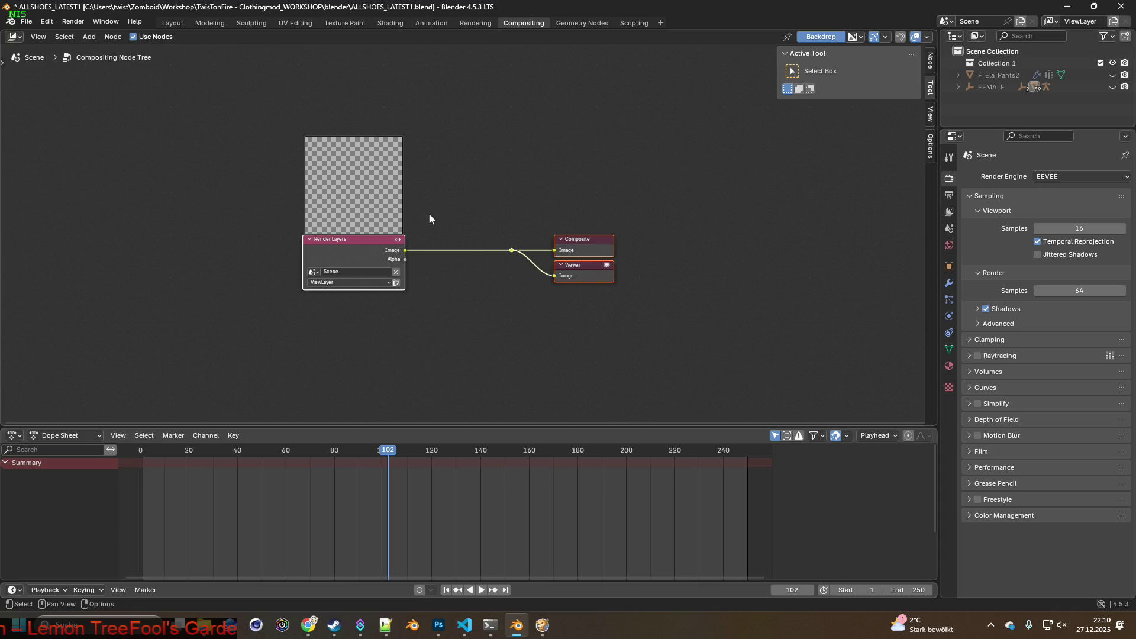
pyautogui.hotkey('alt', 'Tab')
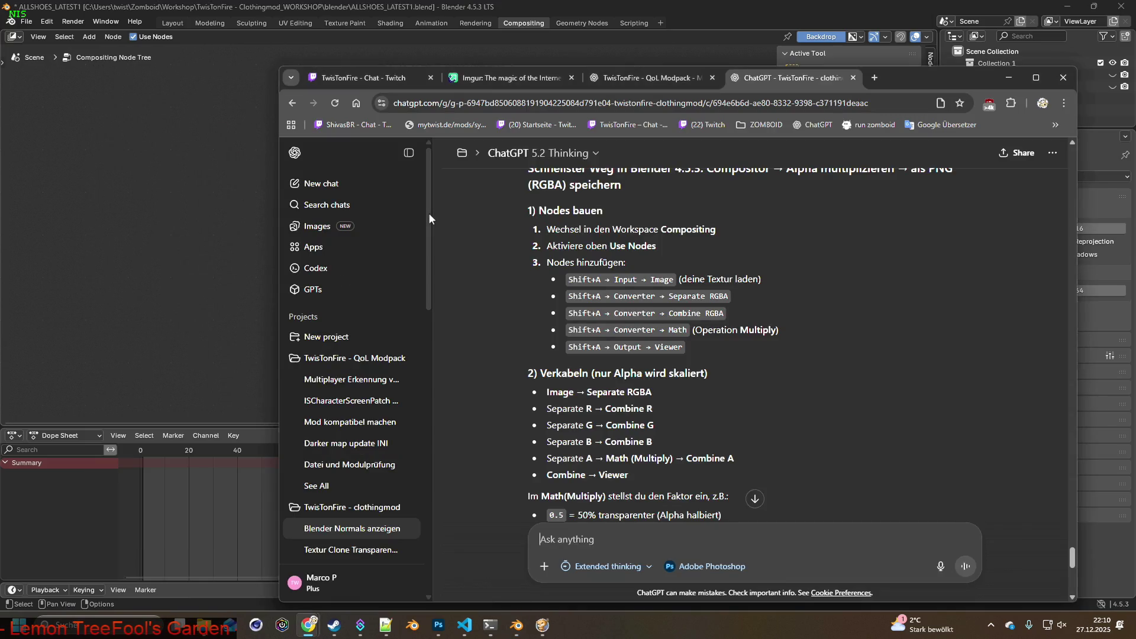
pyautogui.hotkey('alt', 'Tab')
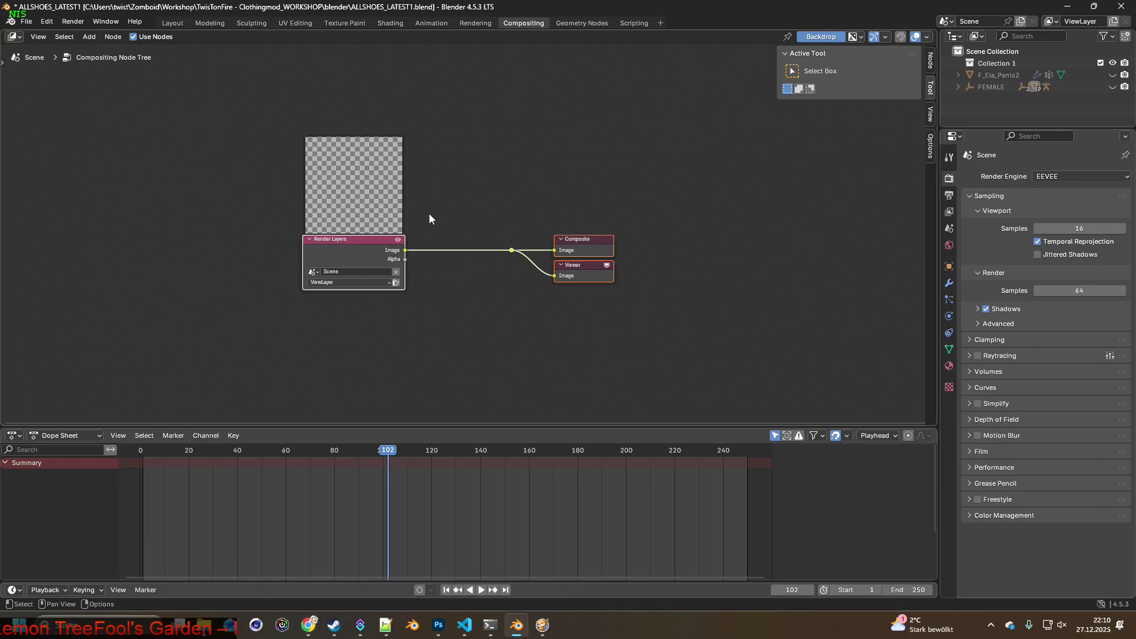
pyautogui.hotkey('shift', 'a')
# Add an Image input node loaded with Pants_Yoga.png and move it up above Render Layers
pyautogui.moveTo(402, 229)
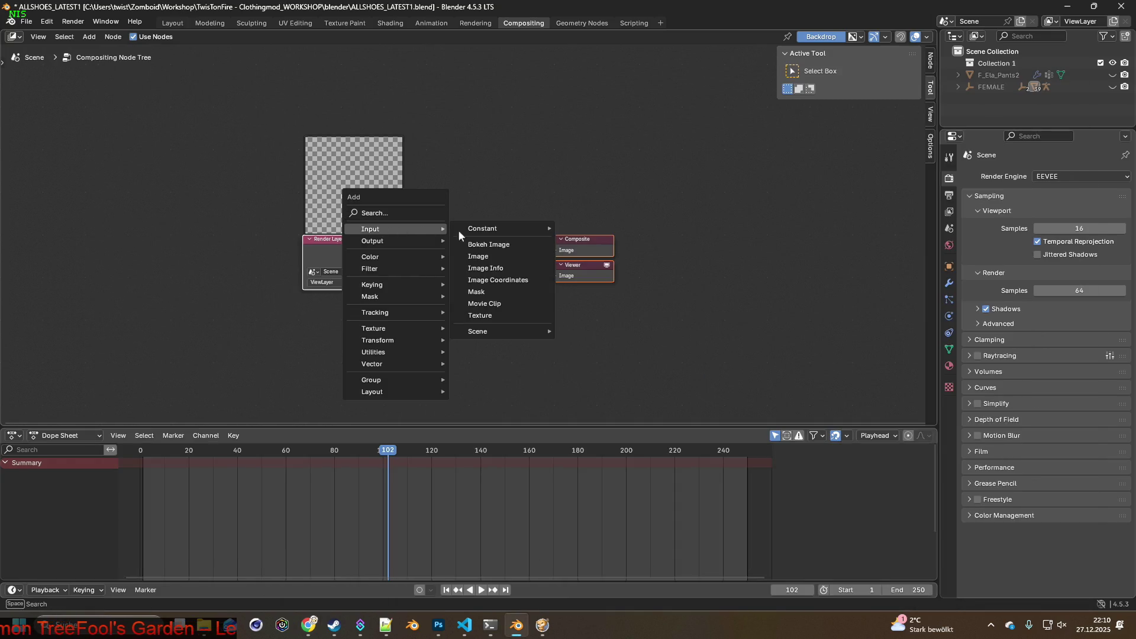
pyautogui.click(487, 261)
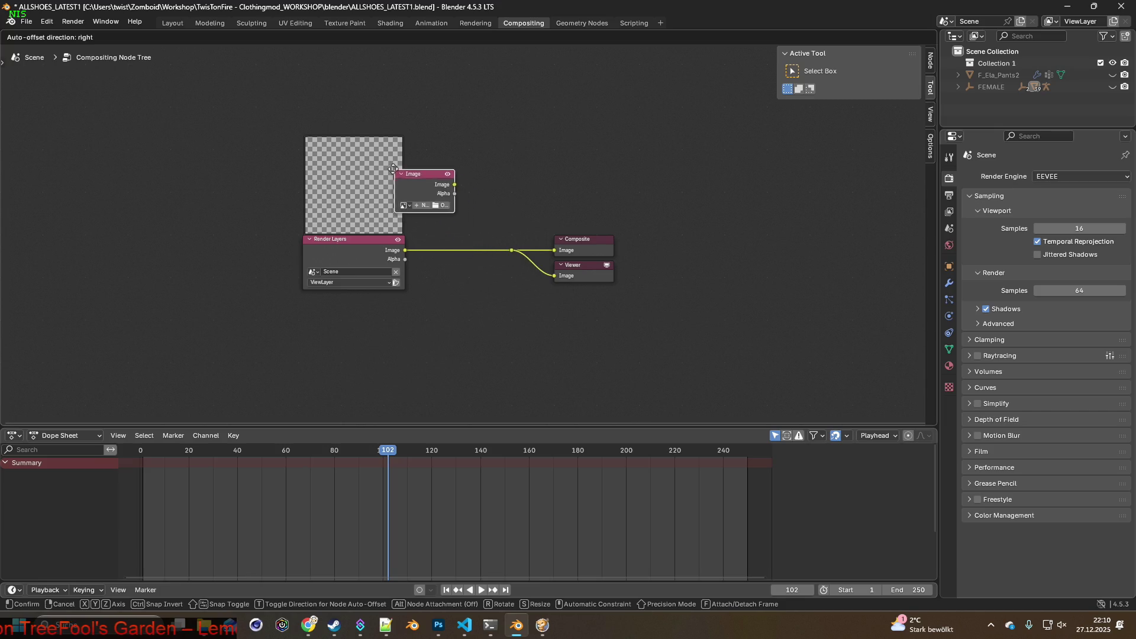
pyautogui.click(419, 172)
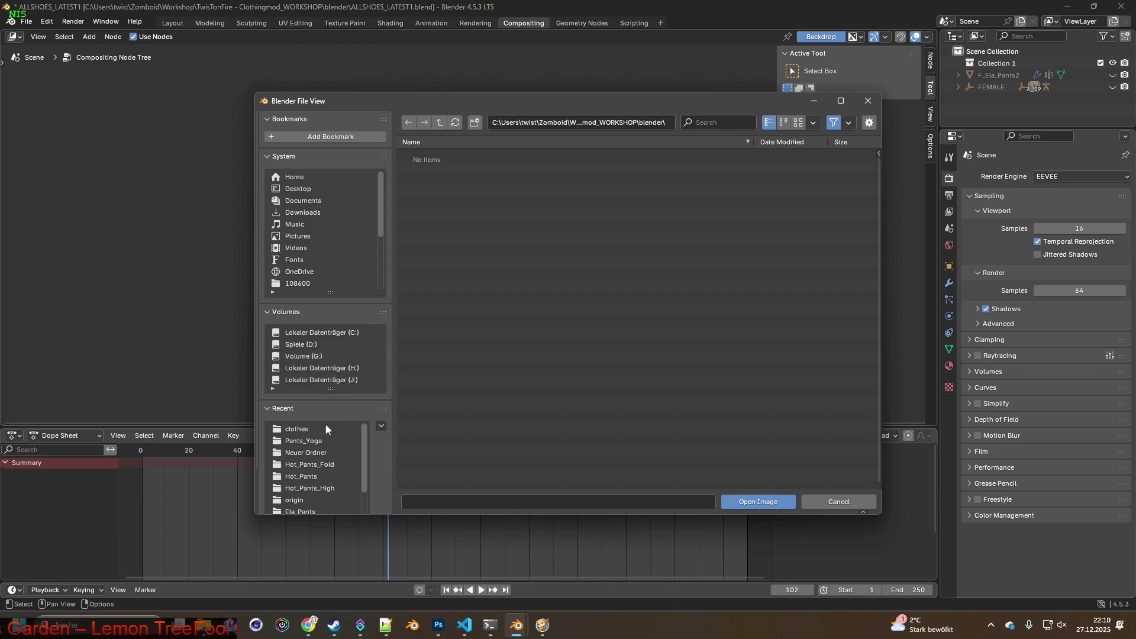
pyautogui.click(315, 442)
pyautogui.click(461, 180)
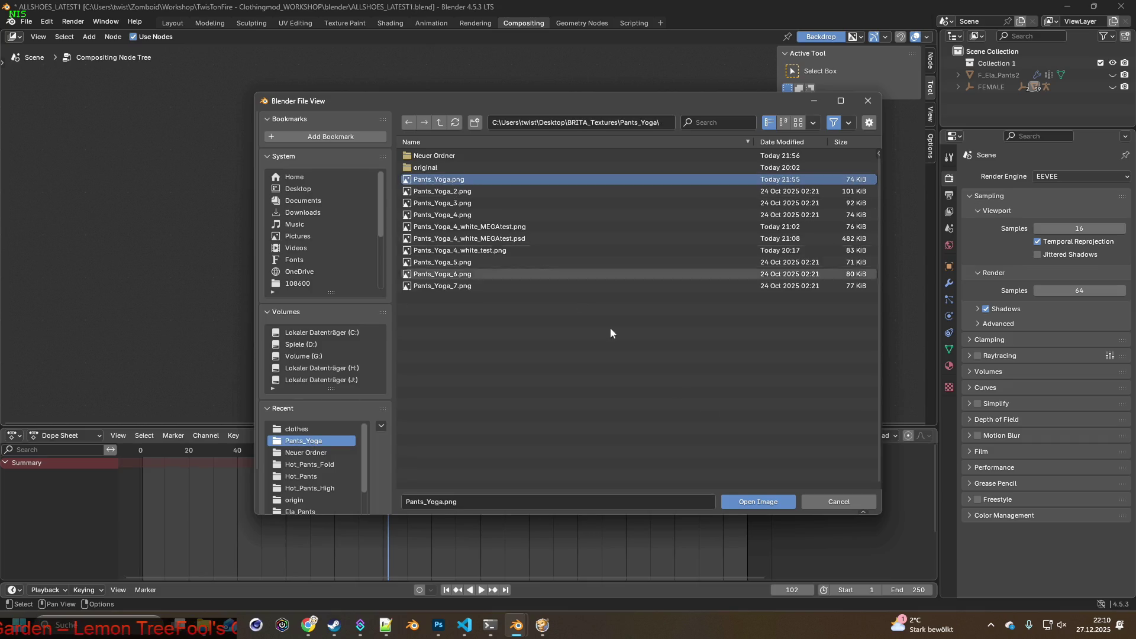
pyautogui.click(769, 500)
pyautogui.moveTo(446, 176); pyautogui.dragTo(443, 119)
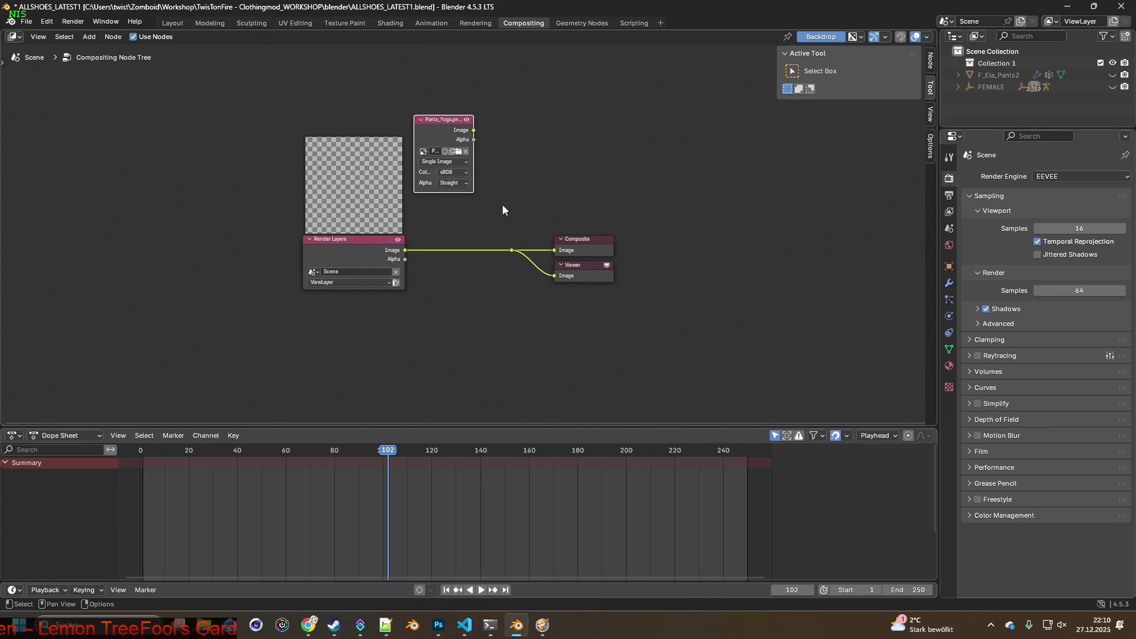
pyautogui.hotkey('alt', 'Tab')
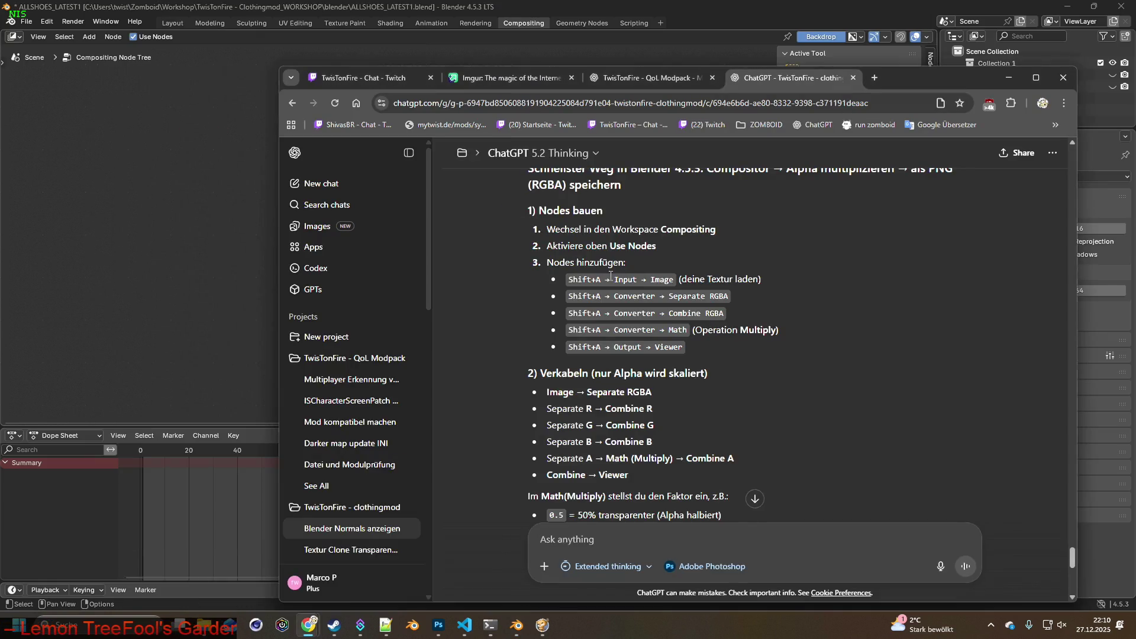
pyautogui.hotkey('alt', 'Tab')
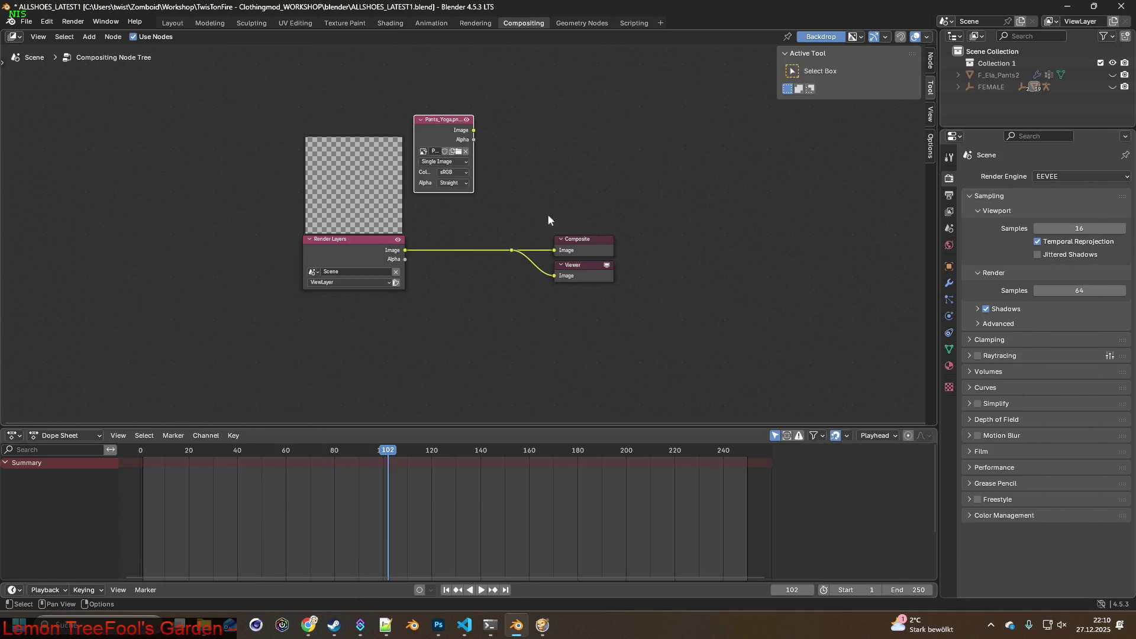
pyautogui.hotkey('shift', 'a')
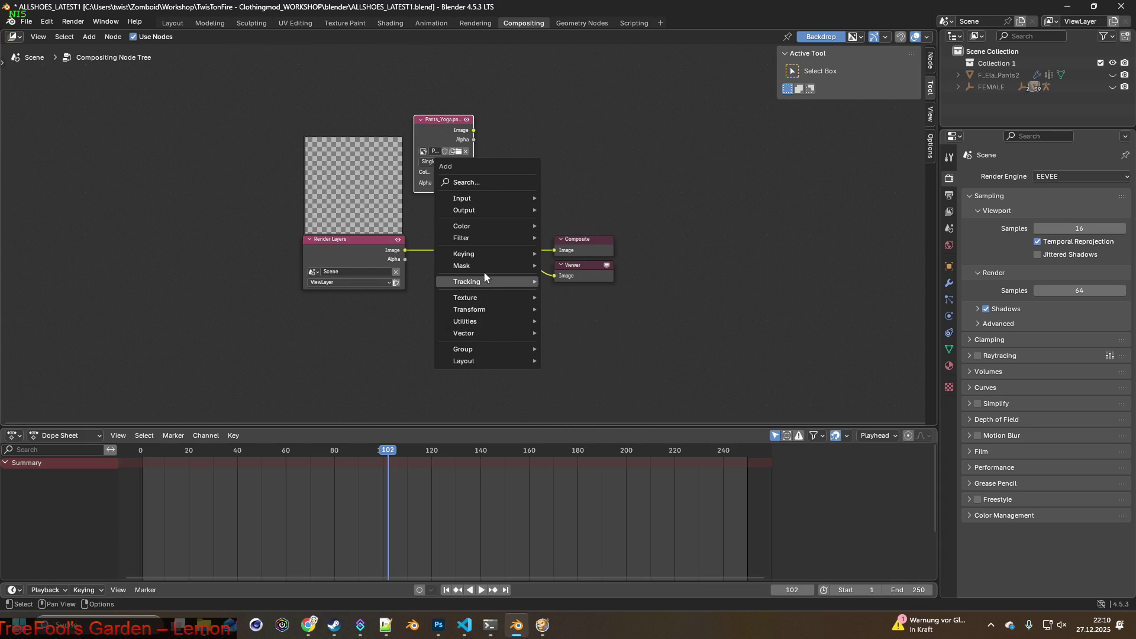
pyautogui.moveTo(484, 210)
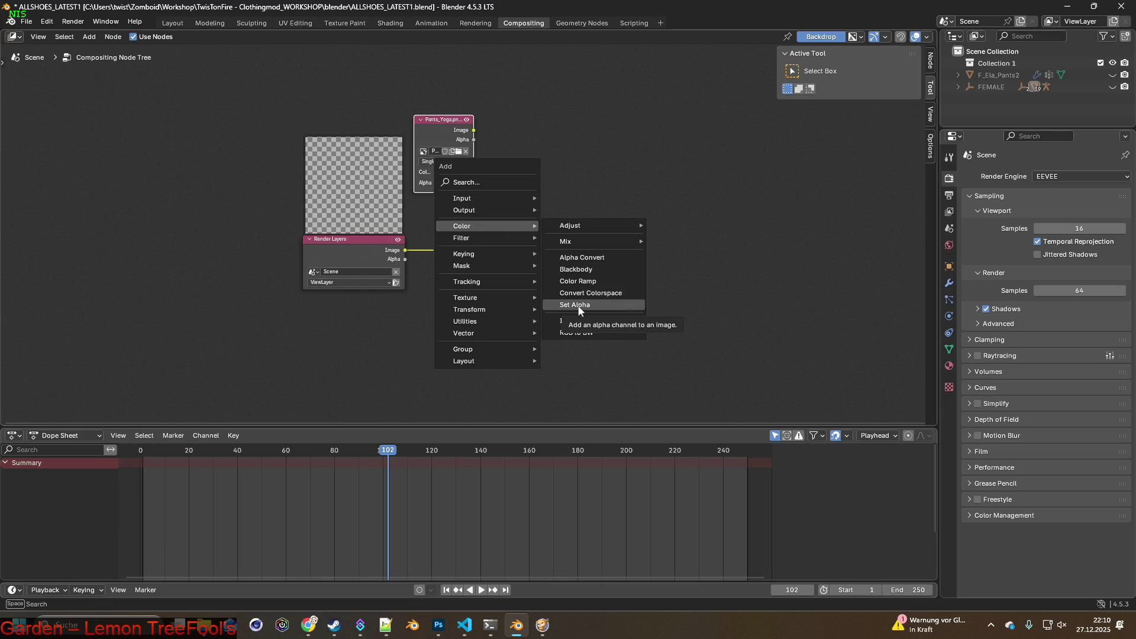
pyautogui.hotkey('alt', 'Tab')
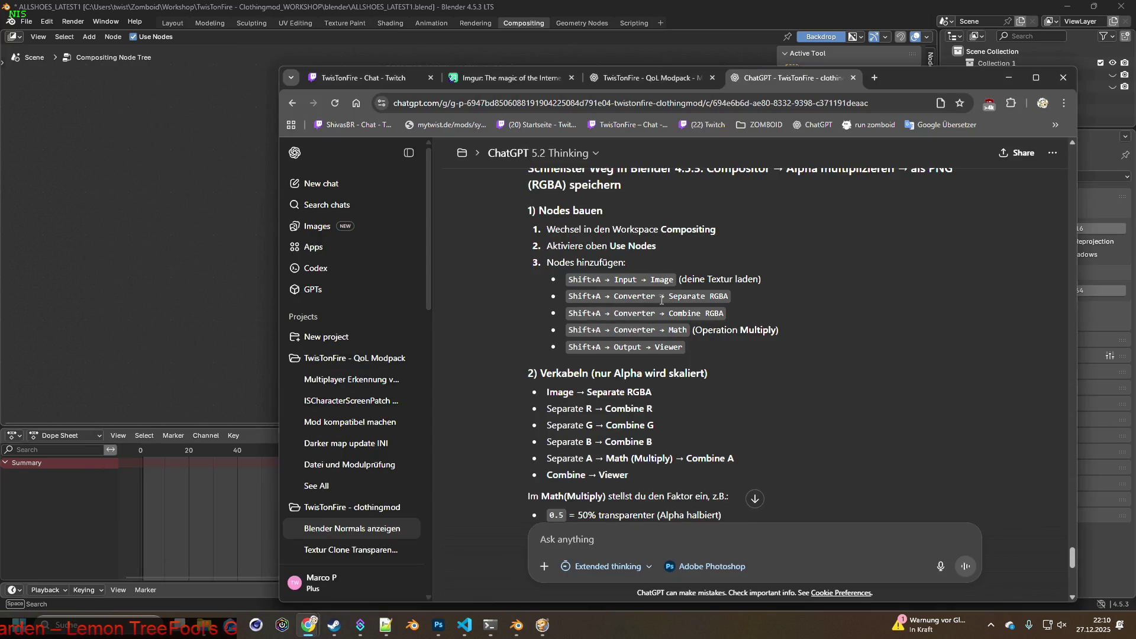
pyautogui.hotkey('alt', 'Tab')
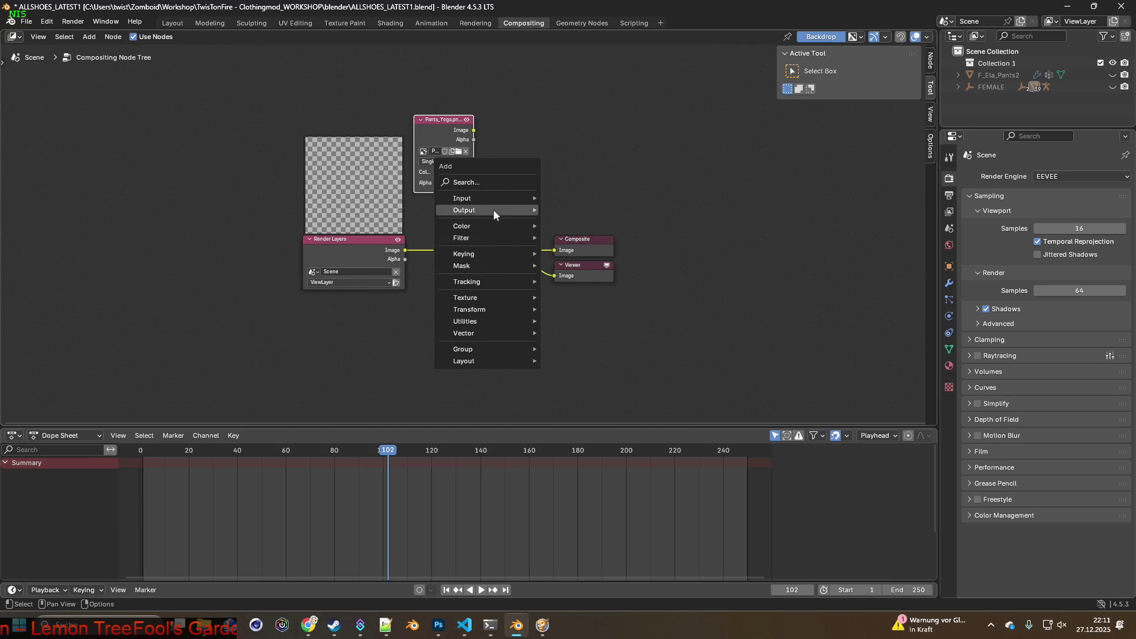
pyautogui.hotkey('alt', 'Tab')
# Ask ChatGPT to recheck its steps for Blender 4.5.3 LTS, since the named node categories can't be found
pyautogui.click(647, 529)
pyautogui.write('schau bitte nochmal spe')
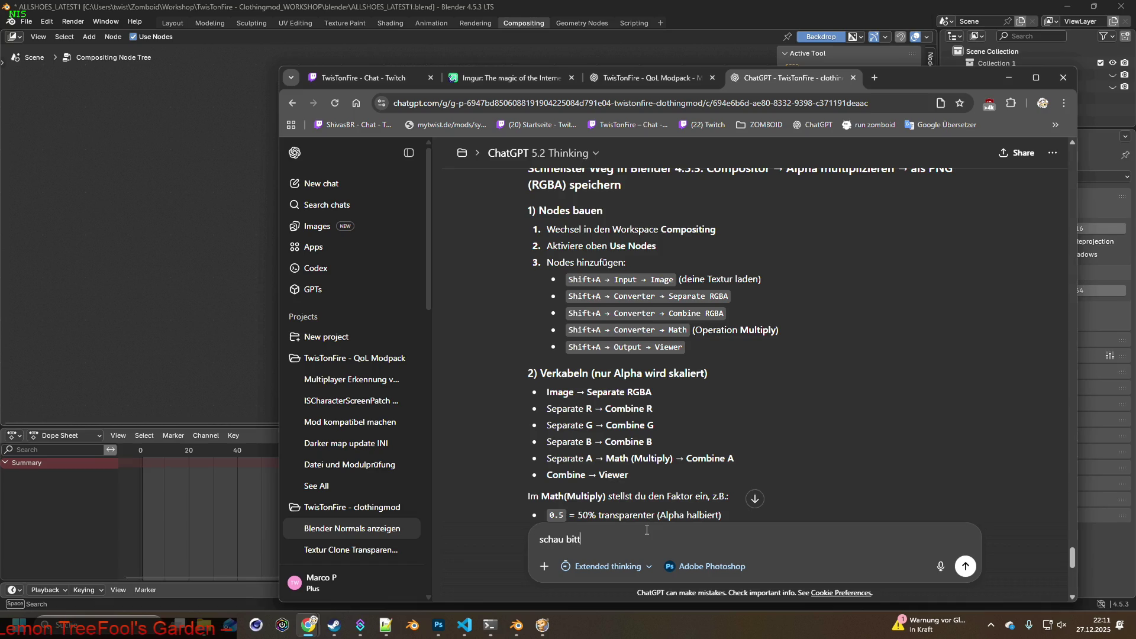
pyautogui.write('zi')
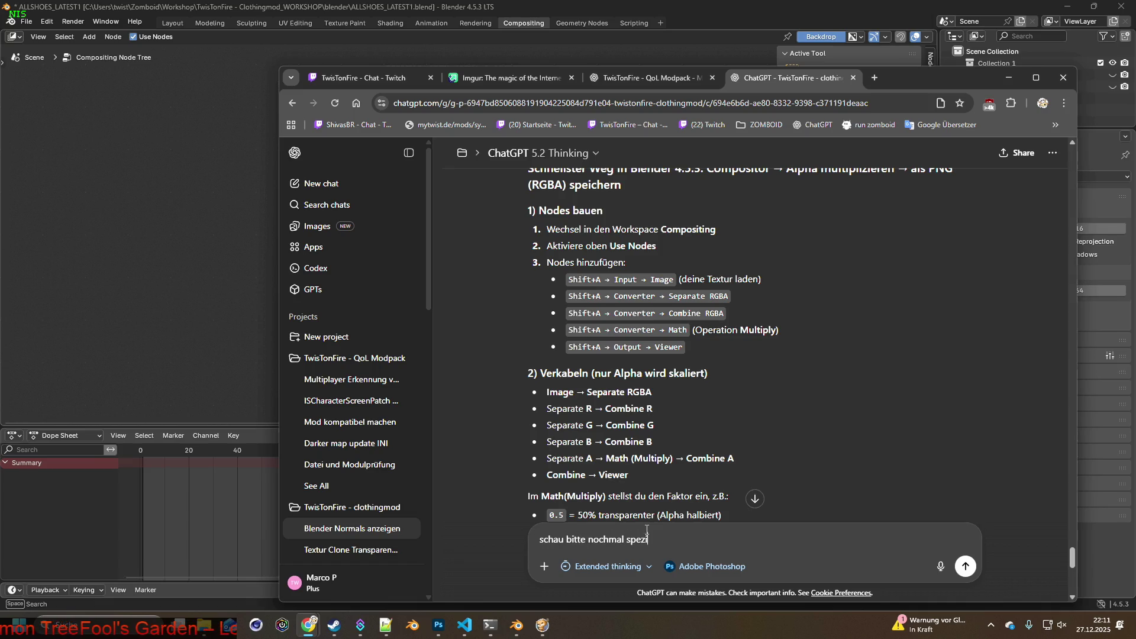
pyautogui.write('ellfür B')
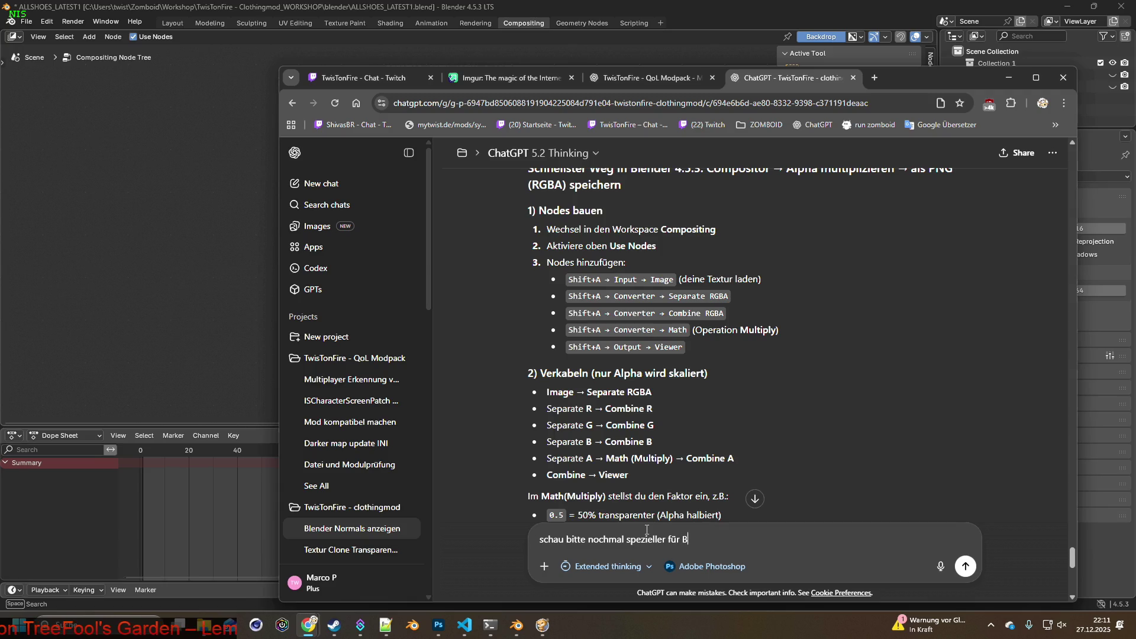
pyautogui.write('lender 4.5.')
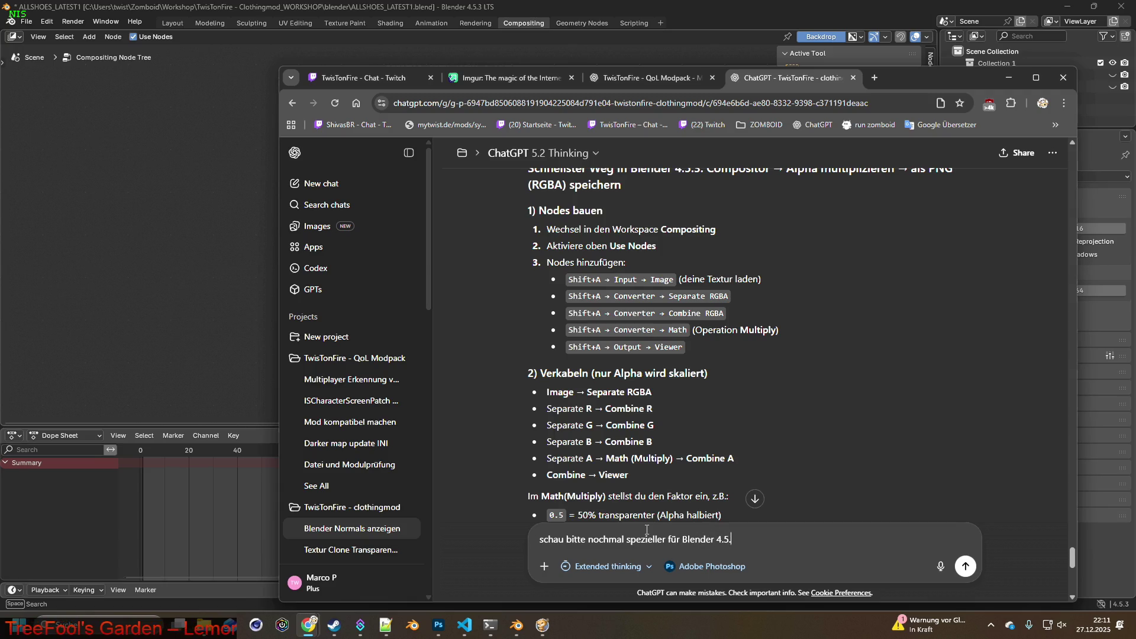
pyautogui.write('3 LTS')
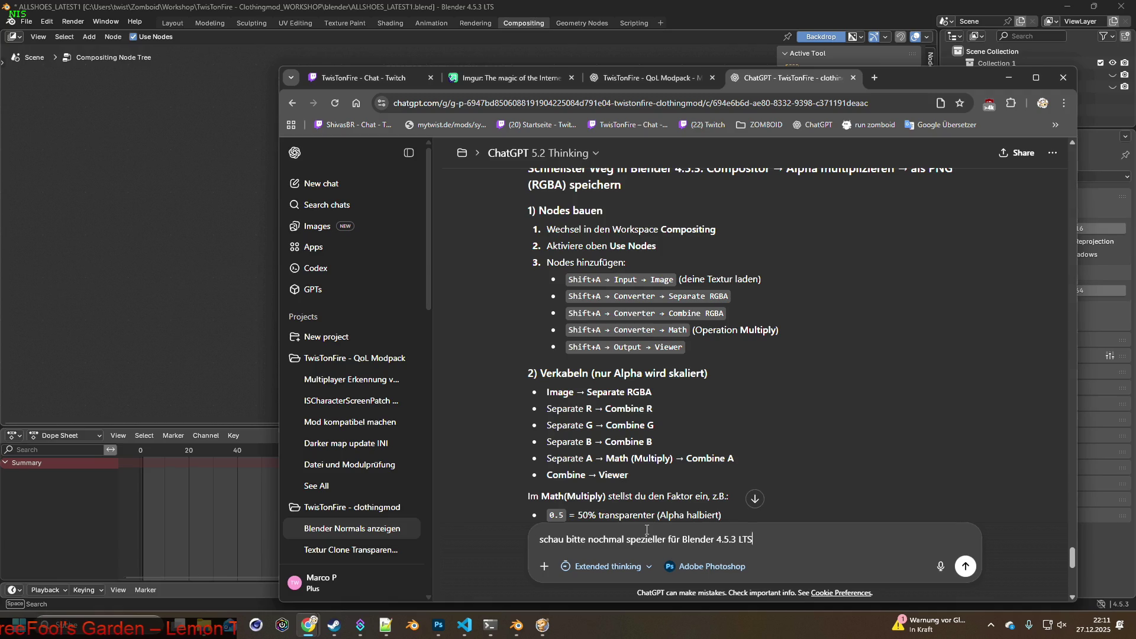
pyautogui.write(' da ich deine ')
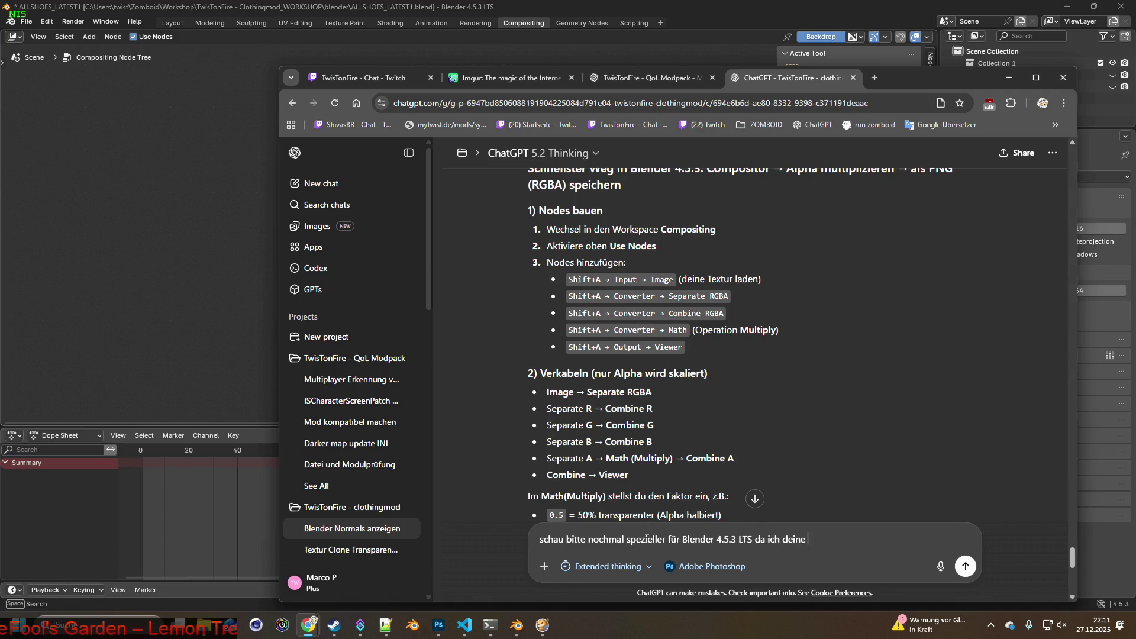
pyautogui.write('kateg')
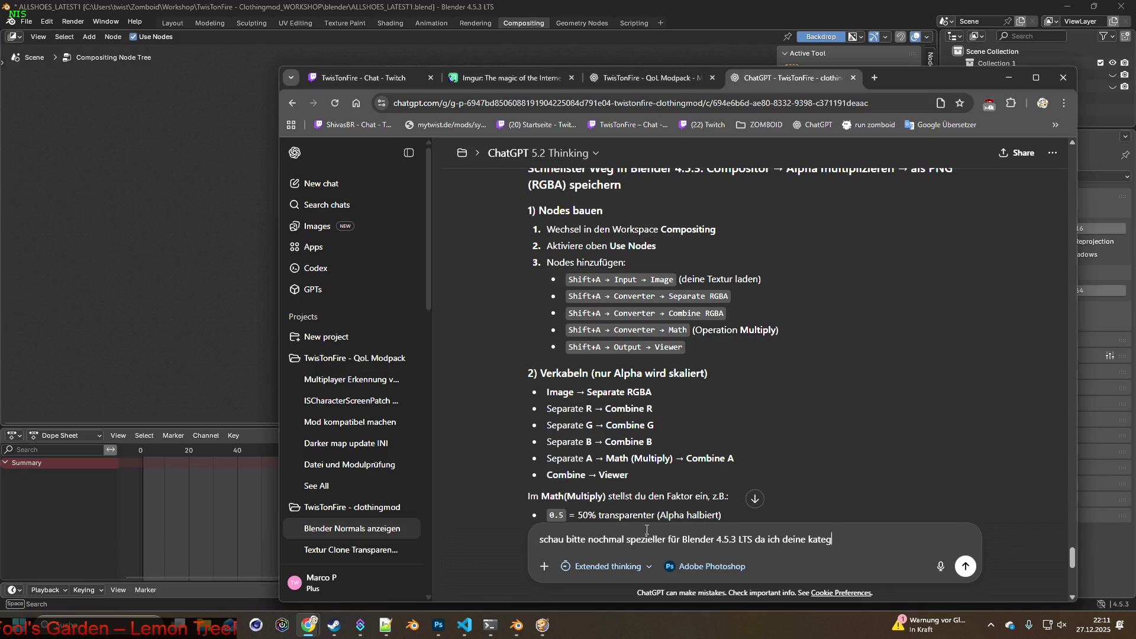
pyautogui.write('orien nicht finde')
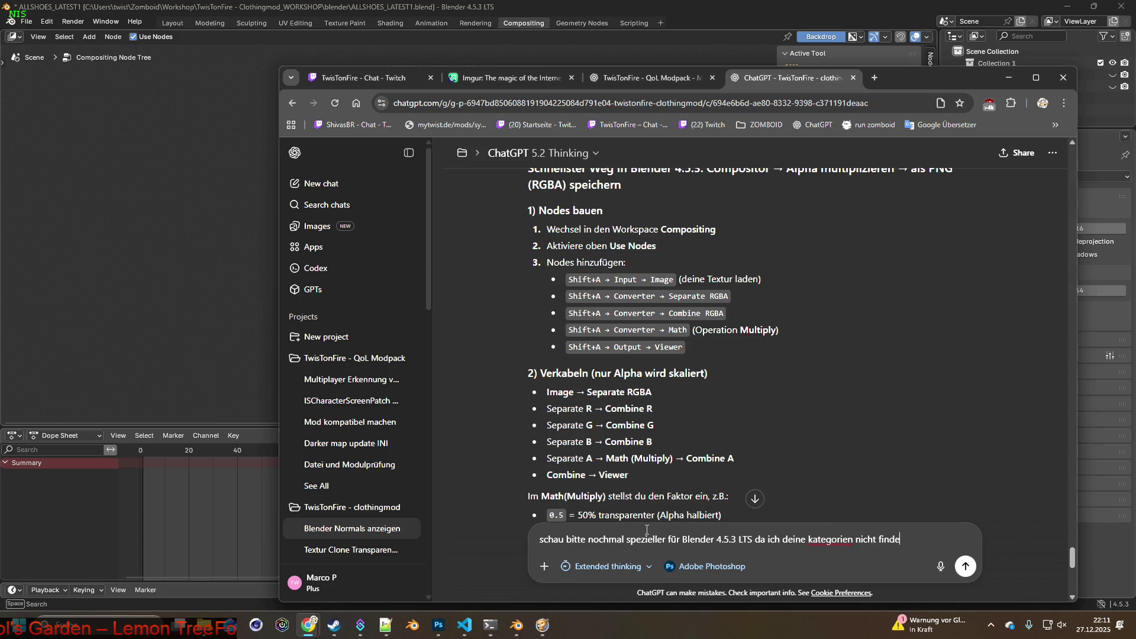
pyautogui.press('Return')
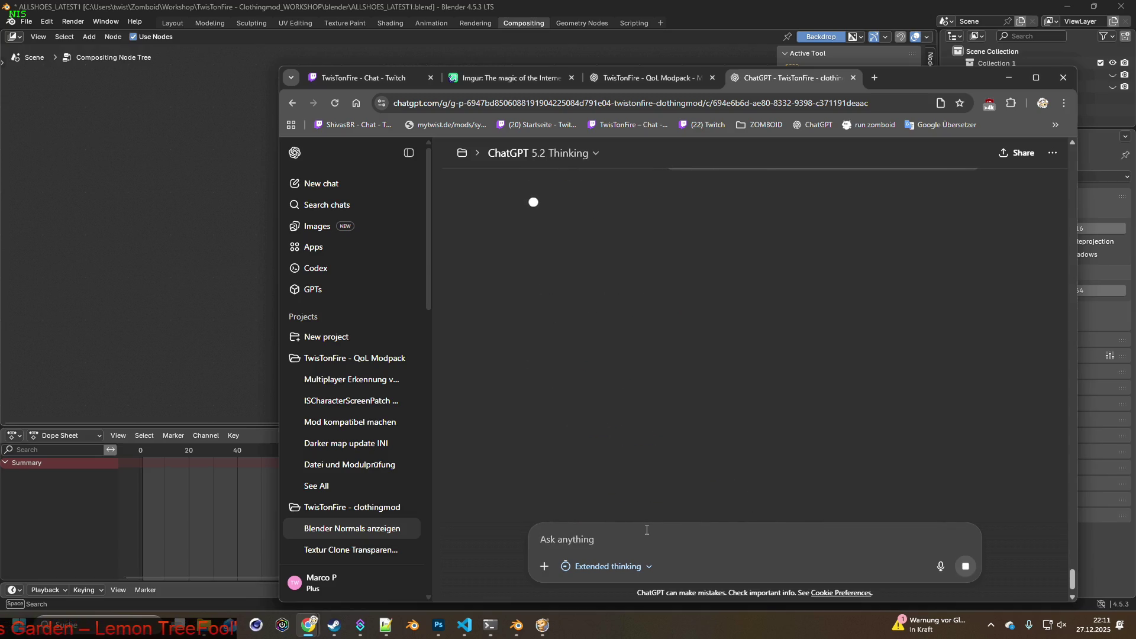
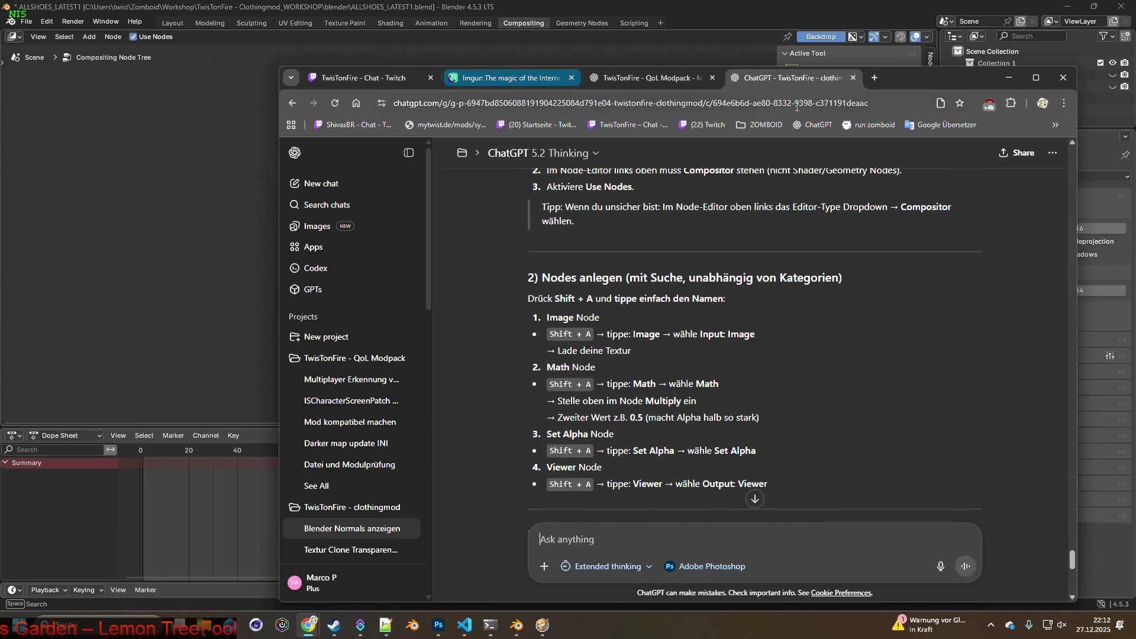
# Add a Math node to the compositing tree by searching 'math' in the Shift+A menu
pyautogui.moveTo(911, 80); pyautogui.dragTo(1042, 65)
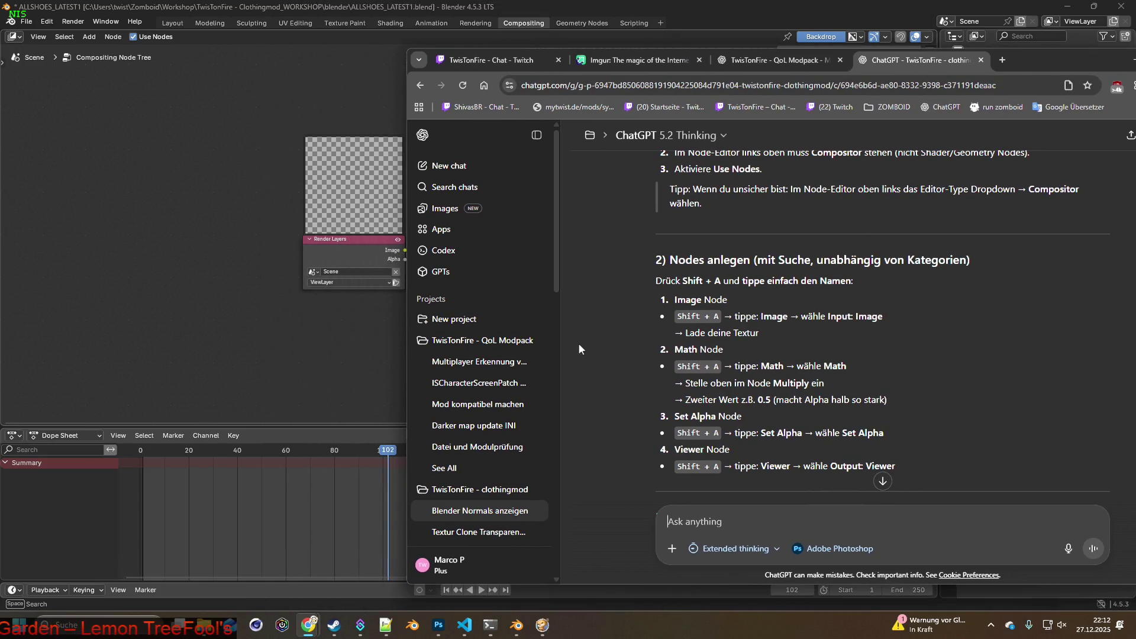
pyautogui.click(247, 243)
pyautogui.hotkey('shift', 'a')
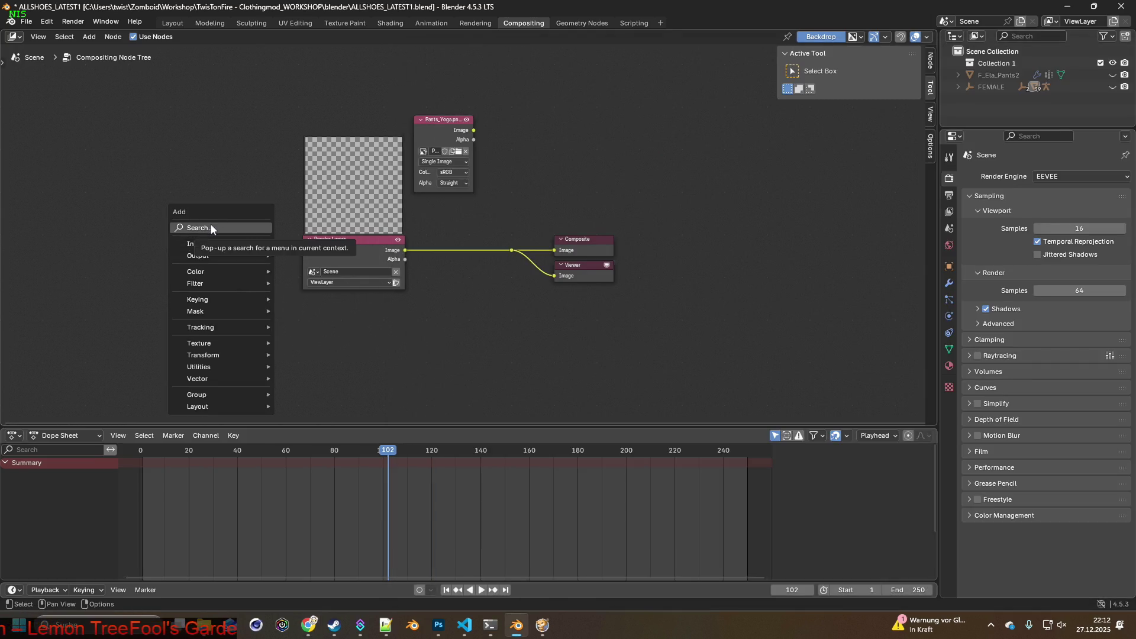
pyautogui.click(210, 228)
pyautogui.write('math')
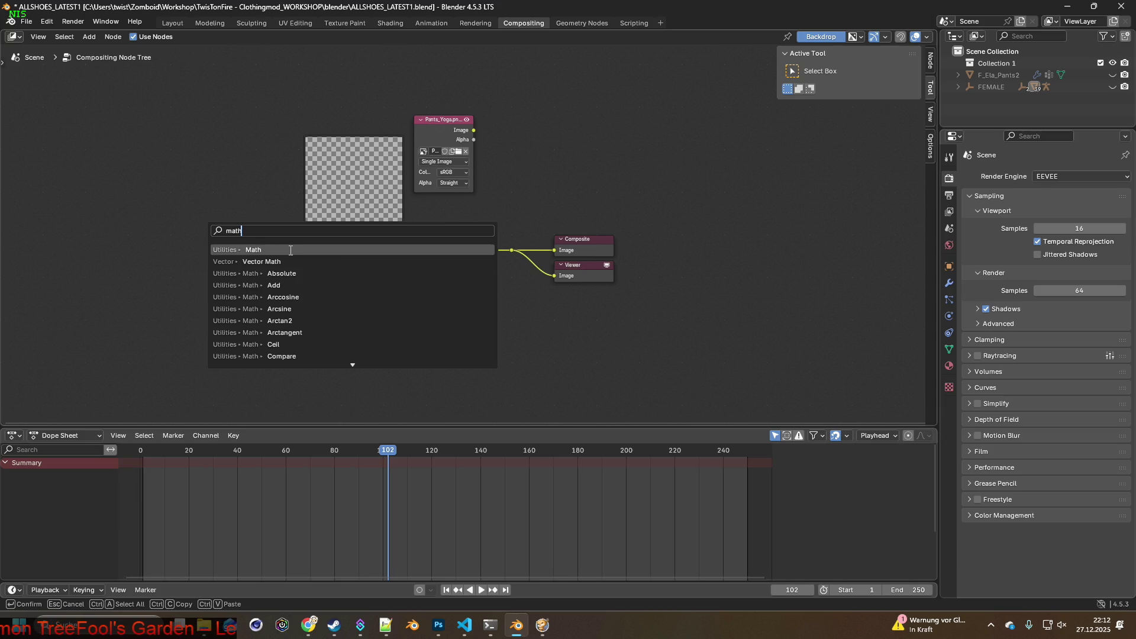
pyautogui.click(263, 250)
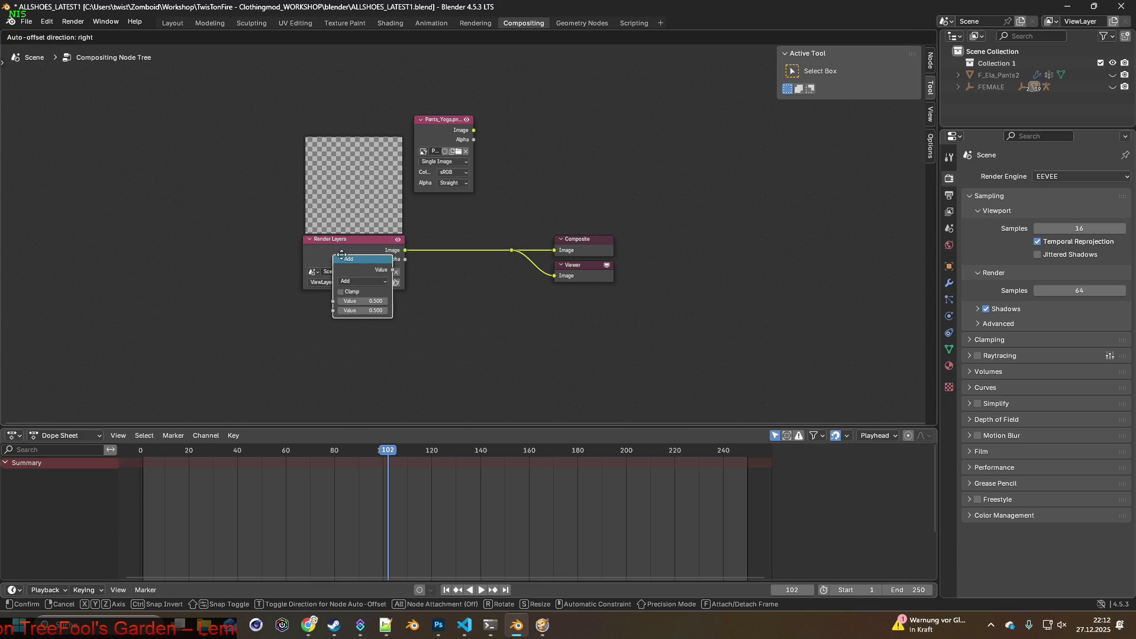
pyautogui.click(520, 195)
# Set the Math node's operation to Multiply
pyautogui.hotkey('alt', 'Tab')
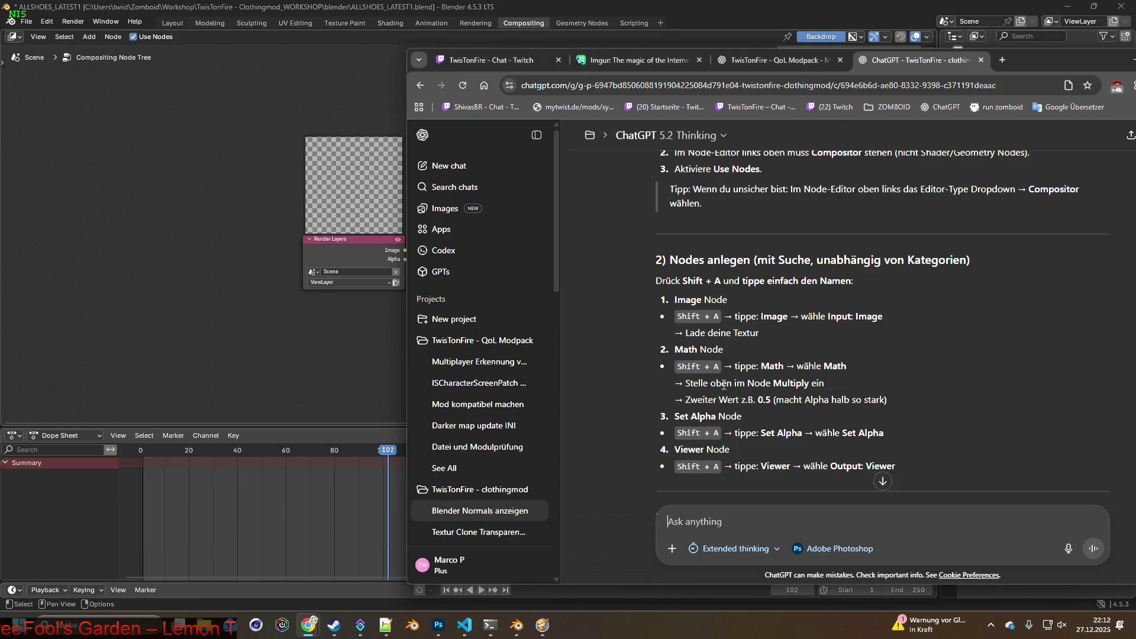
pyautogui.hotkey('alt', 'Tab')
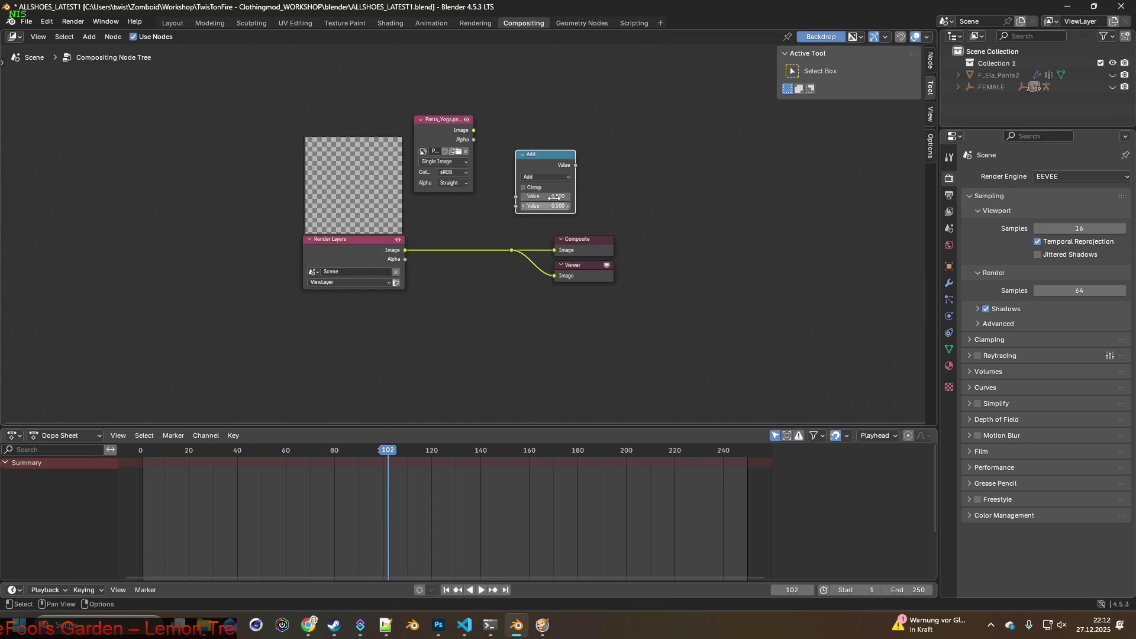
pyautogui.click(549, 176)
pyautogui.click(543, 217)
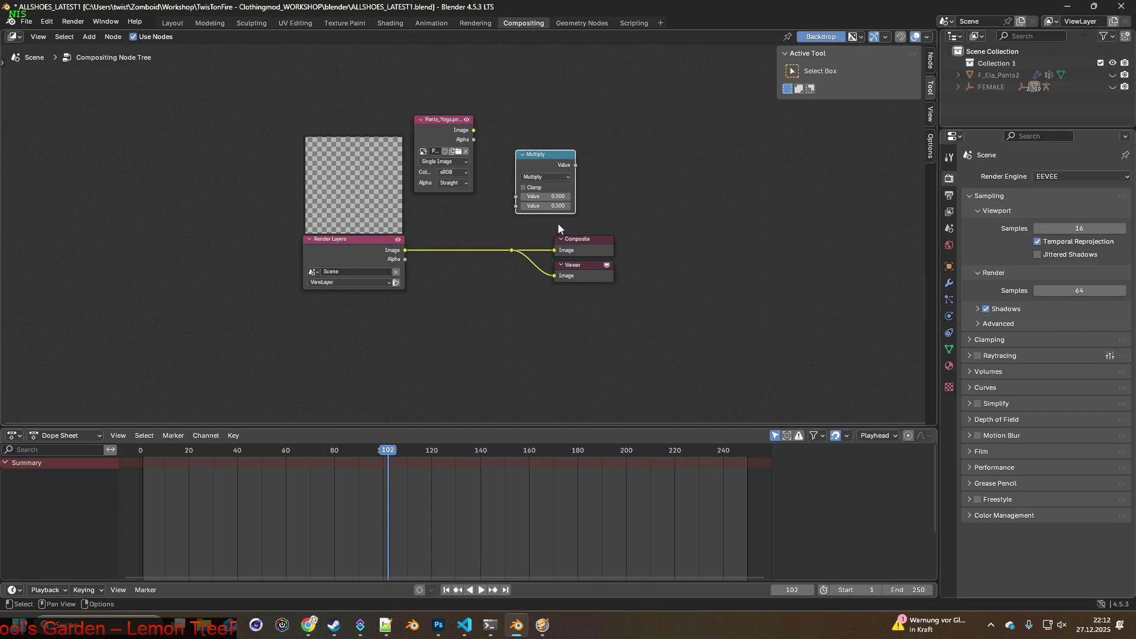
pyautogui.hotkey('alt', 'Tab')
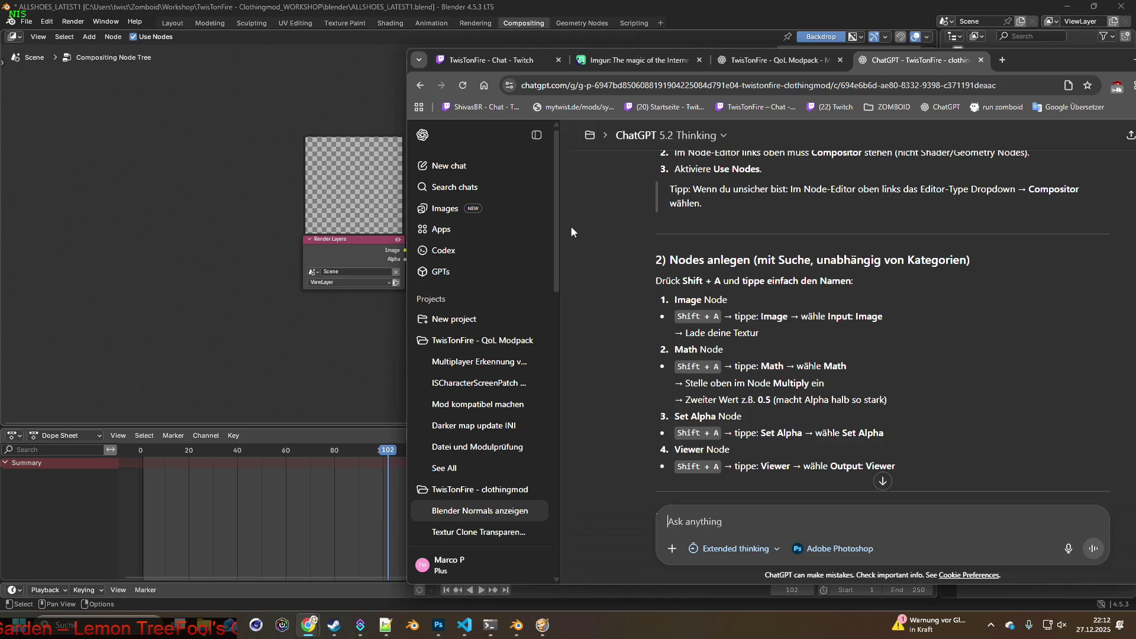
pyautogui.hotkey('alt', 'Tab')
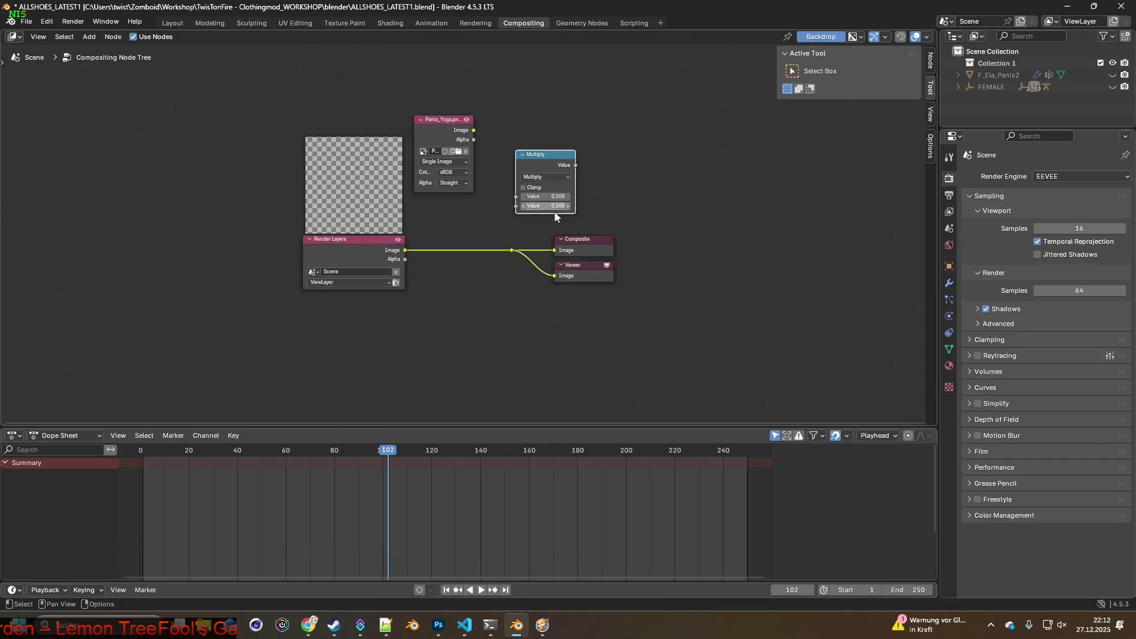
pyautogui.hotkey('alt', 'Tab')
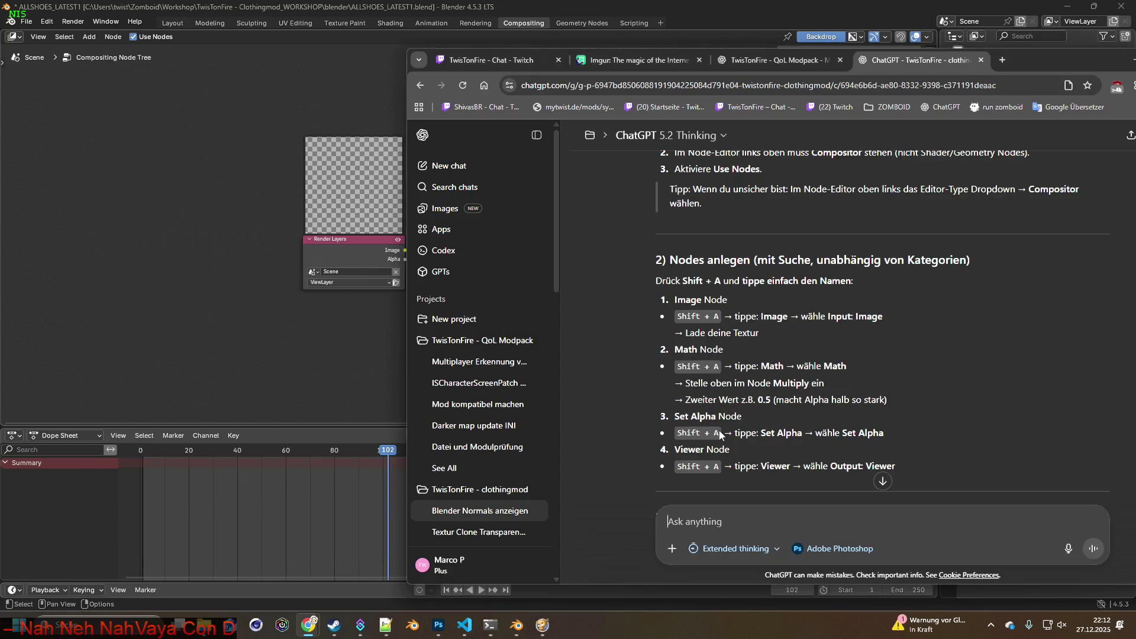
pyautogui.hotkey('alt', 'Tab')
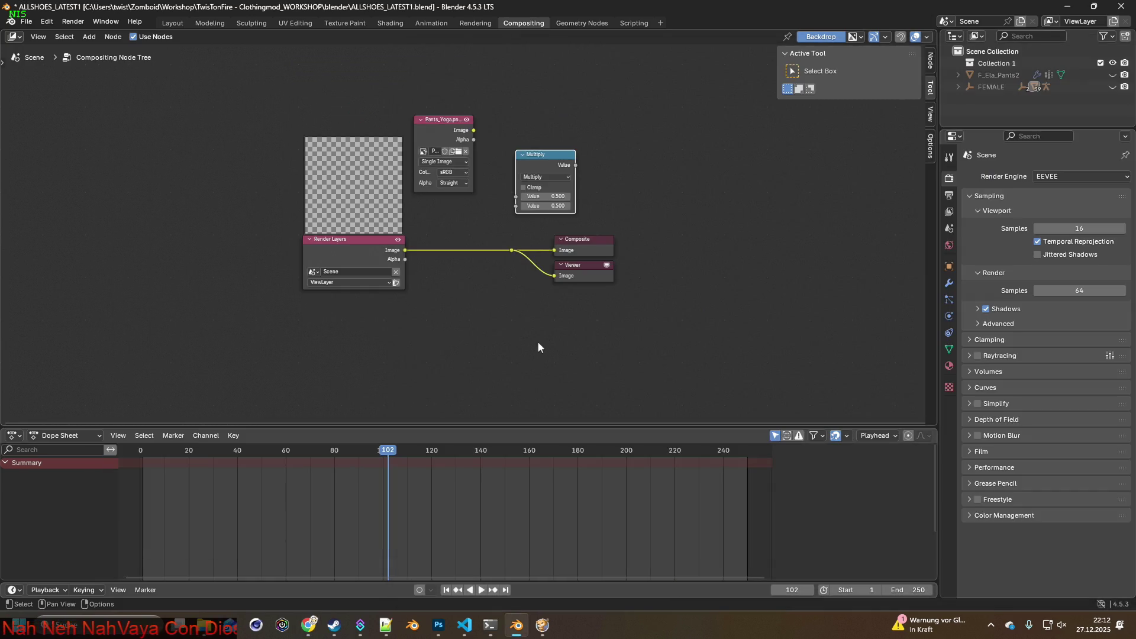
pyautogui.hotkey('shift', 'a')
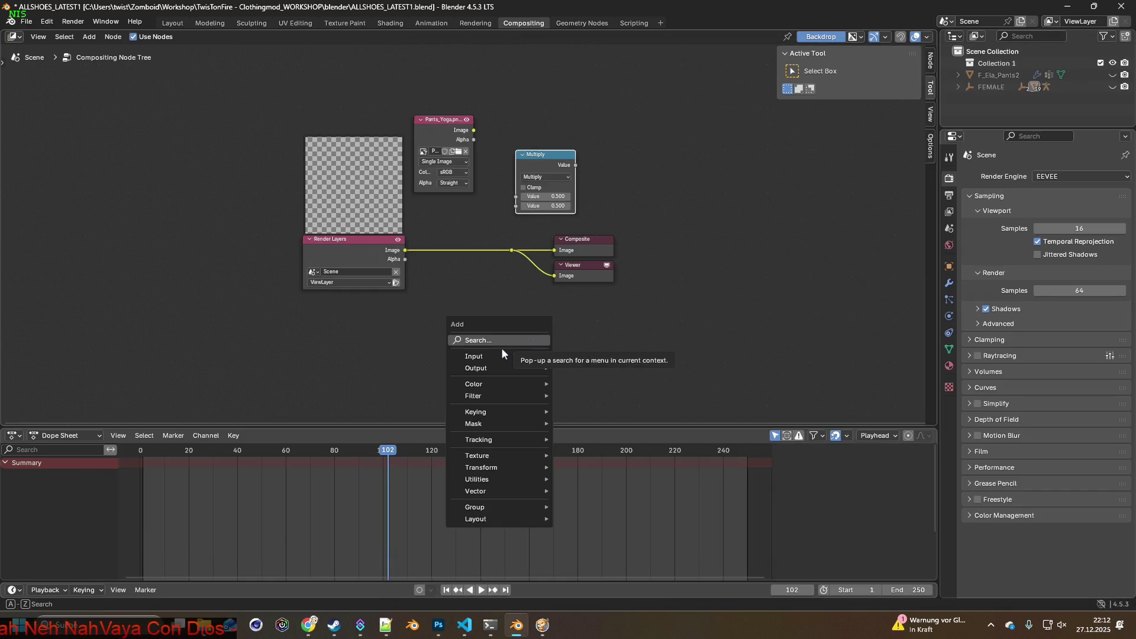
# Place a Set Alpha node, found by searching 'alp', above the Multiply node, keeping Apply Mask mode
pyautogui.click(488, 340)
pyautogui.write('a')
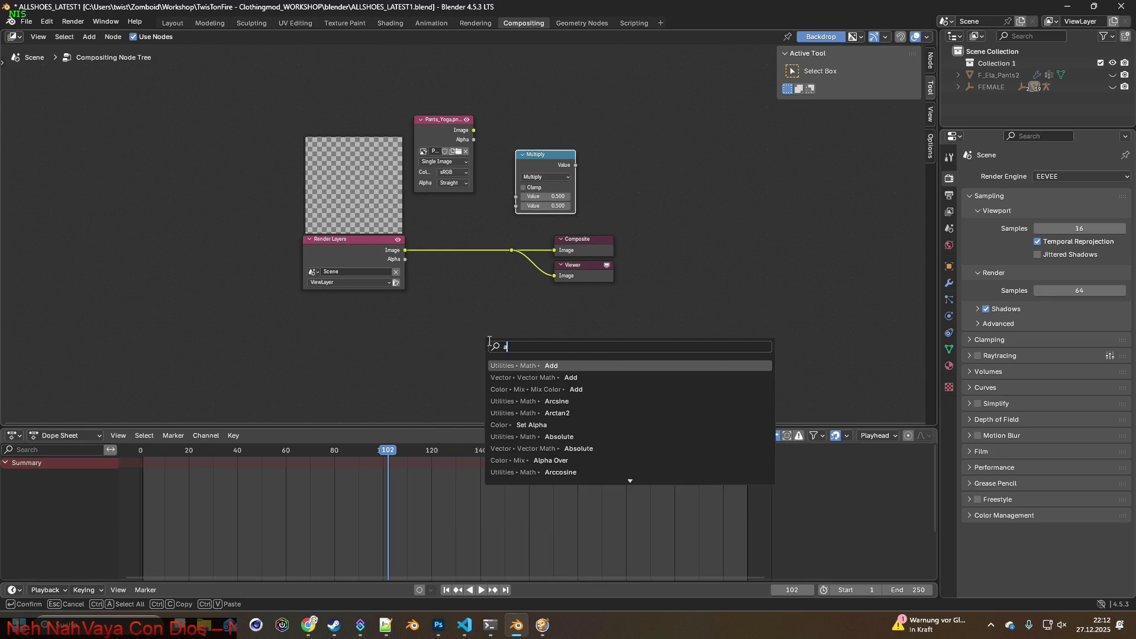
pyautogui.write('lp')
pyautogui.click(536, 366)
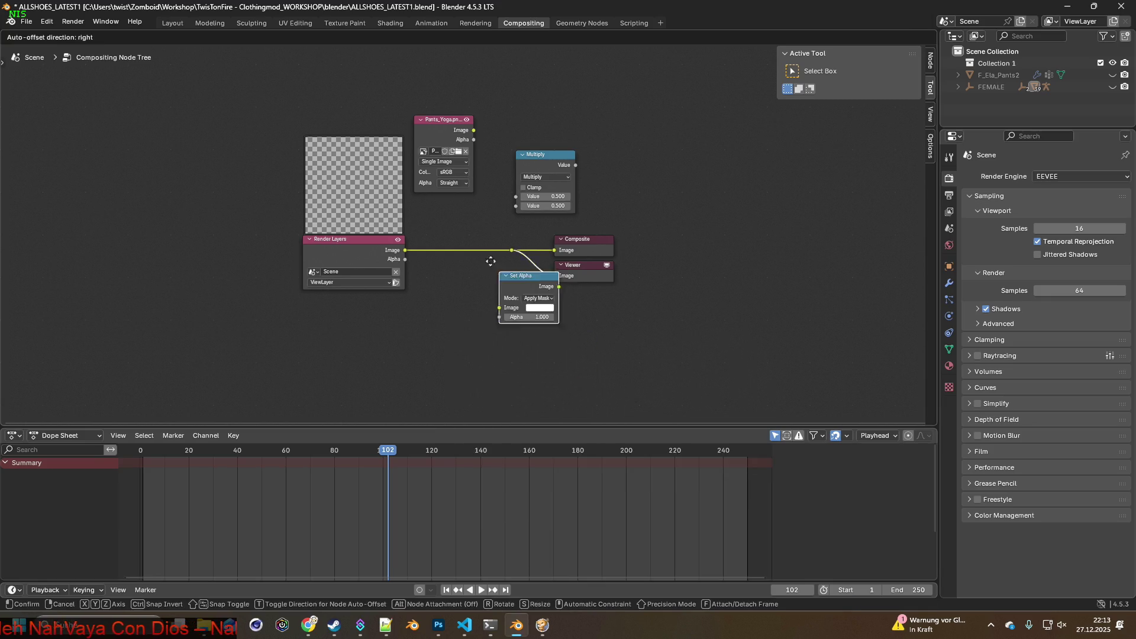
pyautogui.click(533, 98)
pyautogui.hotkey('alt', 'Tab')
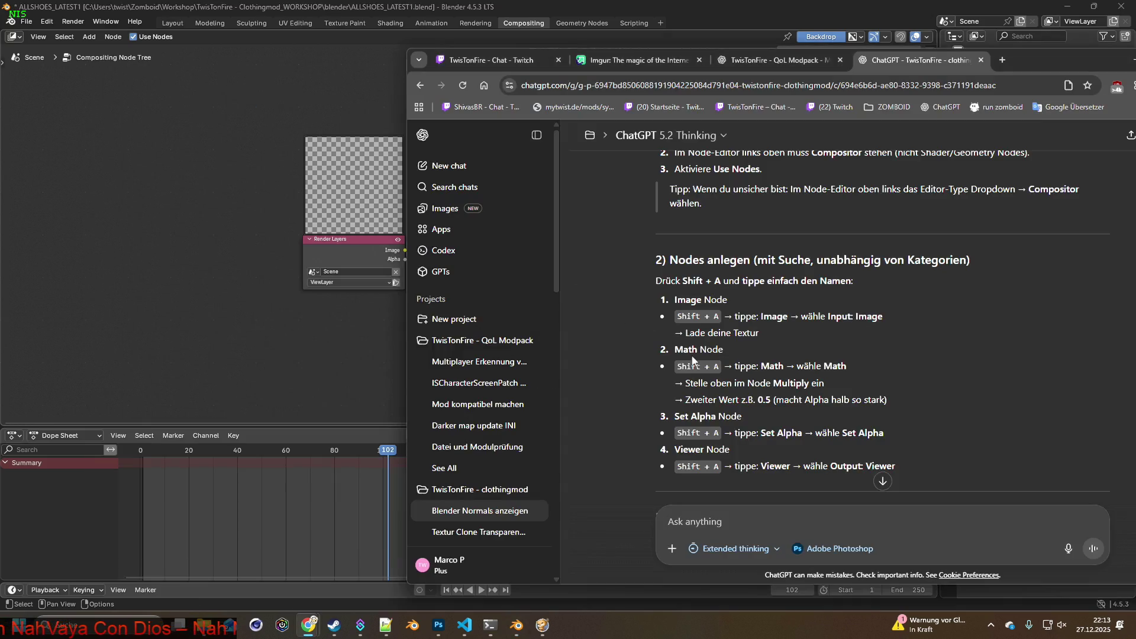
pyautogui.hotkey('alt', 'Tab')
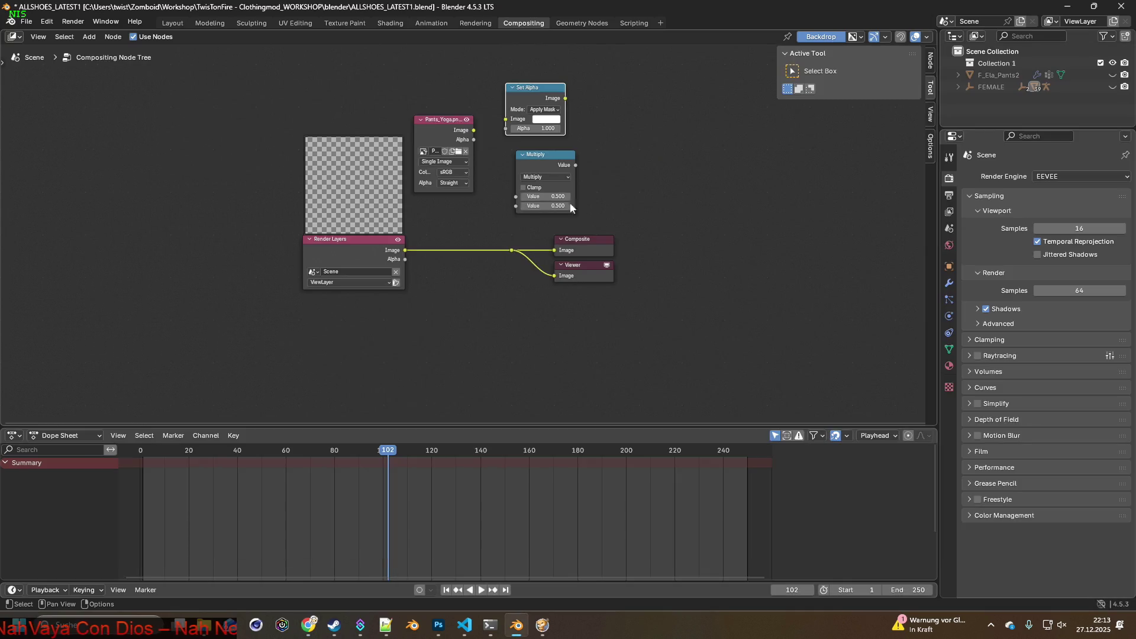
pyautogui.click(552, 109)
pyautogui.click(554, 115)
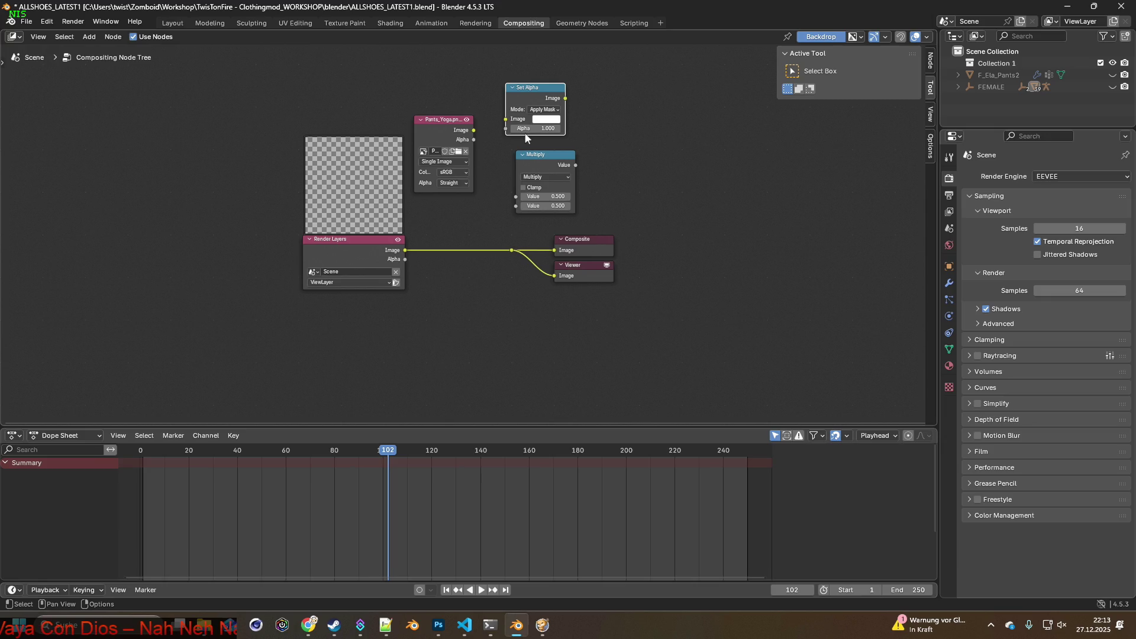
pyautogui.hotkey('alt', 'Tab')
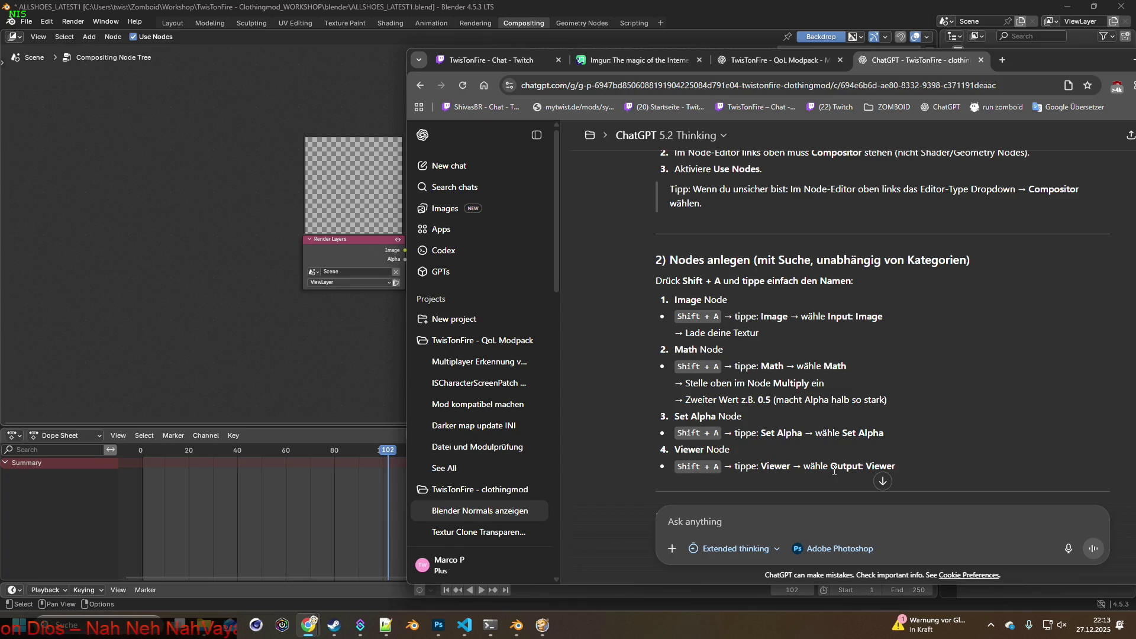
pyautogui.scroll(-1, 802, 431)
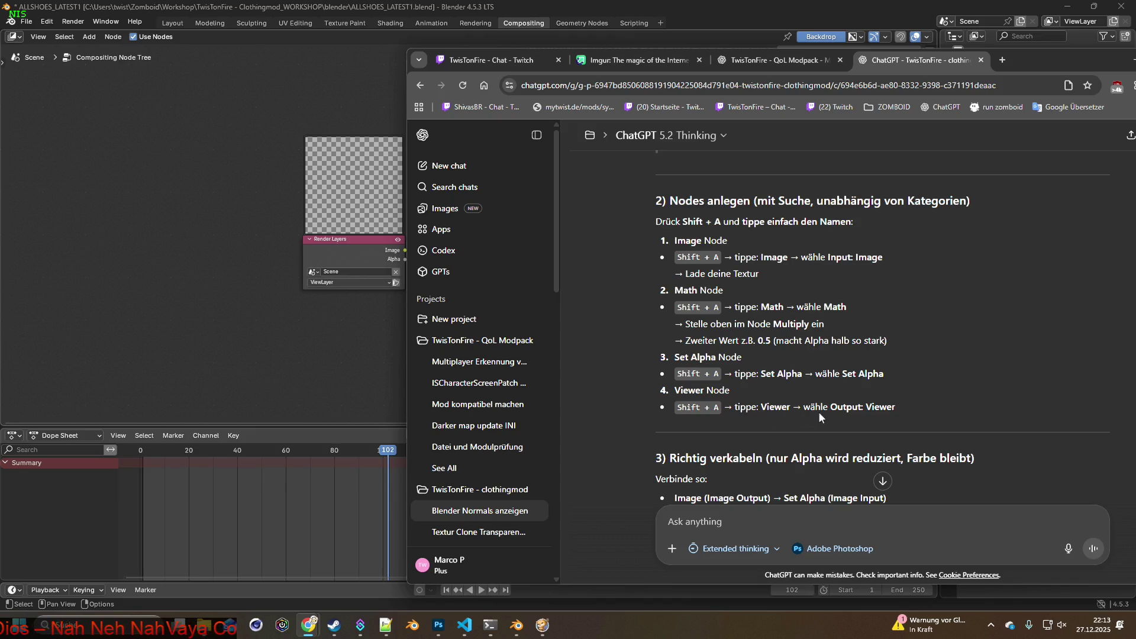
pyautogui.hotkey('alt', 'Tab')
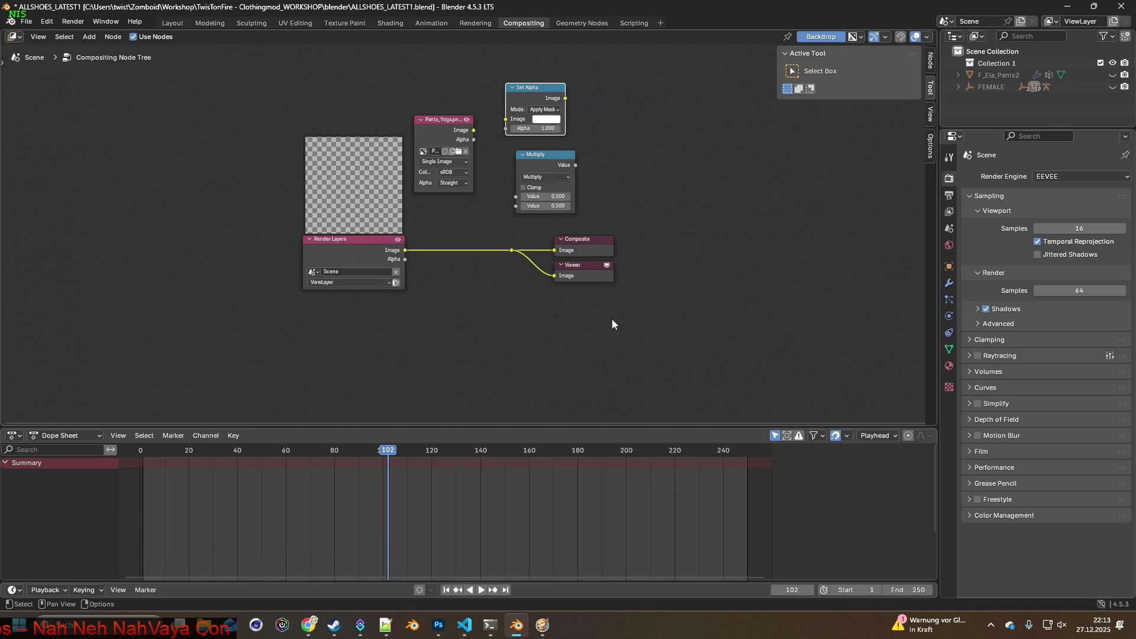
pyautogui.hotkey('shift', 'a')
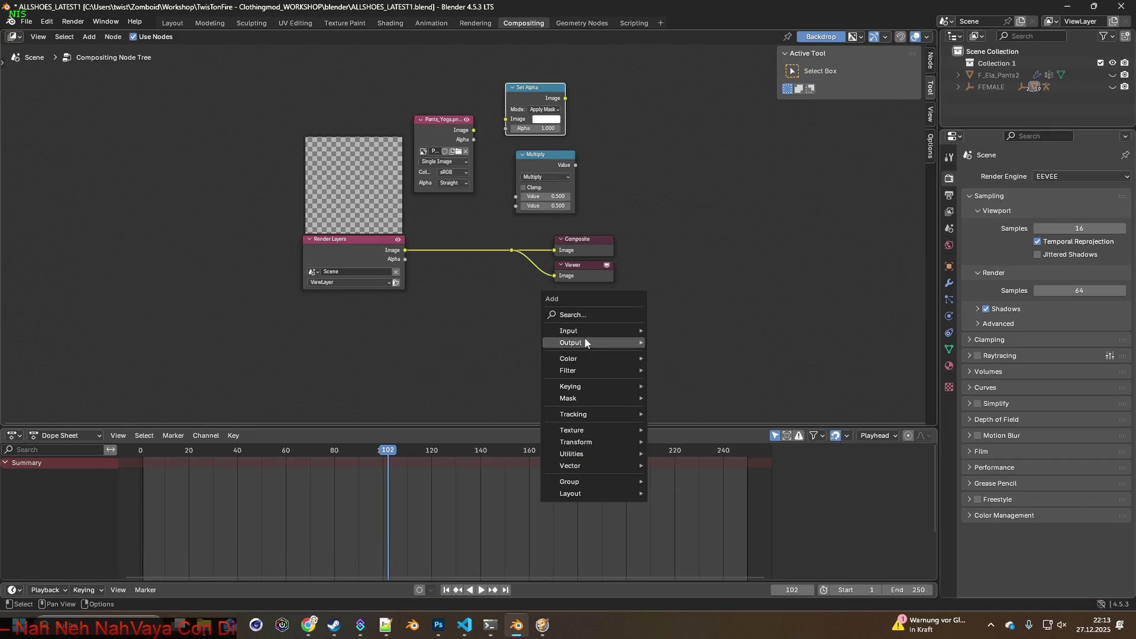
# Search 'view' and place a new Viewer node in empty space right of the Multiply node
pyautogui.moveTo(589, 464)
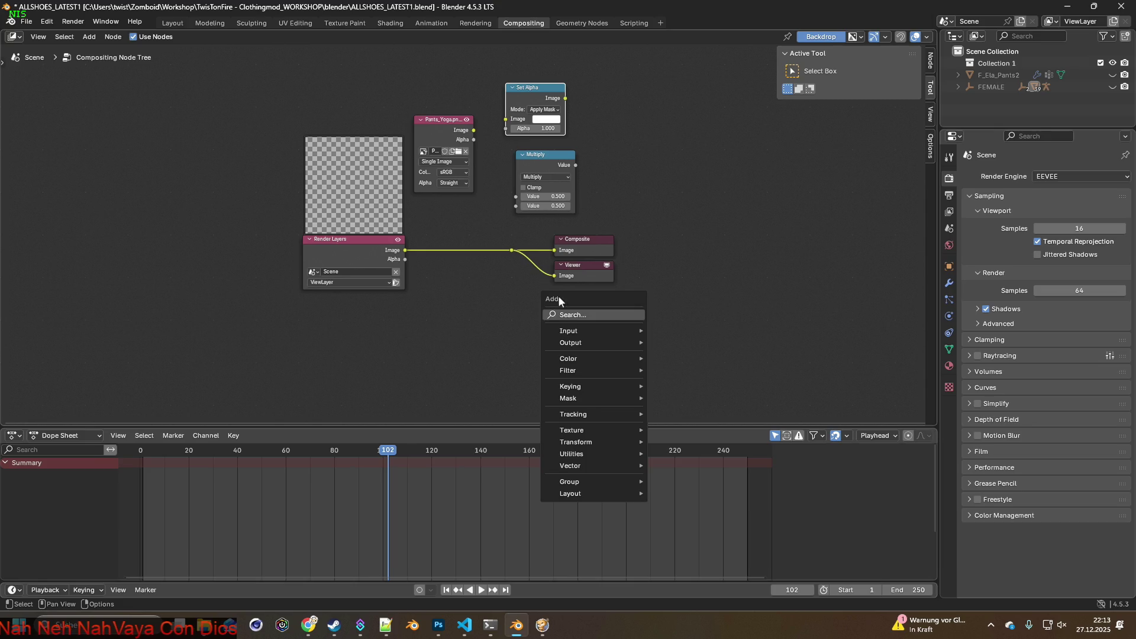
pyautogui.click(579, 315)
pyautogui.write('c')
pyautogui.press('BackSpace')
pyautogui.write('view')
pyautogui.click(623, 338)
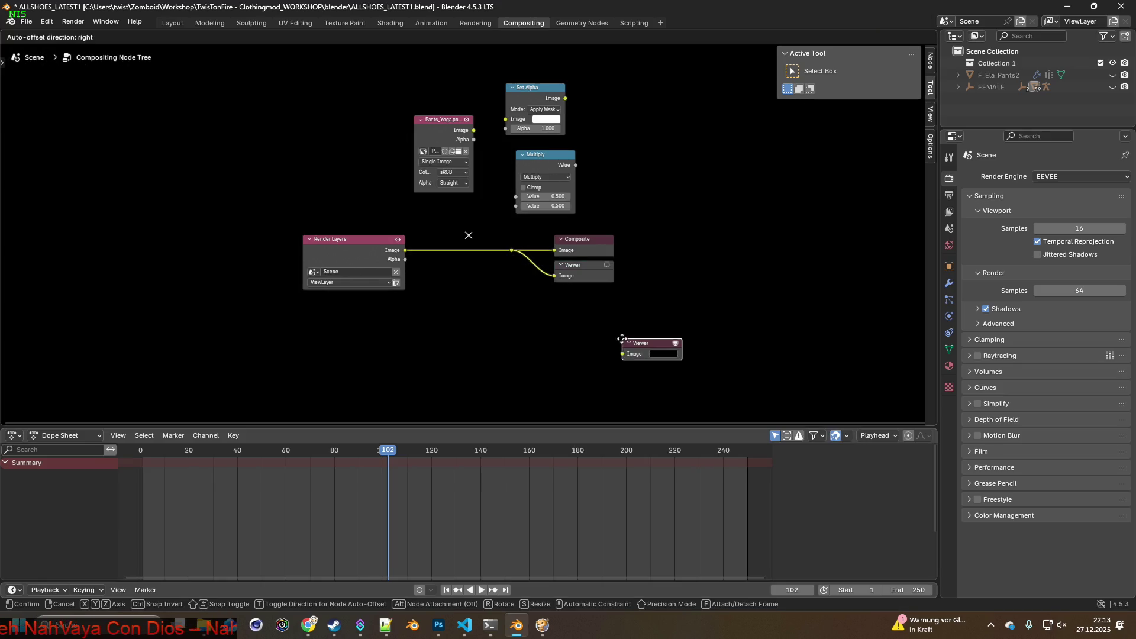
pyautogui.click(662, 198)
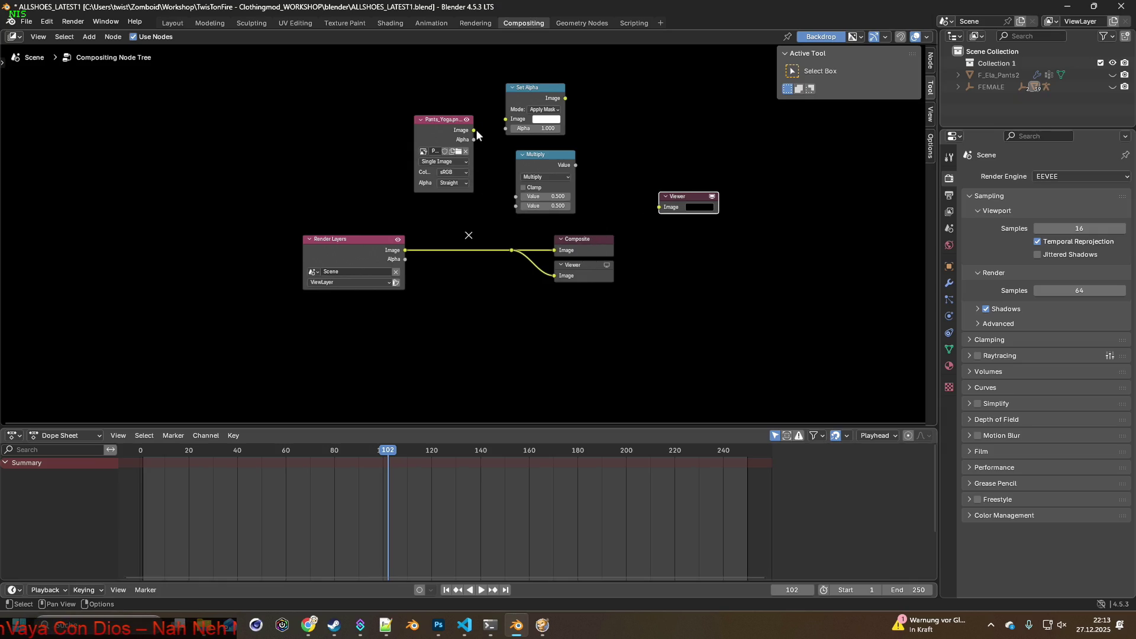
# Rearrange the Pants_Yoga image, Set Alpha and Multiply nodes side by side
pyautogui.click(545, 156)
pyautogui.moveTo(545, 155); pyautogui.dragTo(521, 153)
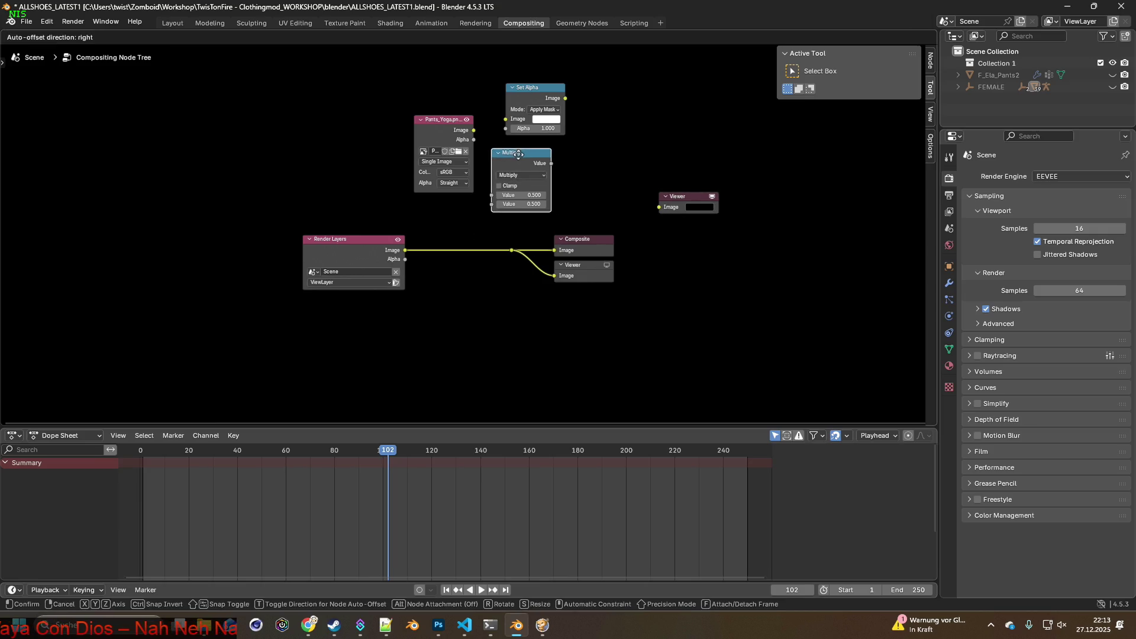
pyautogui.moveTo(548, 86); pyautogui.dragTo(594, 79)
pyautogui.moveTo(543, 185); pyautogui.dragTo(545, 170)
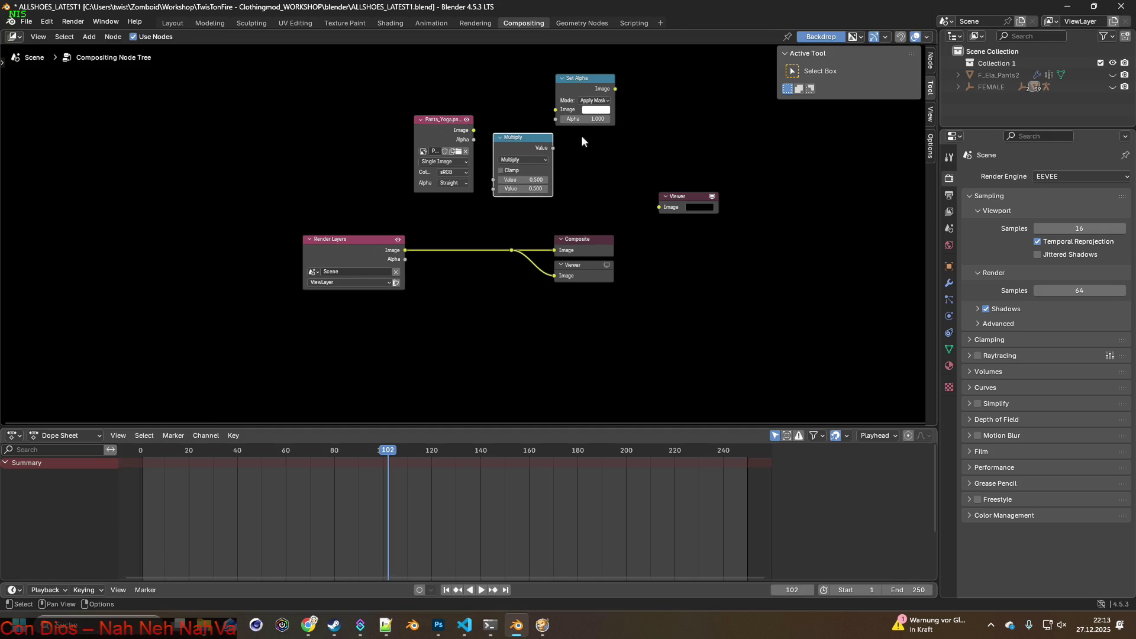
pyautogui.moveTo(585, 80); pyautogui.dragTo(615, 94)
pyautogui.hotkey('alt', 'Tab')
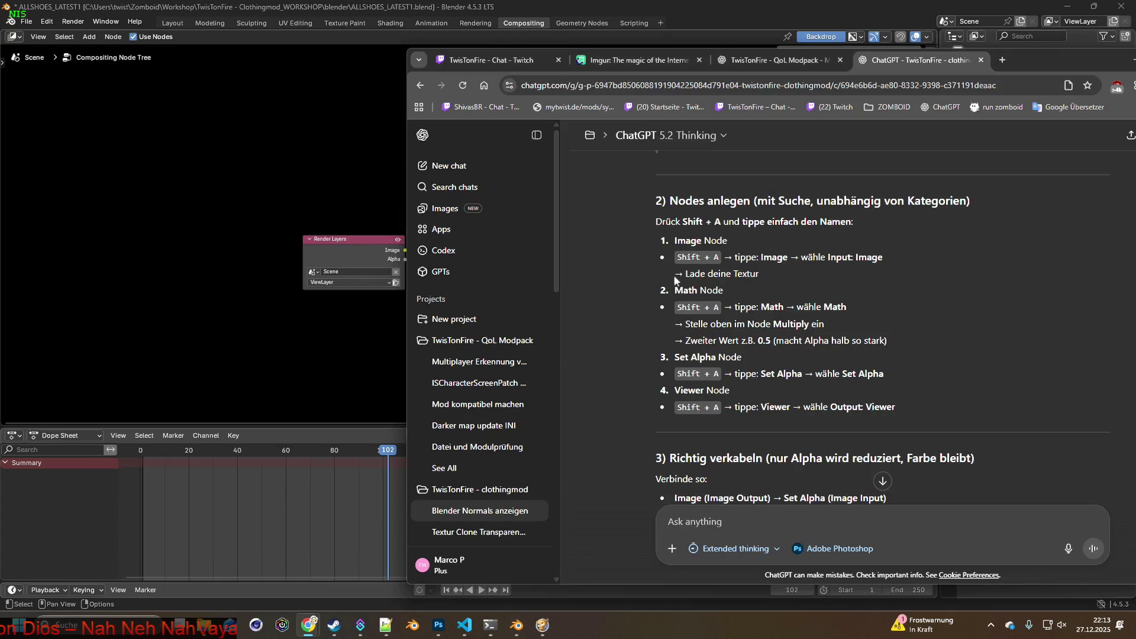
pyautogui.scroll(-3, 698, 290)
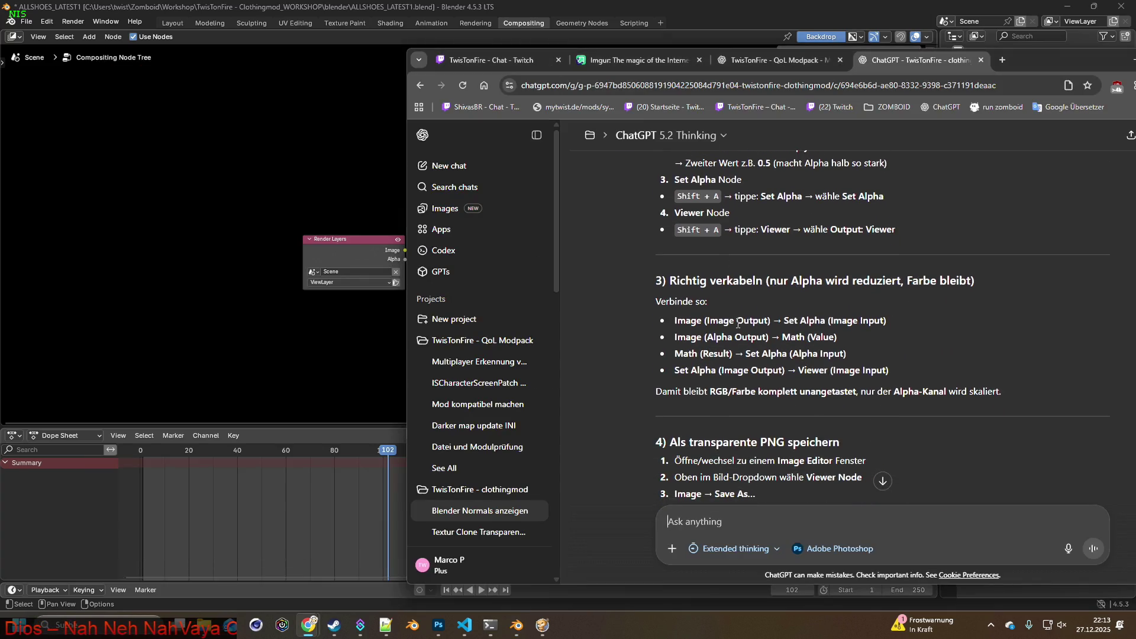
pyautogui.hotkey('alt', 'Tab')
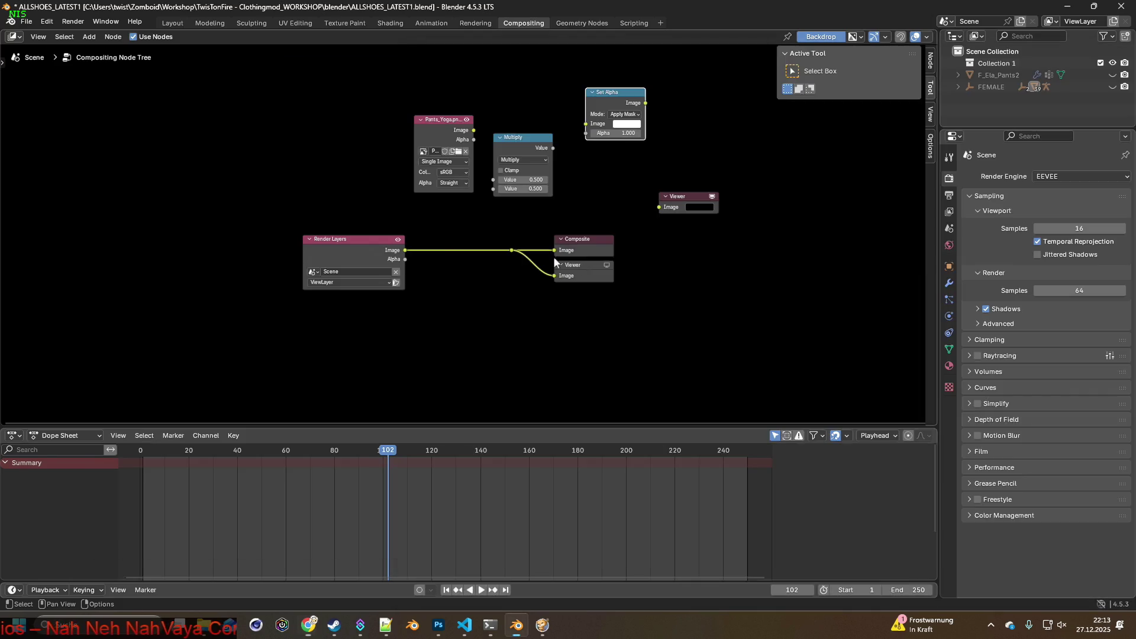
pyautogui.moveTo(442, 124); pyautogui.dragTo(299, 116)
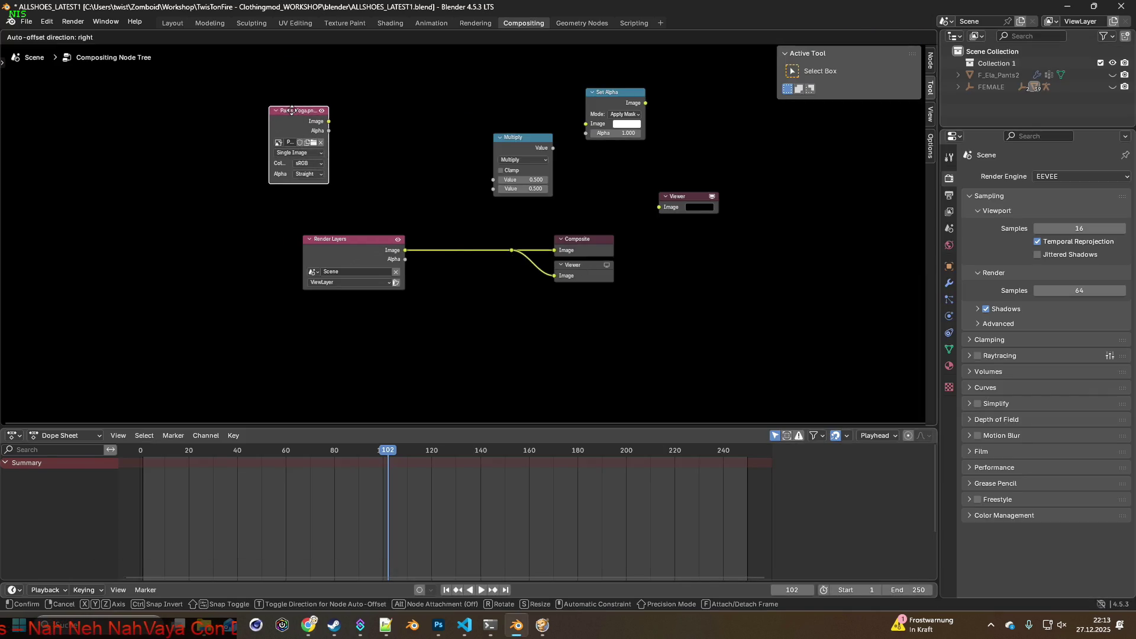
pyautogui.hotkey('alt', 'Tab')
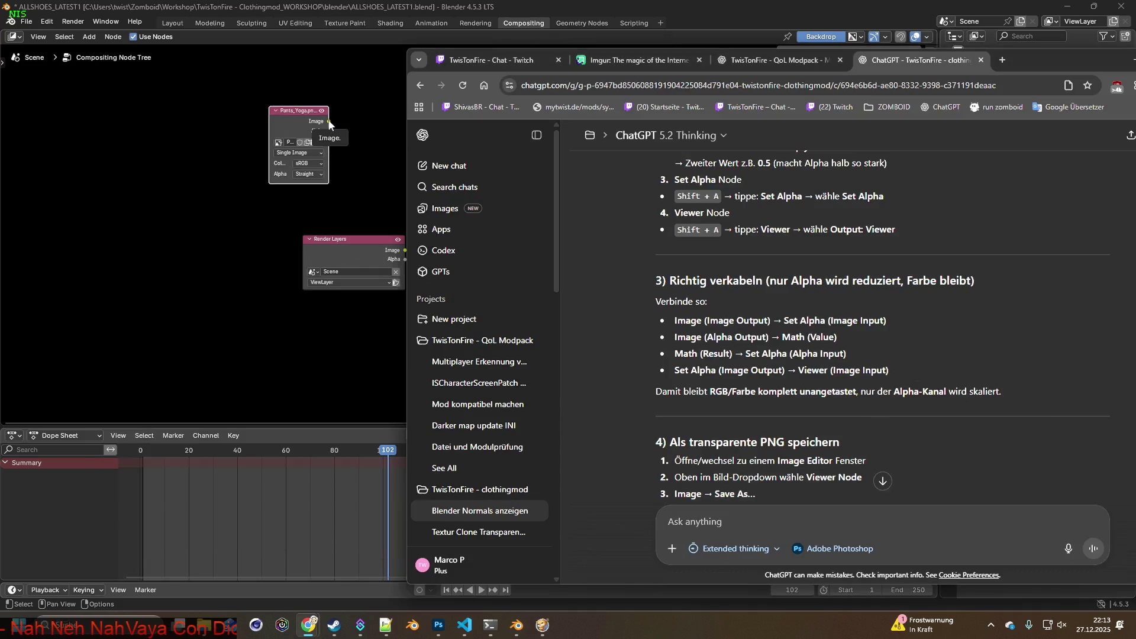
pyautogui.hotkey('alt', 'Tab')
pyautogui.moveTo(610, 92)
pyautogui.mouseDown()
pyautogui.moveTo(413, 109)
pyautogui.moveTo(400, 152)
pyautogui.mouseUp()
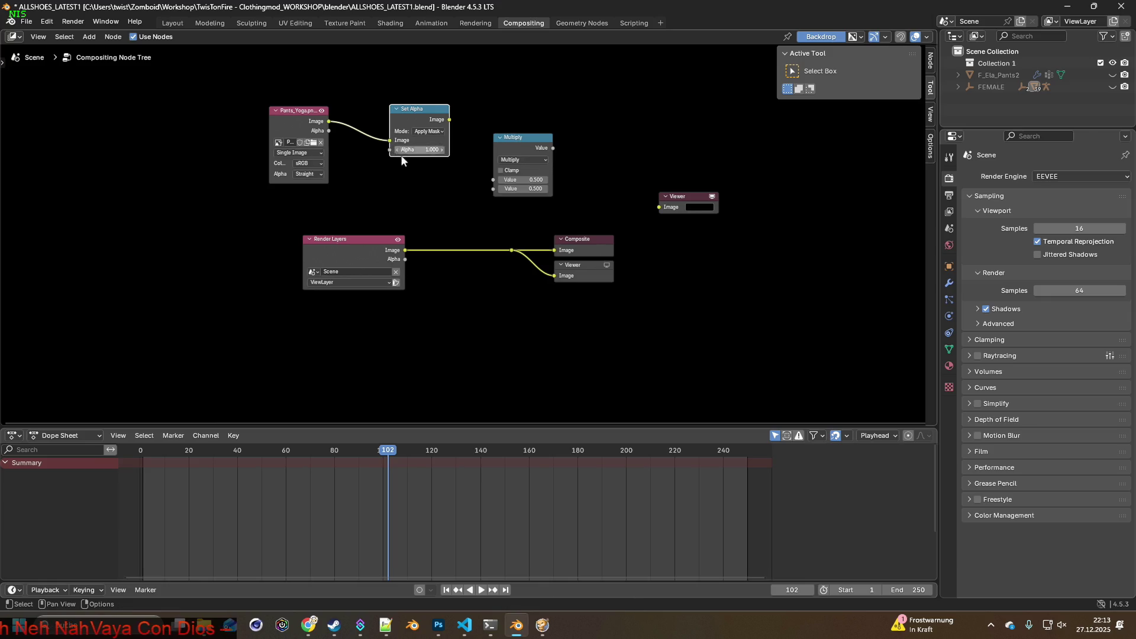
# Link Set Alpha's Image into Multiply's second Value, and Multiply's output into the Viewer's Image
pyautogui.hotkey('alt', 'Tab')
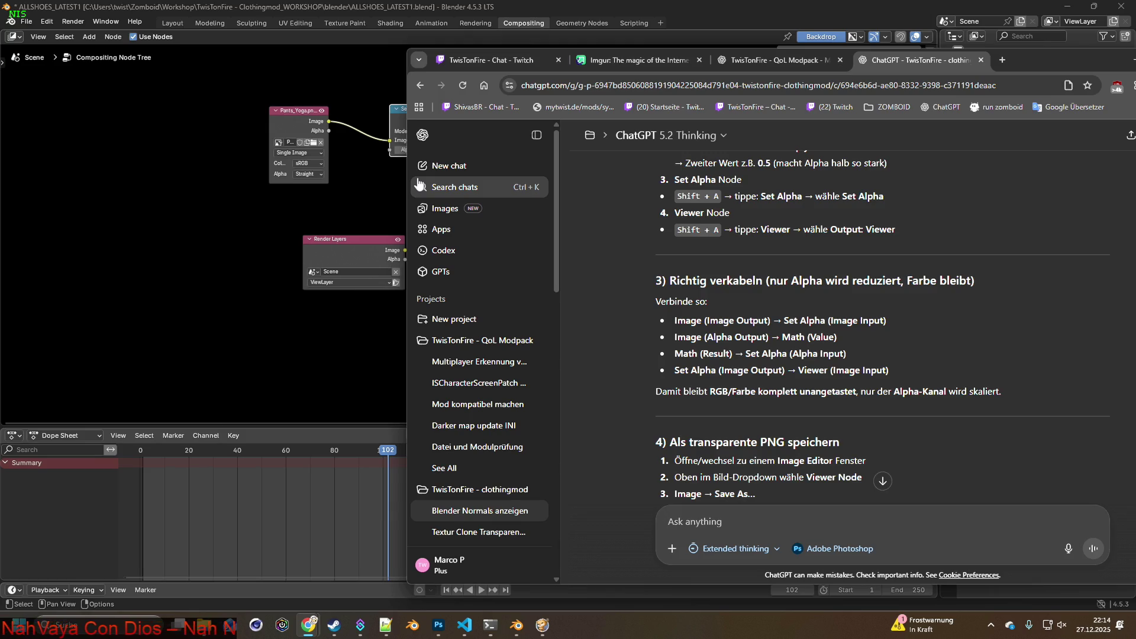
pyautogui.hotkey('alt', 'Tab')
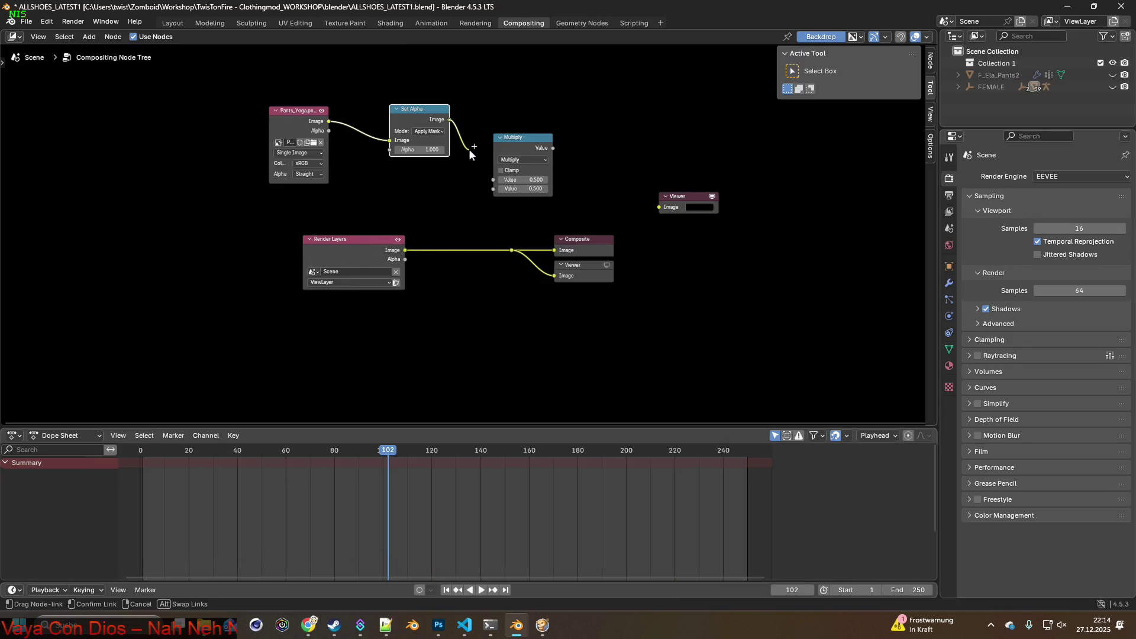
pyautogui.moveTo(470, 153); pyautogui.dragTo(488, 190)
pyautogui.hotkey('alt', 'Tab')
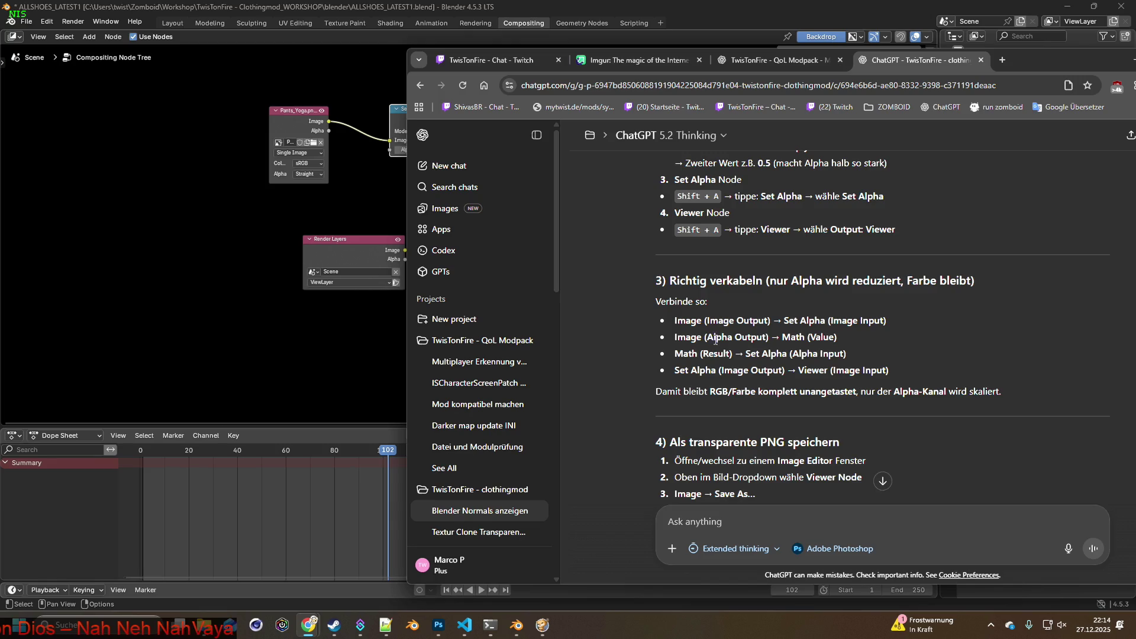
pyautogui.hotkey('alt', 'Tab')
pyautogui.moveTo(449, 120); pyautogui.dragTo(493, 180)
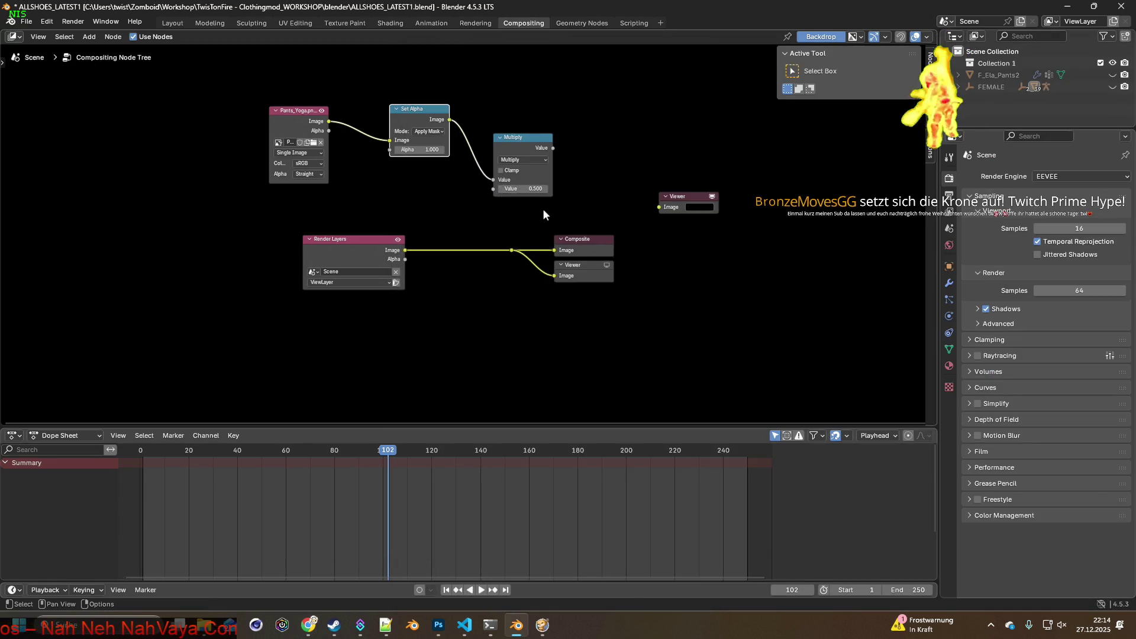
pyautogui.hotkey('alt', 'Tab')
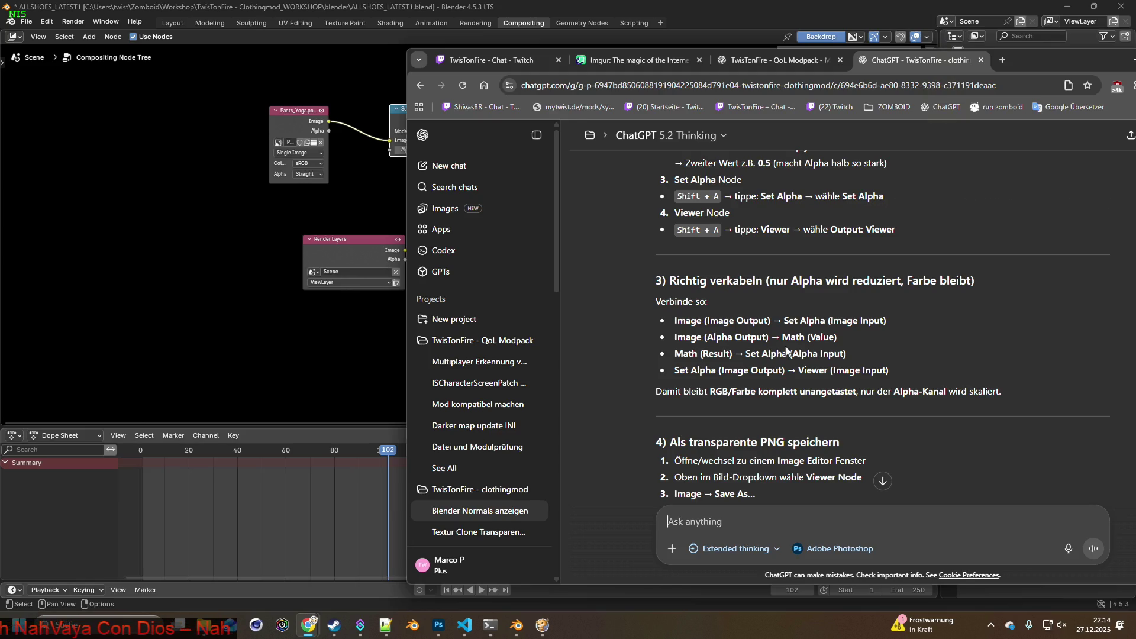
pyautogui.hotkey('alt', 'Tab')
pyautogui.moveTo(550, 148); pyautogui.dragTo(659, 208)
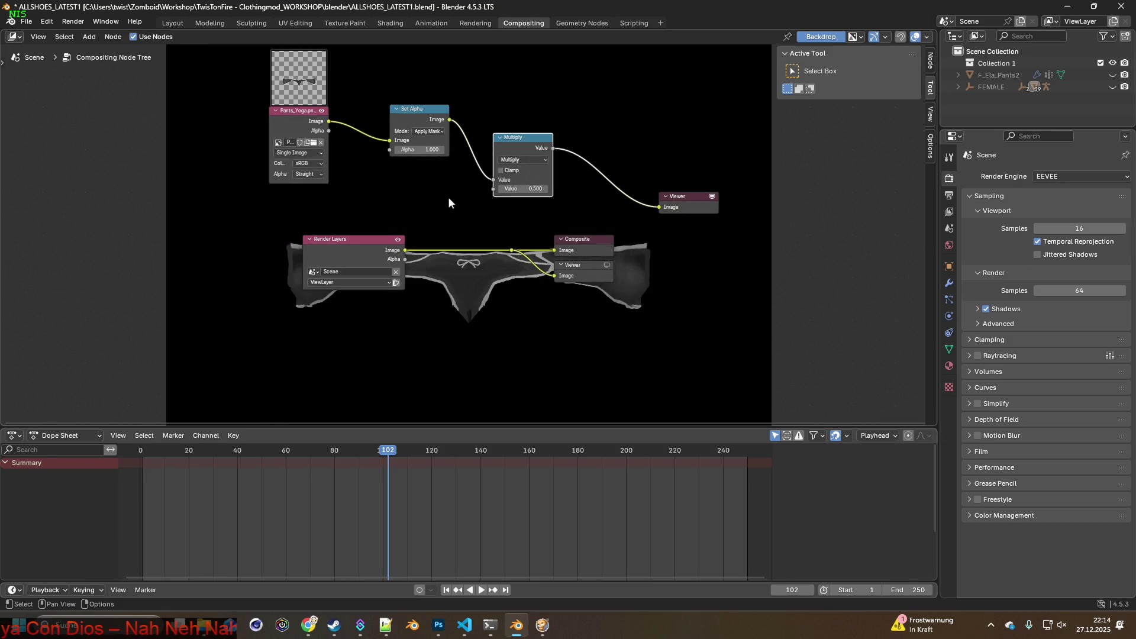
# Move the Multiply node aside and drag the Set Alpha node's alpha down to 0.500
pyautogui.moveTo(424, 151); pyautogui.dragTo(389, 151)
pyautogui.press('Escape')
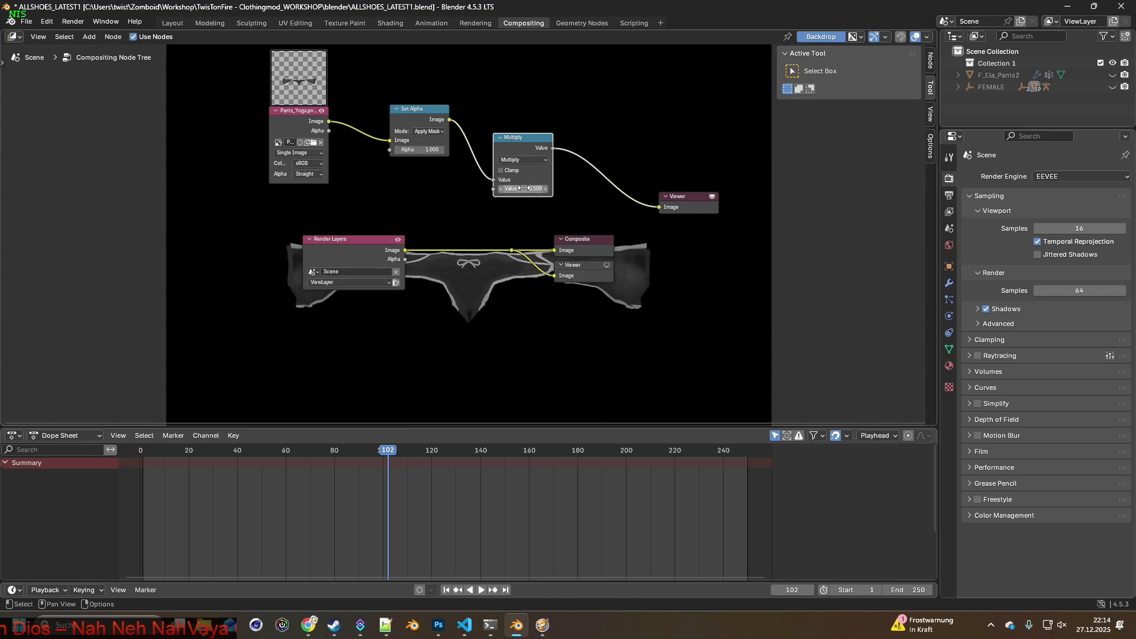
pyautogui.moveTo(518, 142); pyautogui.dragTo(528, 111)
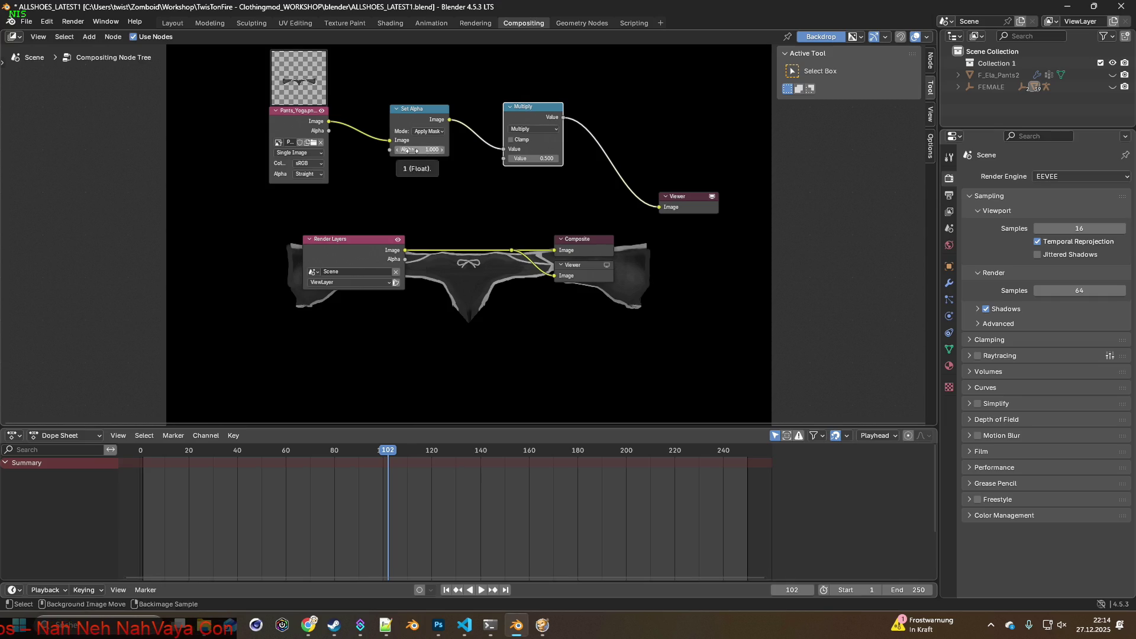
pyautogui.hotkey('alt', 'Tab')
pyautogui.scroll(-2, 609, 266)
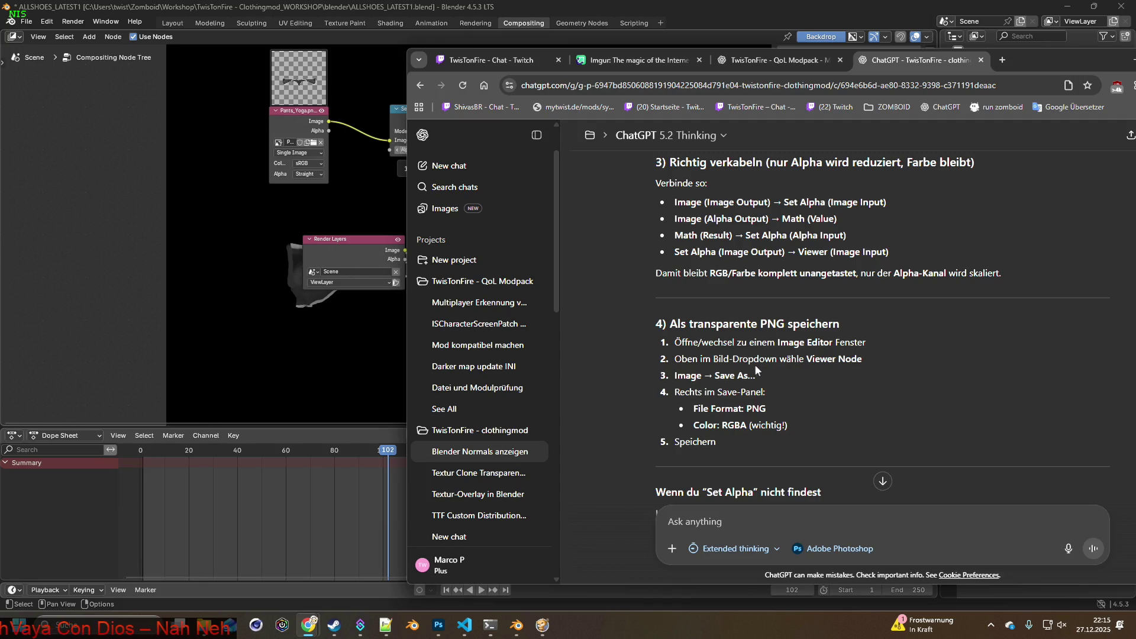
pyautogui.click(363, 221)
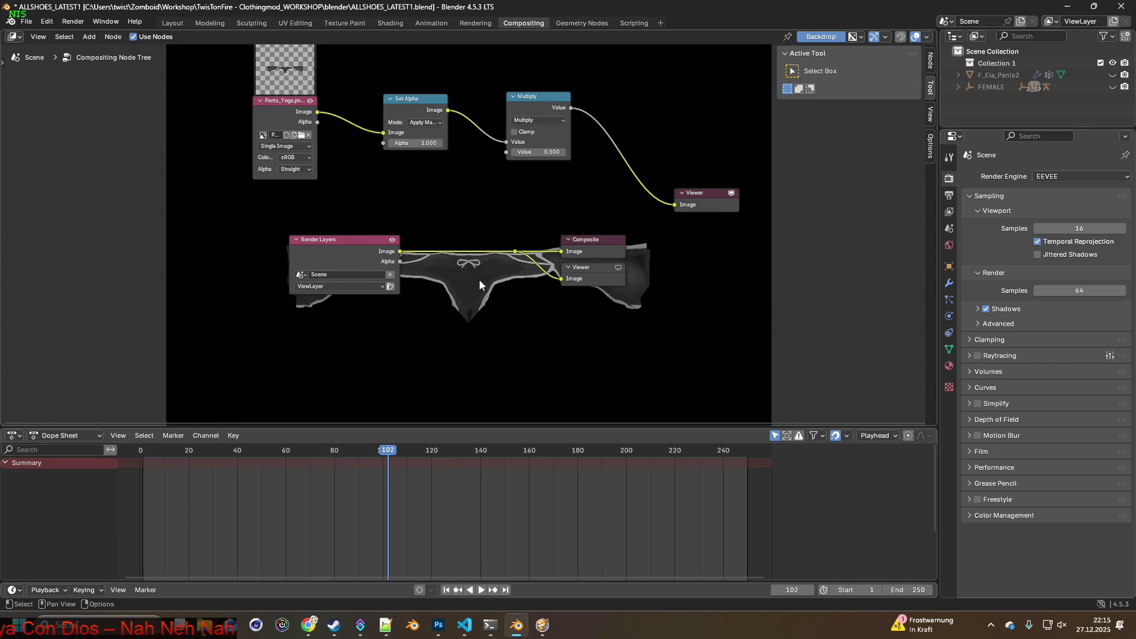
pyautogui.scroll(-1, 480, 284)
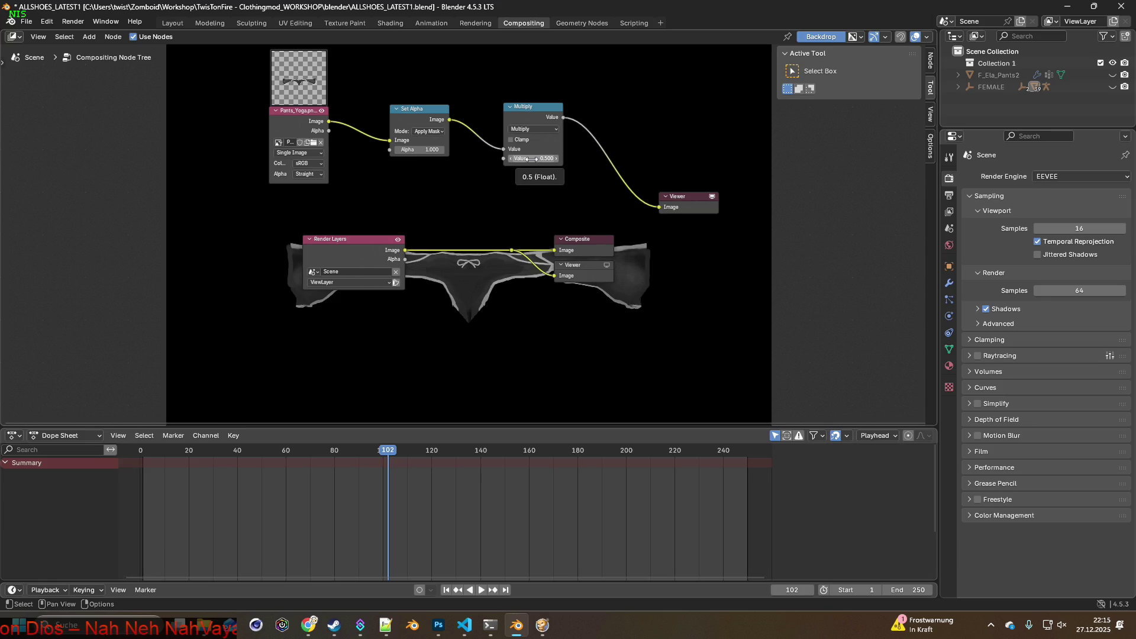
pyautogui.click(426, 150)
pyautogui.moveTo(426, 150)
pyautogui.mouseDown()
pyautogui.moveTo(403, 149)
pyautogui.moveTo(427, 150)
pyautogui.mouseUp()
pyautogui.write('0.500')
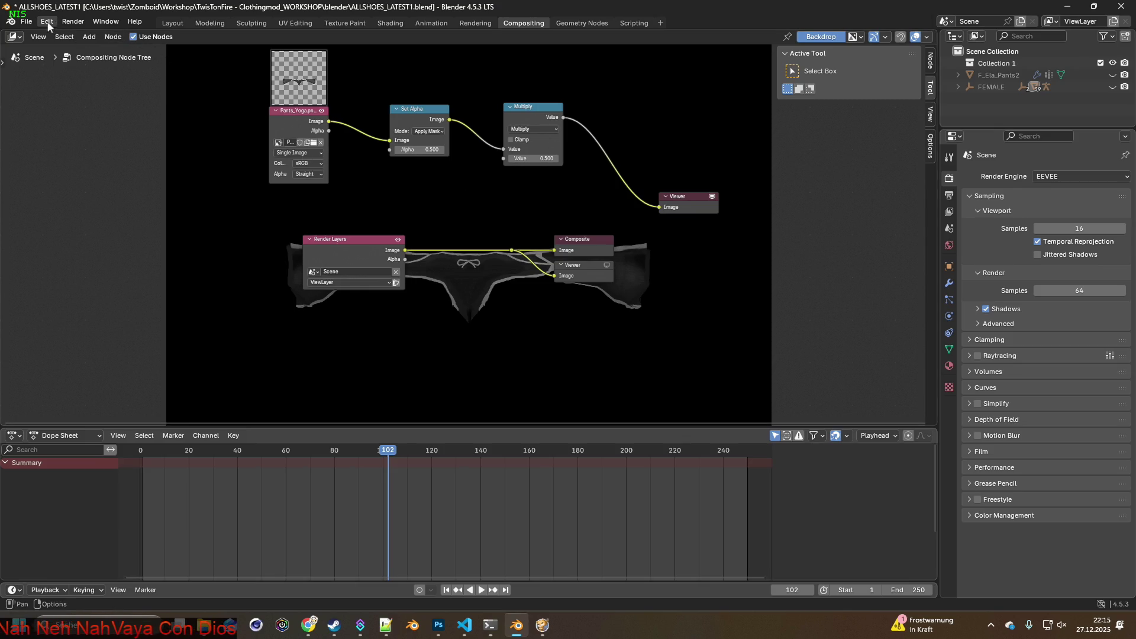
# Switch to the Texture Paint workspace and widen the image editor showing Pants_Yoga.png
pyautogui.click(343, 23)
pyautogui.click(122, 38)
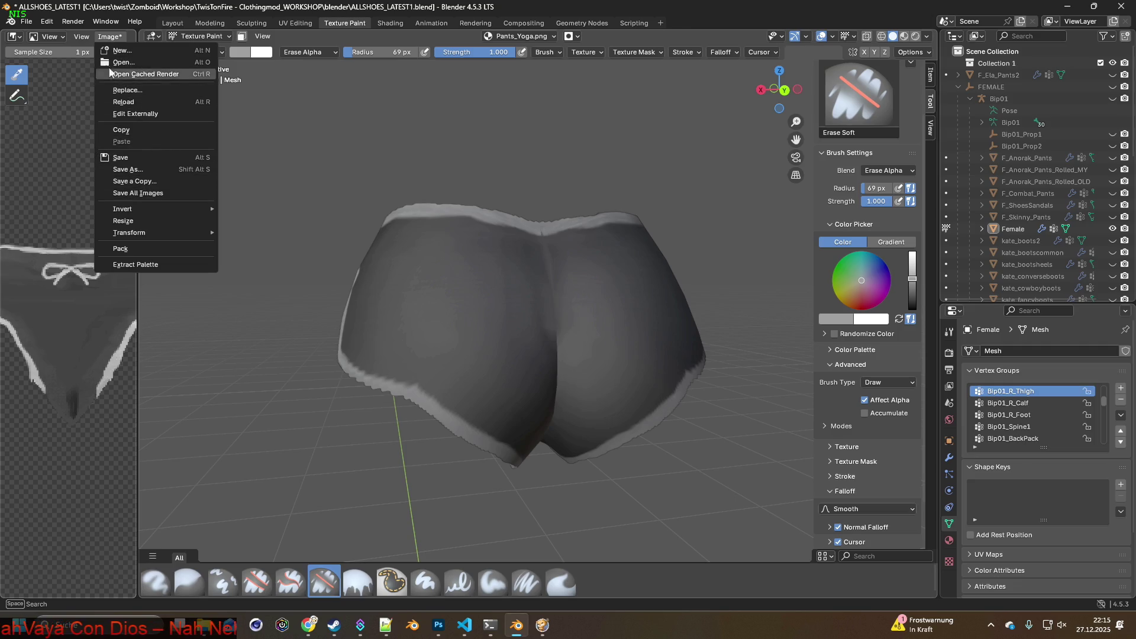
pyautogui.moveTo(140, 62); pyautogui.dragTo(376, 61)
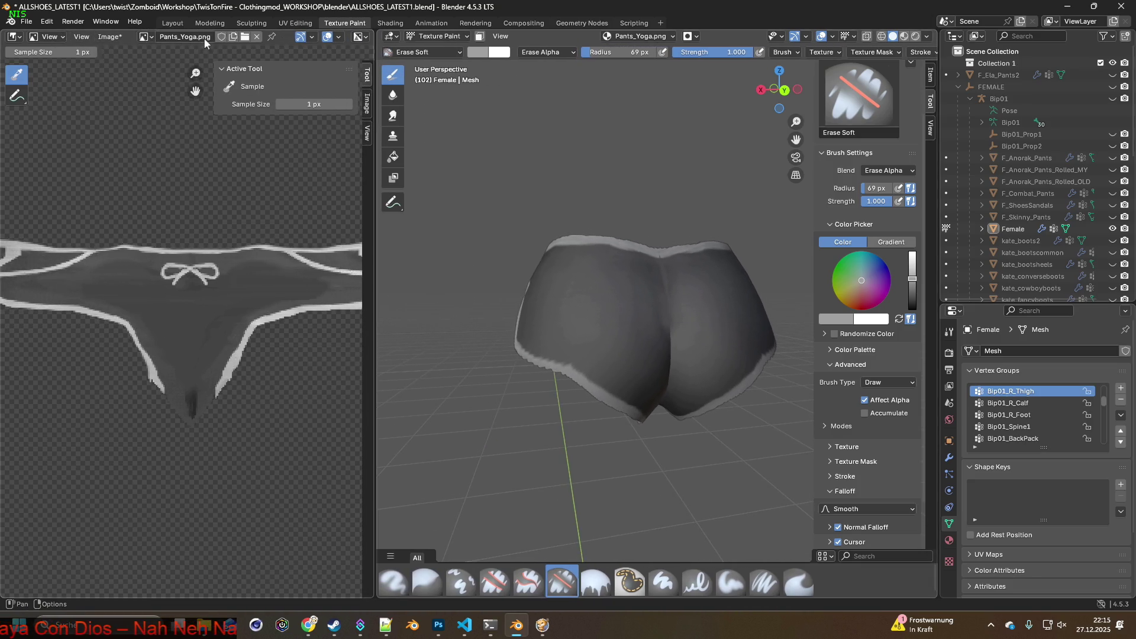
pyautogui.click(206, 39)
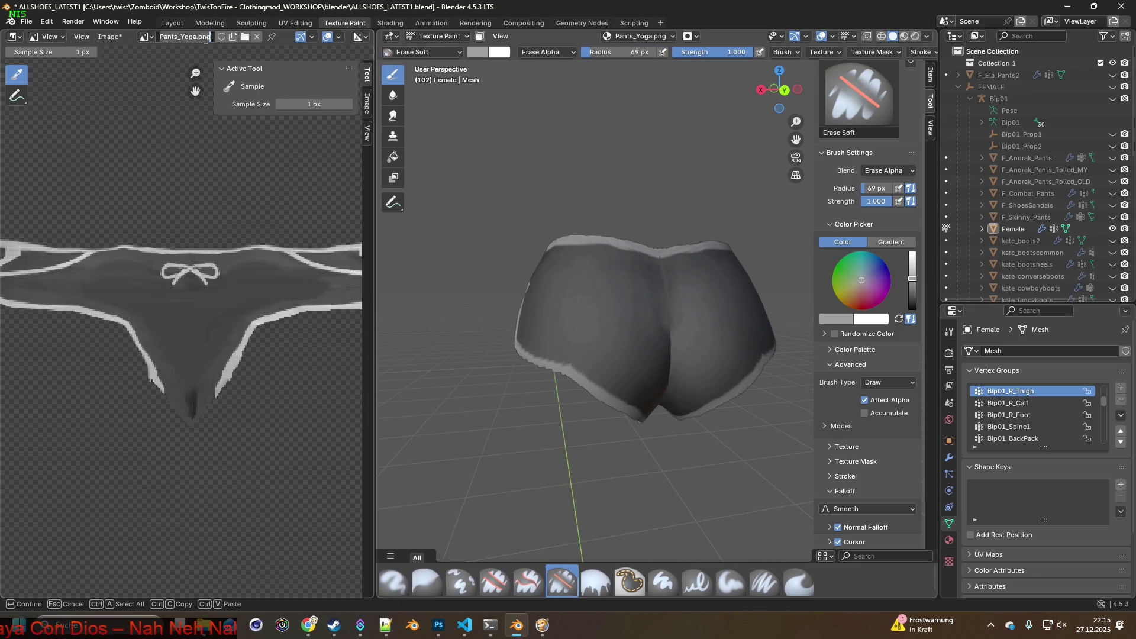
pyautogui.click(243, 37)
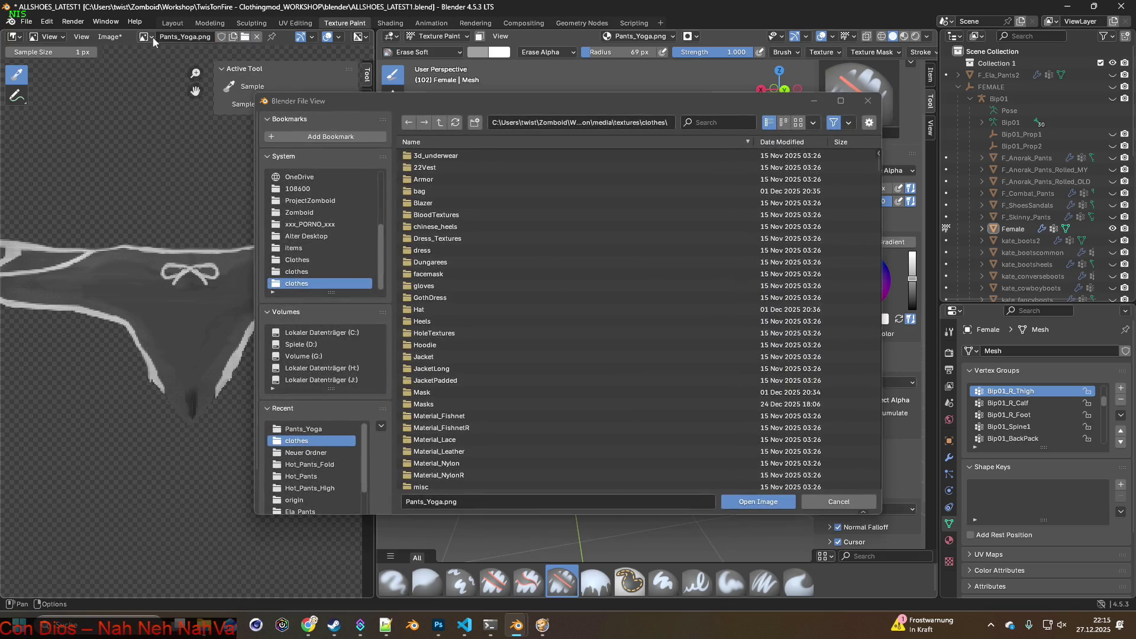
pyautogui.click(146, 37)
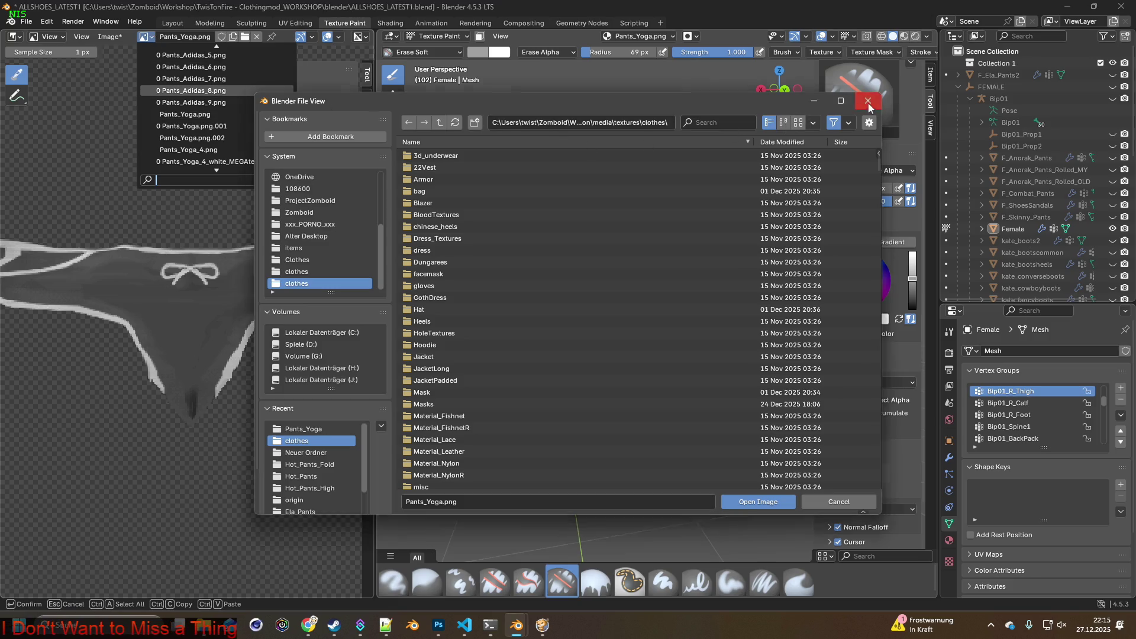
pyautogui.click(868, 101)
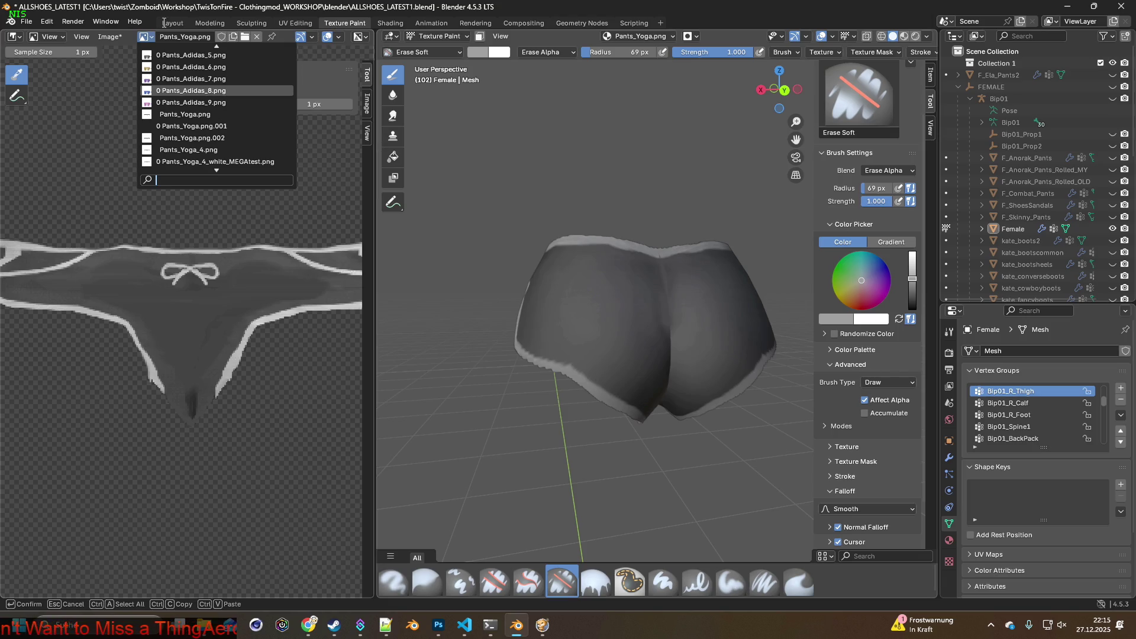
# Pick Viewer Node from the image browse list, searching 'vi', and pan to view it
pyautogui.click(61, 39)
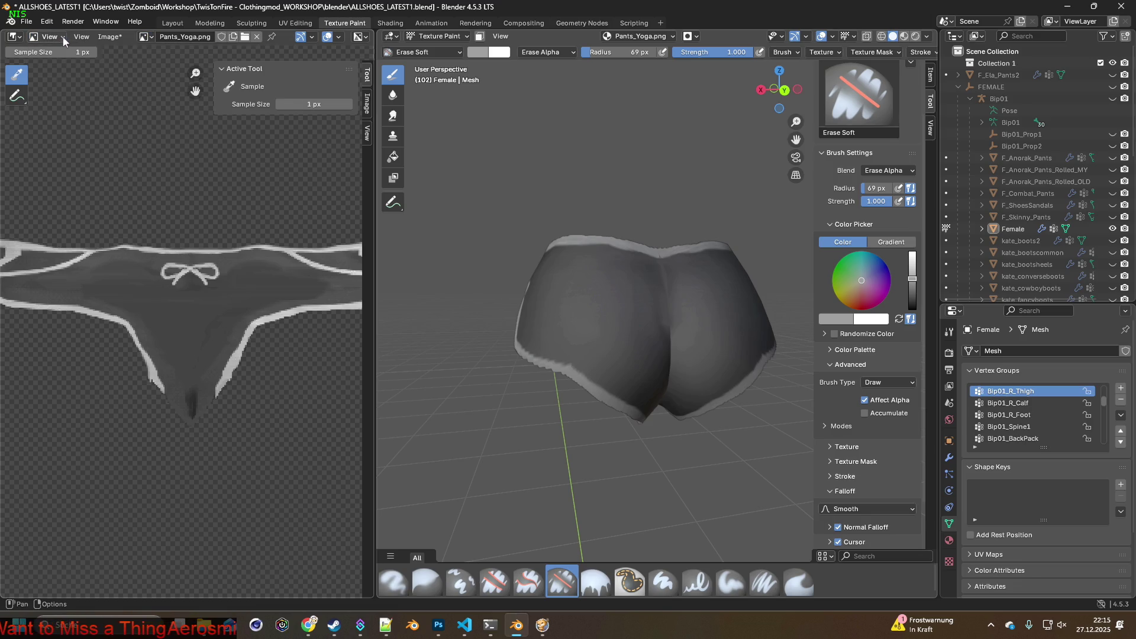
pyautogui.click(81, 37)
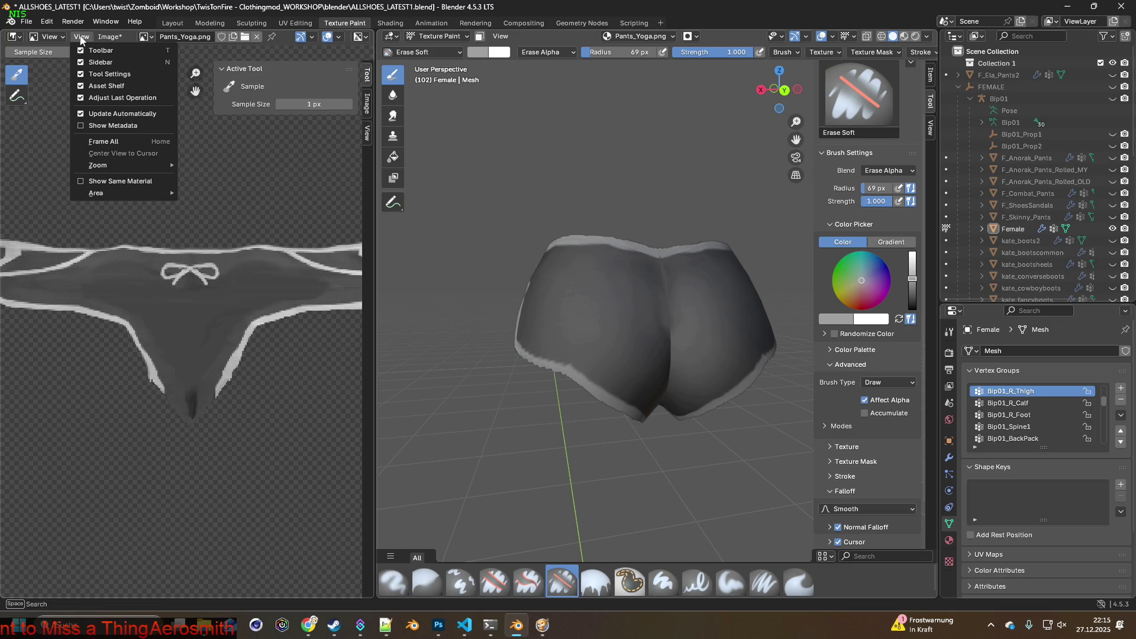
pyautogui.hotkey('alt', 'Tab')
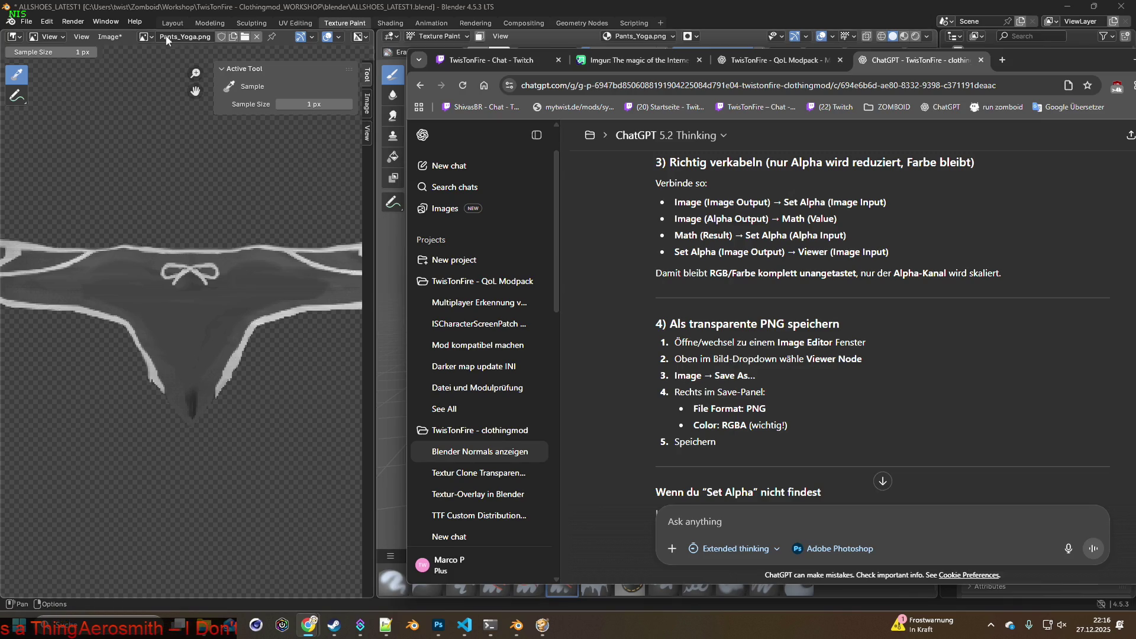
pyautogui.click(148, 35)
pyautogui.scroll(10, 222, 110)
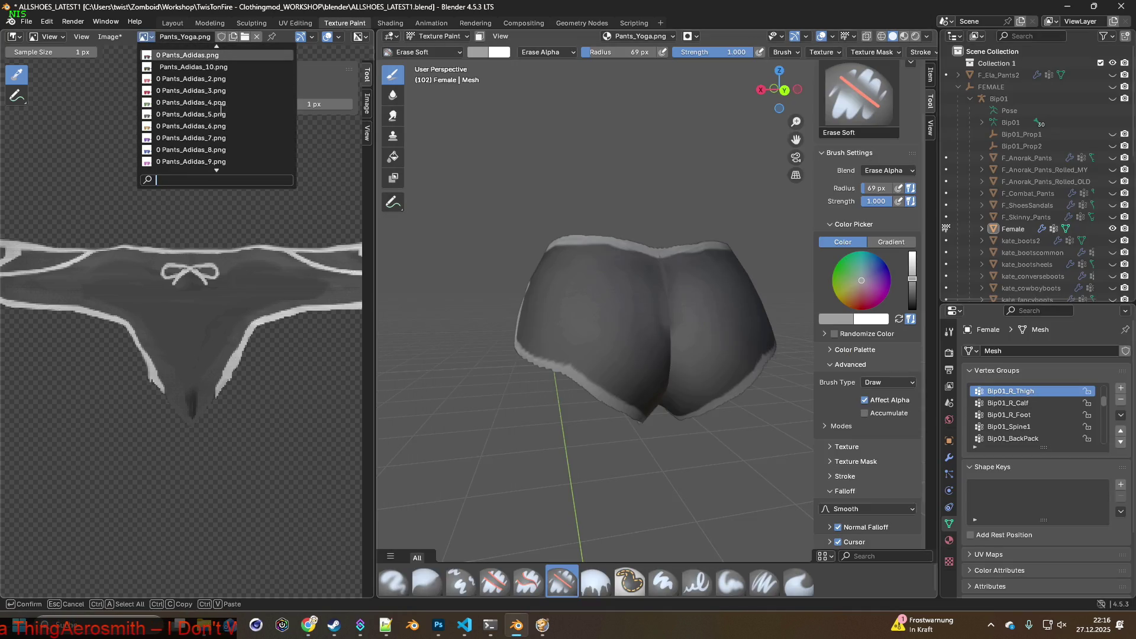
pyautogui.scroll(10, 222, 113)
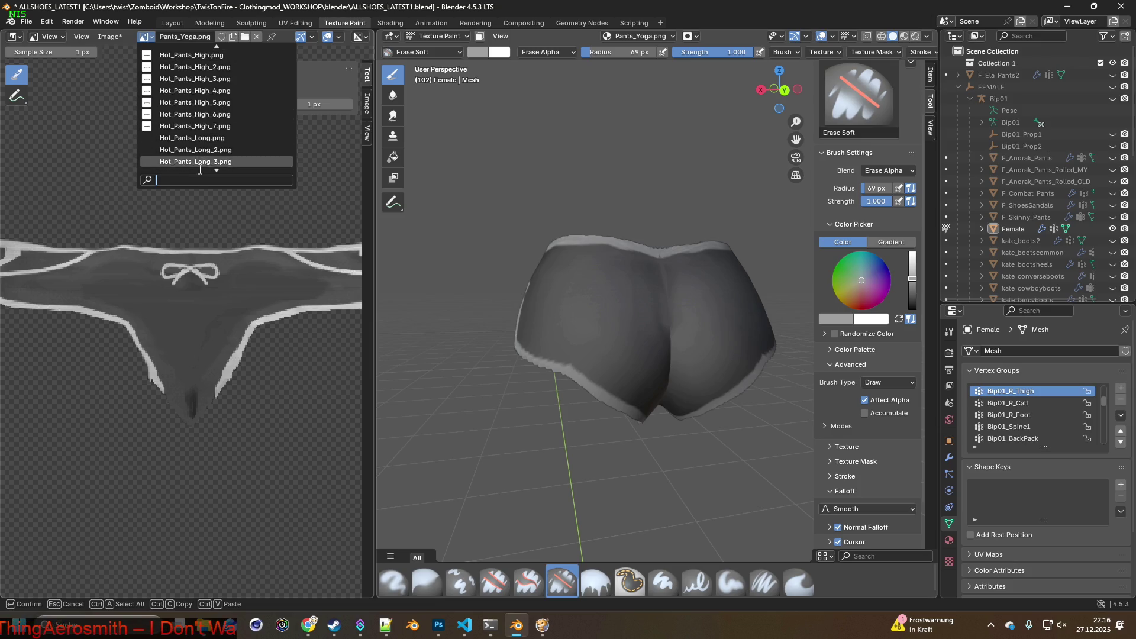
pyautogui.write('vi')
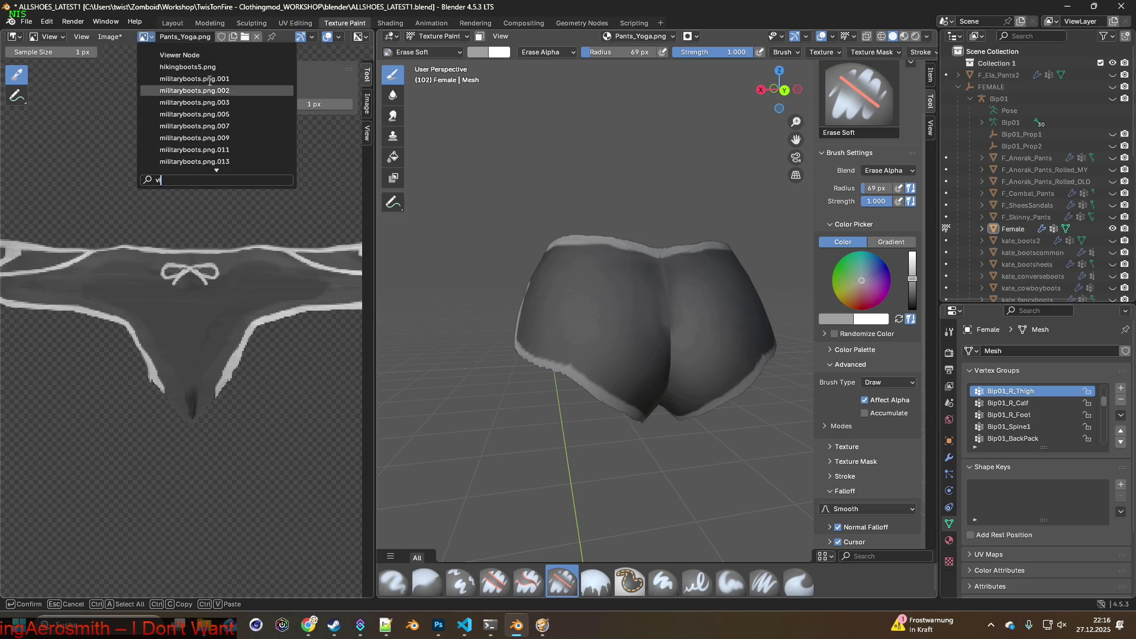
pyautogui.click(196, 56)
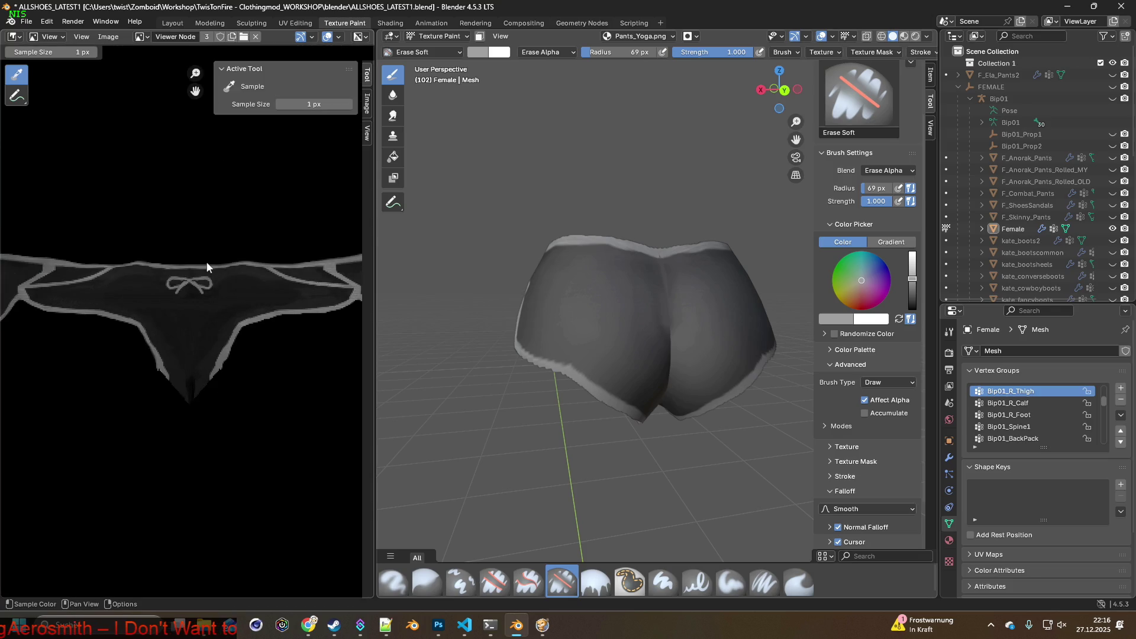
pyautogui.scroll(-3, 207, 261)
pyautogui.moveTo(181, 286)
pyautogui.mouseDown(button='middle')
pyautogui.moveTo(257, 287)
pyautogui.moveTo(144, 269)
pyautogui.moveTo(188, 264)
pyautogui.moveTo(279, 291)
pyautogui.mouseUp(button='middle')
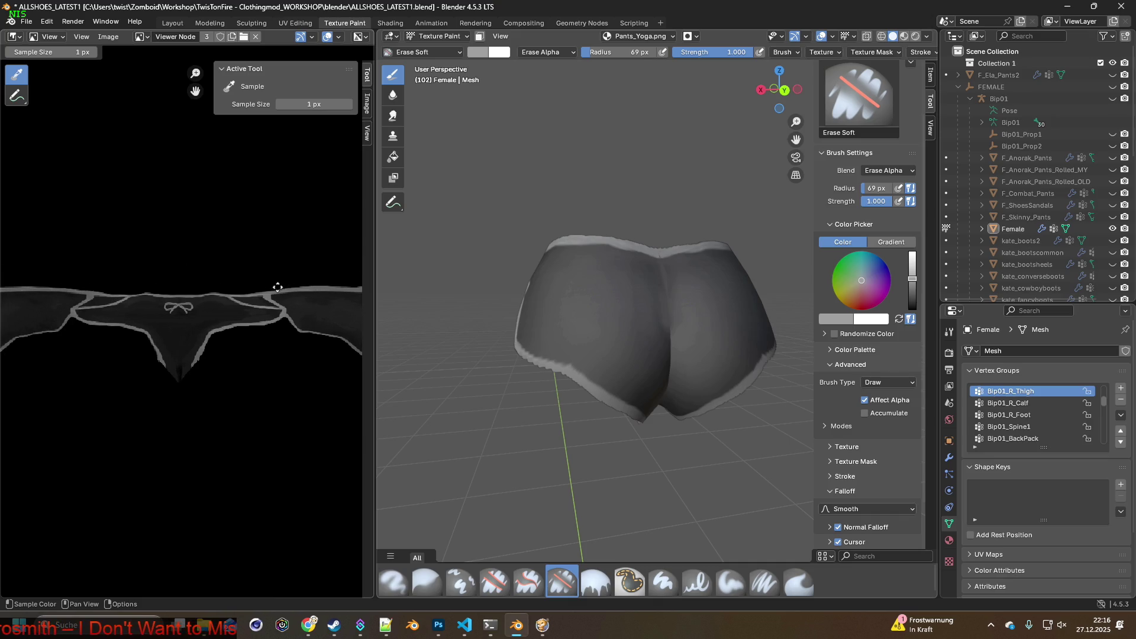
pyautogui.moveTo(199, 271)
pyautogui.mouseDown(button='middle')
pyautogui.moveTo(242, 269)
pyautogui.moveTo(211, 266)
pyautogui.mouseUp(button='middle')
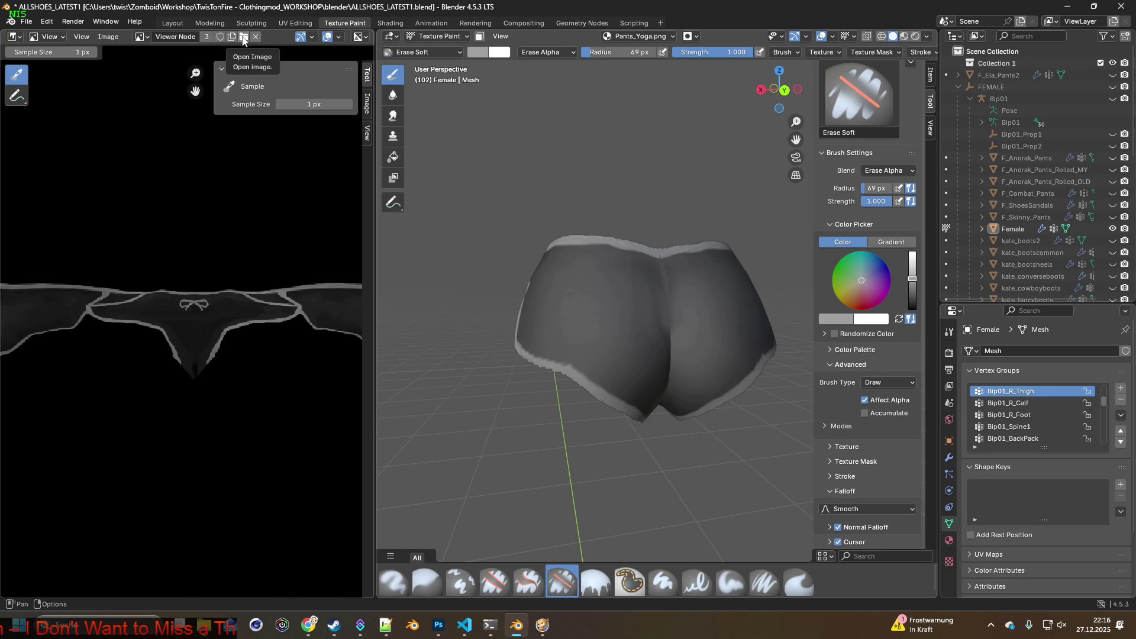
pyautogui.click(114, 39)
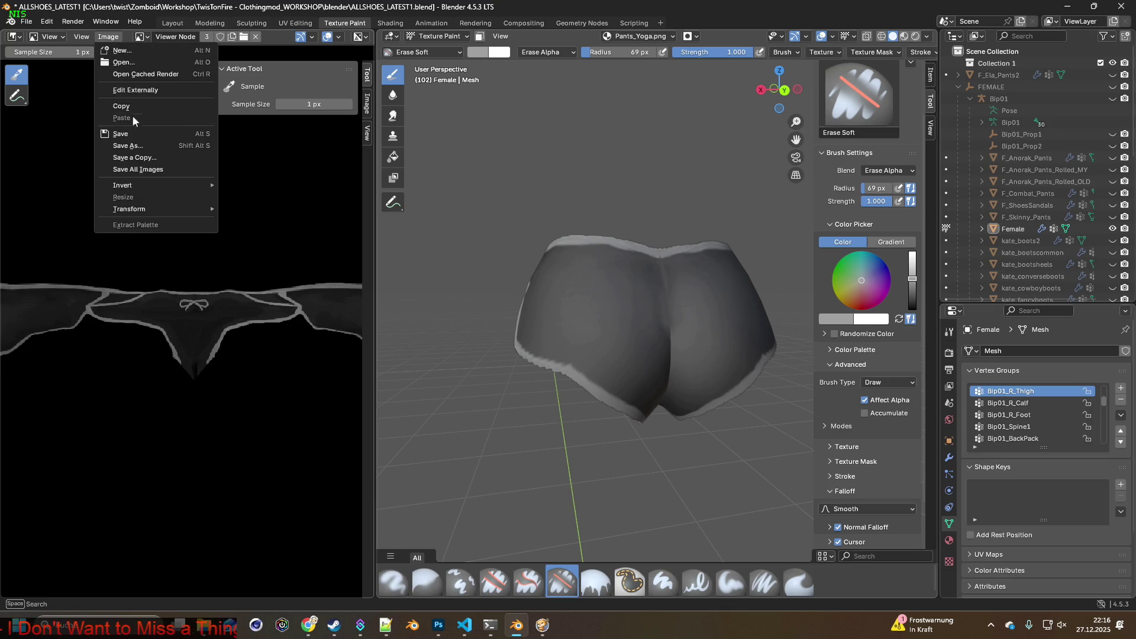
# Save the image via Image > Save As as Pants_Yoga.png, then switch to Project Zomboid
pyautogui.click(130, 146)
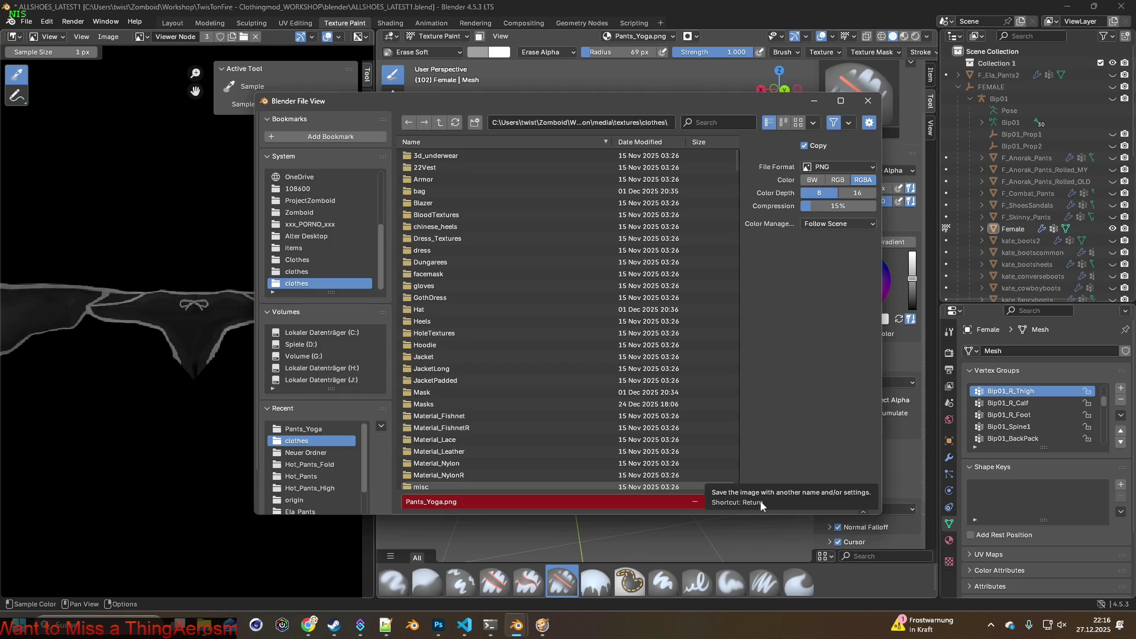
pyautogui.click(743, 502)
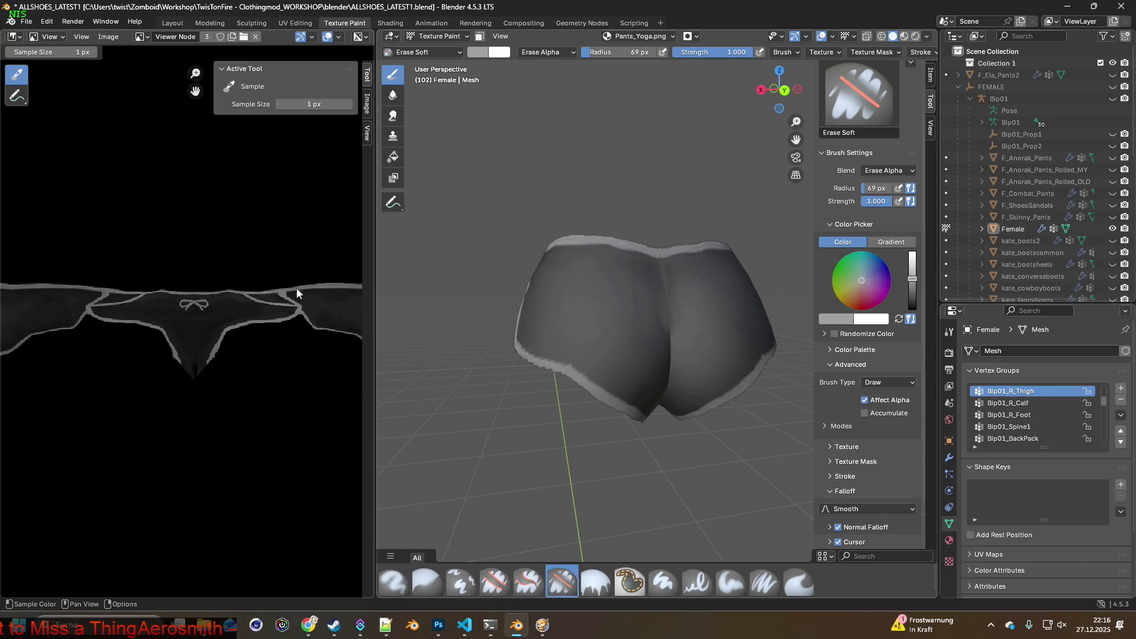
pyautogui.hotkey('alt', 'Tab')
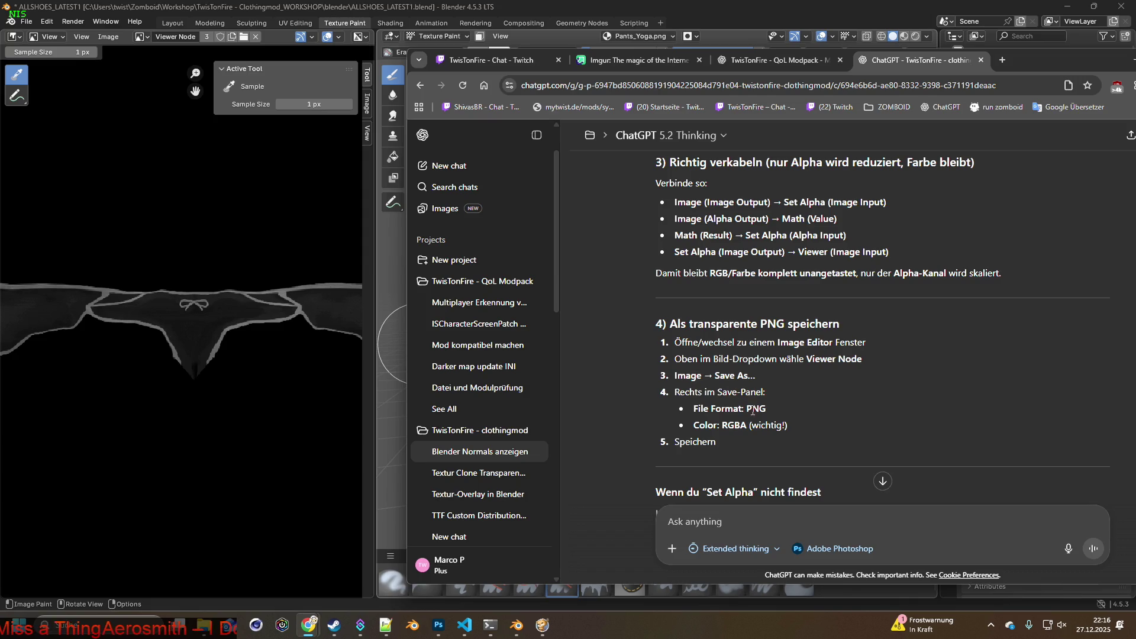
pyautogui.click(108, 37)
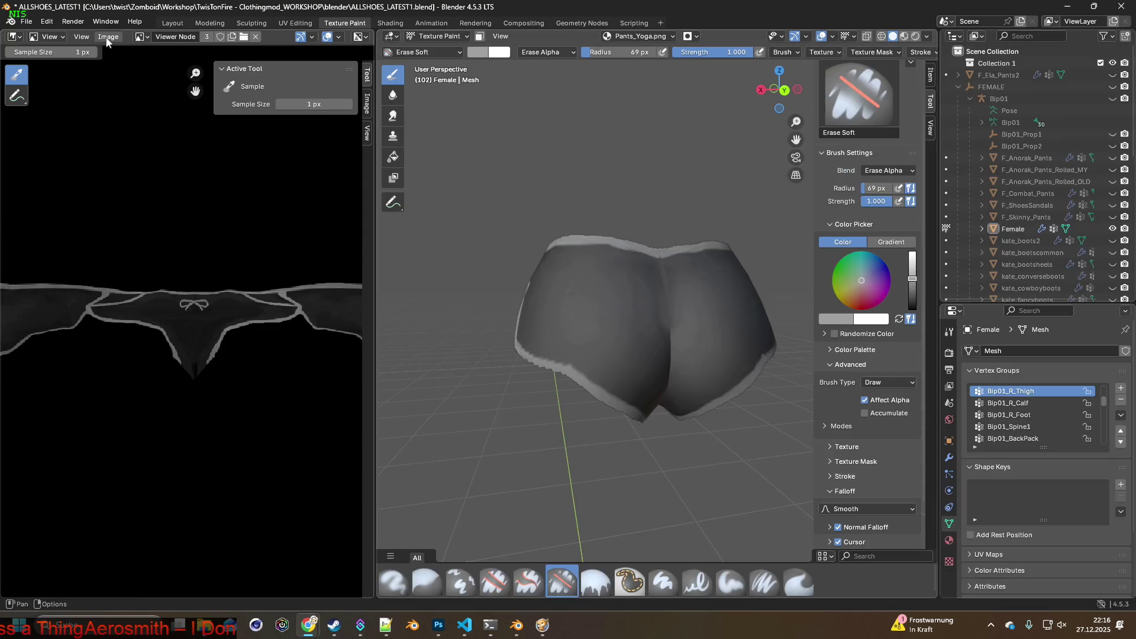
pyautogui.click(136, 147)
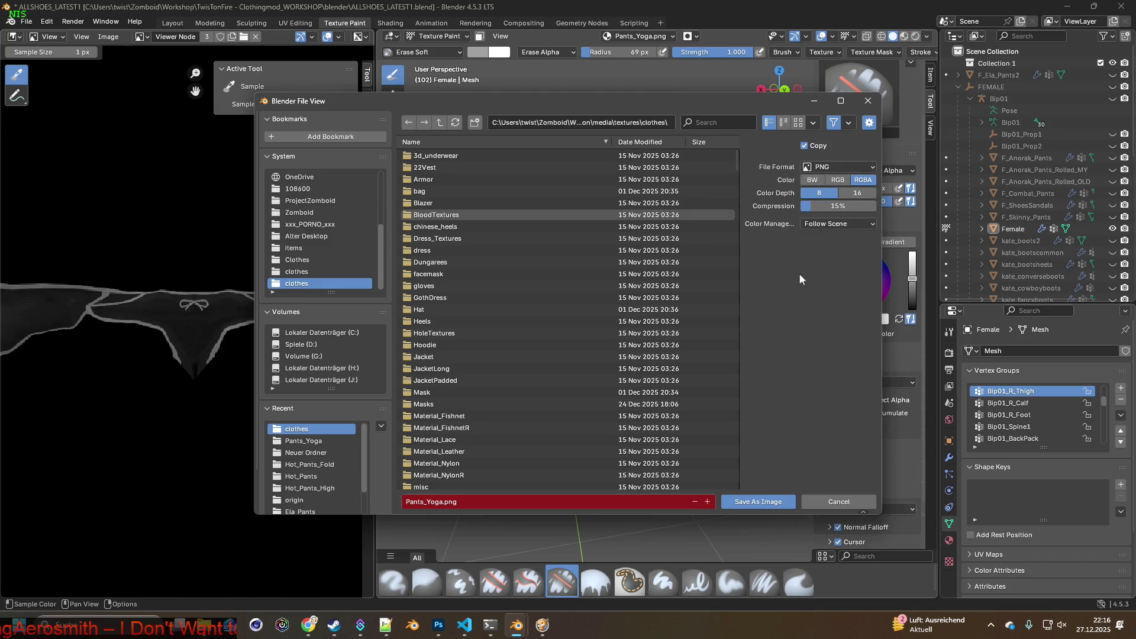
pyautogui.hotkey('alt', 'Tab')
pyautogui.hotkey('alt', 'Tab')
pyautogui.hotkey('alt', 'Tab')
pyautogui.hotkey('alt', 'Tab')
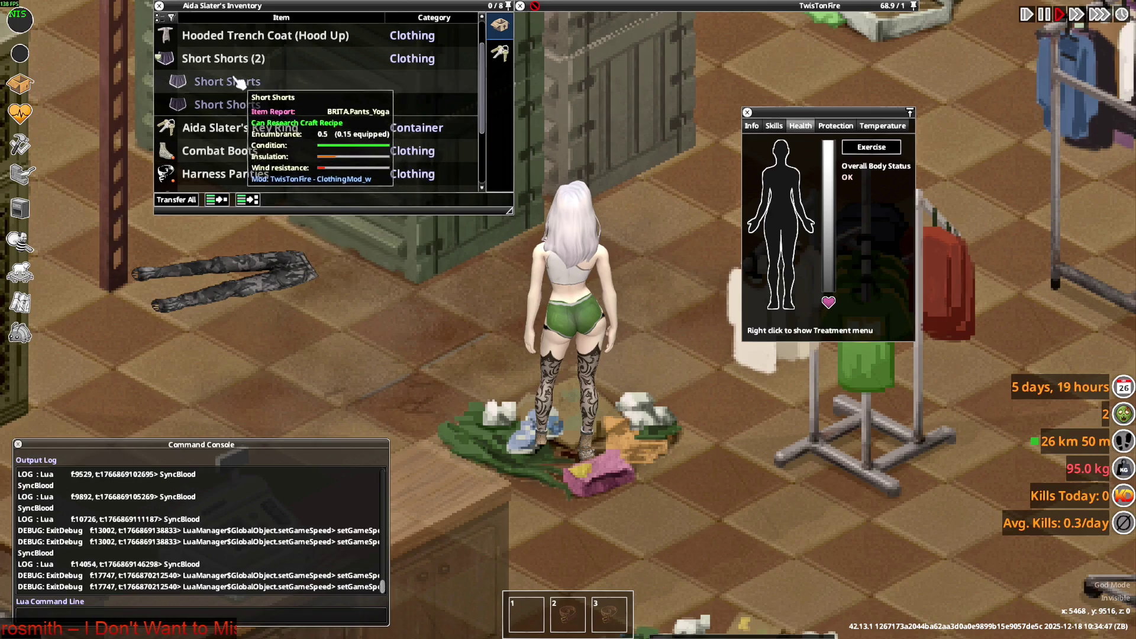
# Put on the Short Shorts from the inventory, then quit Project Zomboid to the desktop
pyautogui.doubleClick(285, 106)
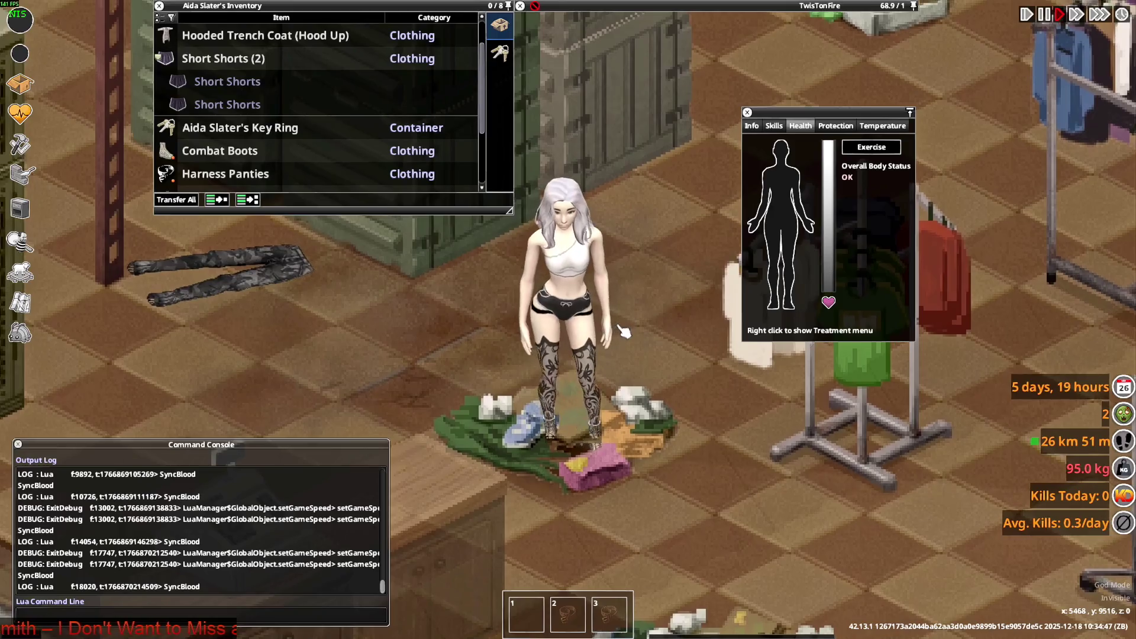
pyautogui.press('Escape')
pyautogui.click(203, 460)
pyautogui.click(528, 341)
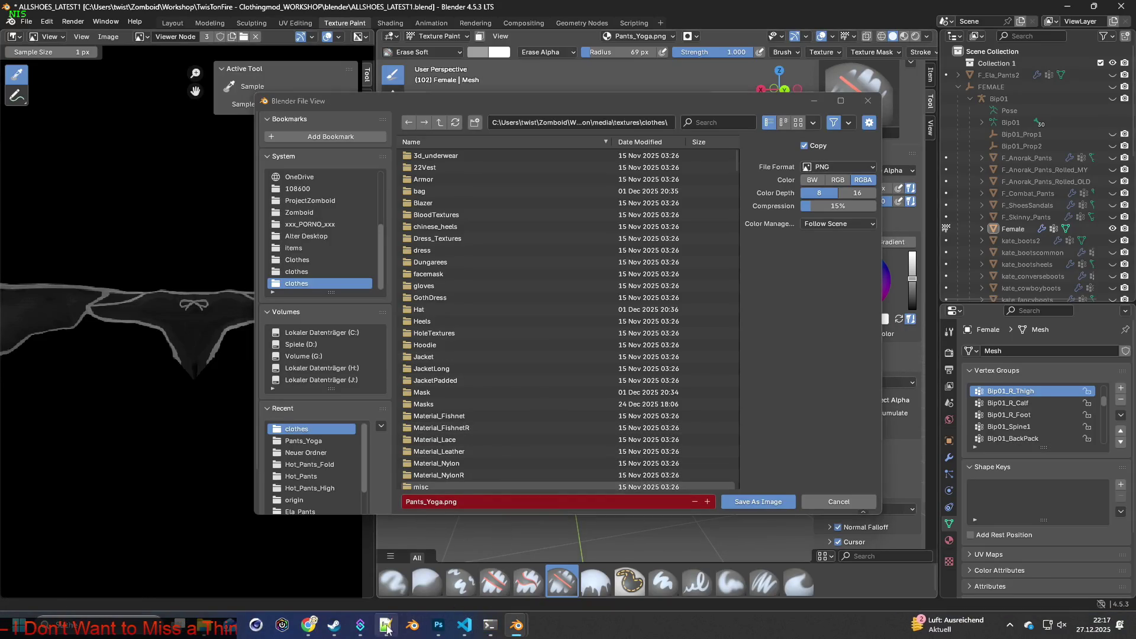
# In the Steam library, stop the still-running game and launch Project Zomboid again
pyautogui.click(334, 624)
pyautogui.click(320, 299)
pyautogui.click(320, 293)
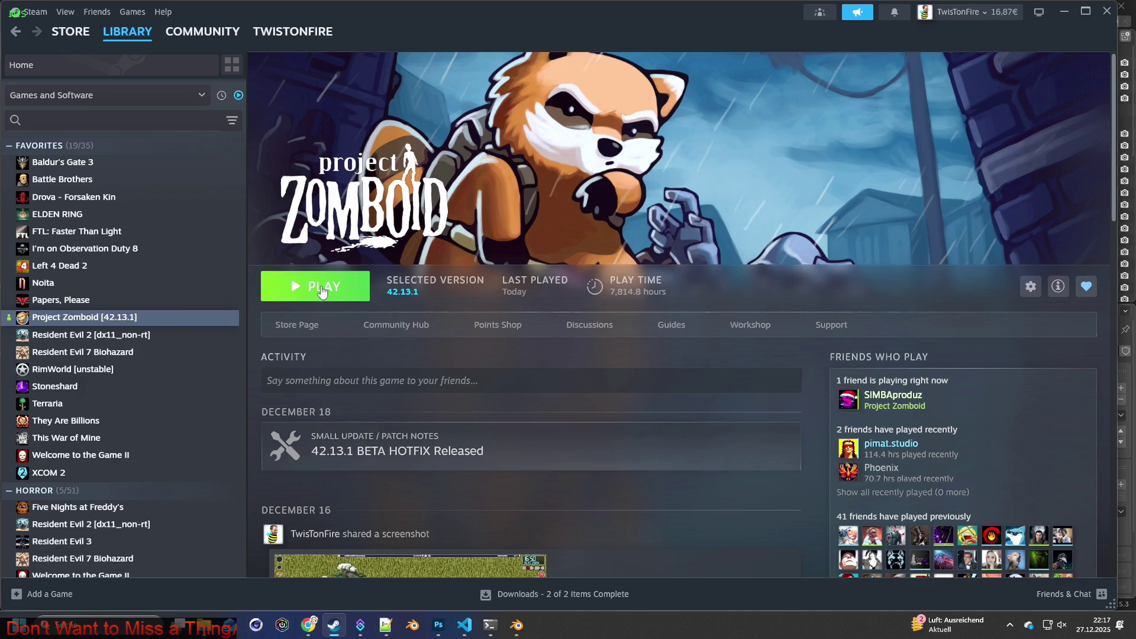
# Confirm Play in the launch-options dialog with the default options
pyautogui.click(586, 428)
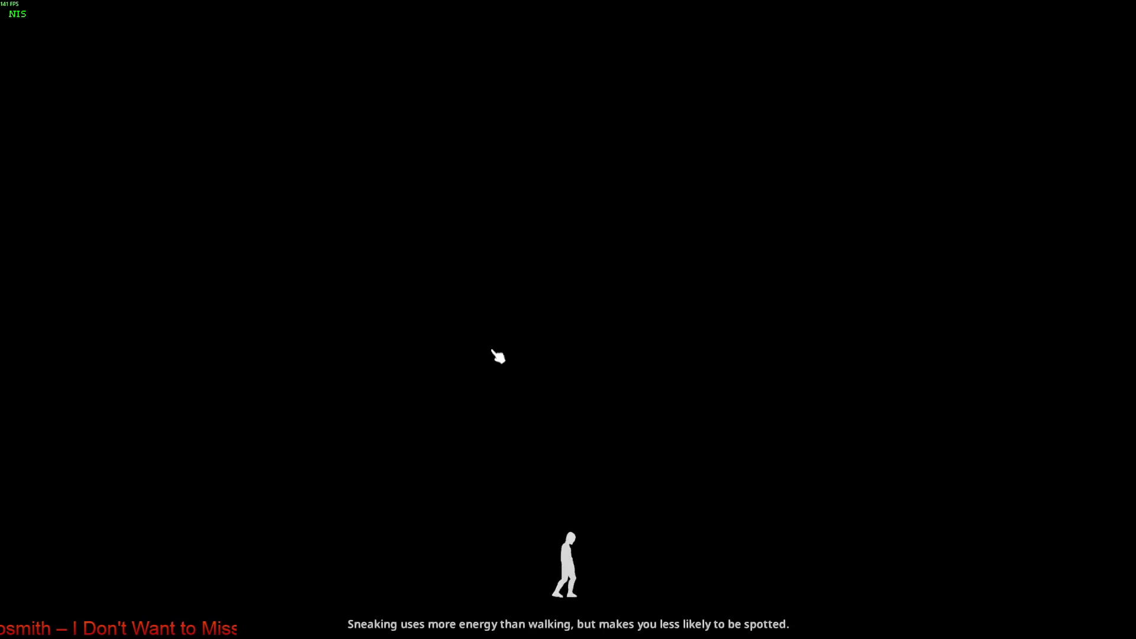
pyautogui.click(493, 350)
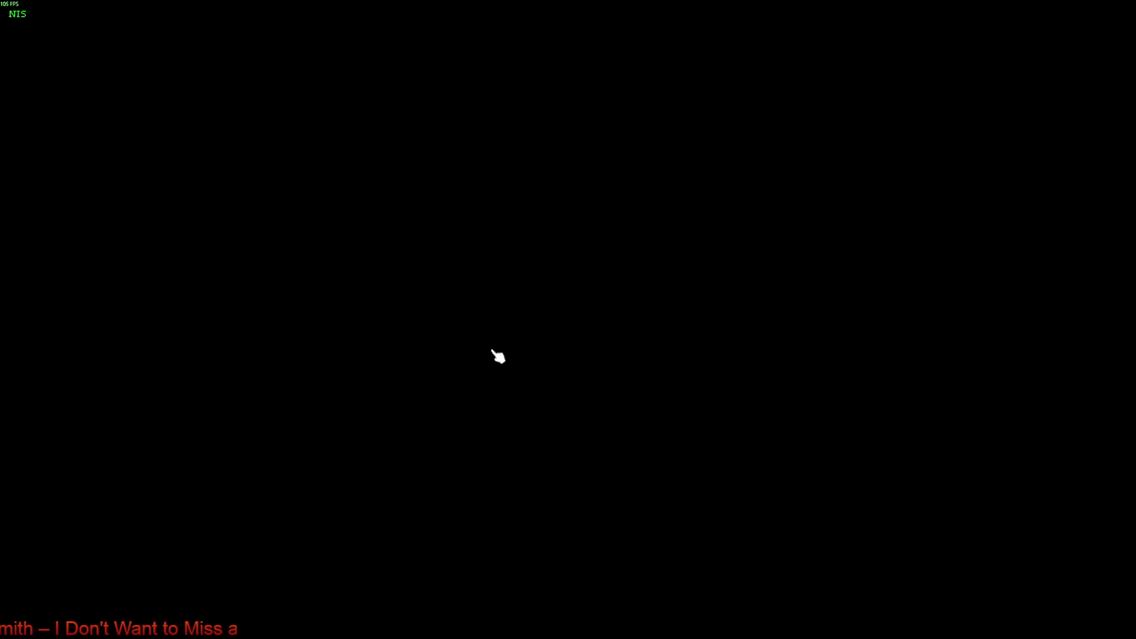
pyautogui.scroll(5, 594, 408)
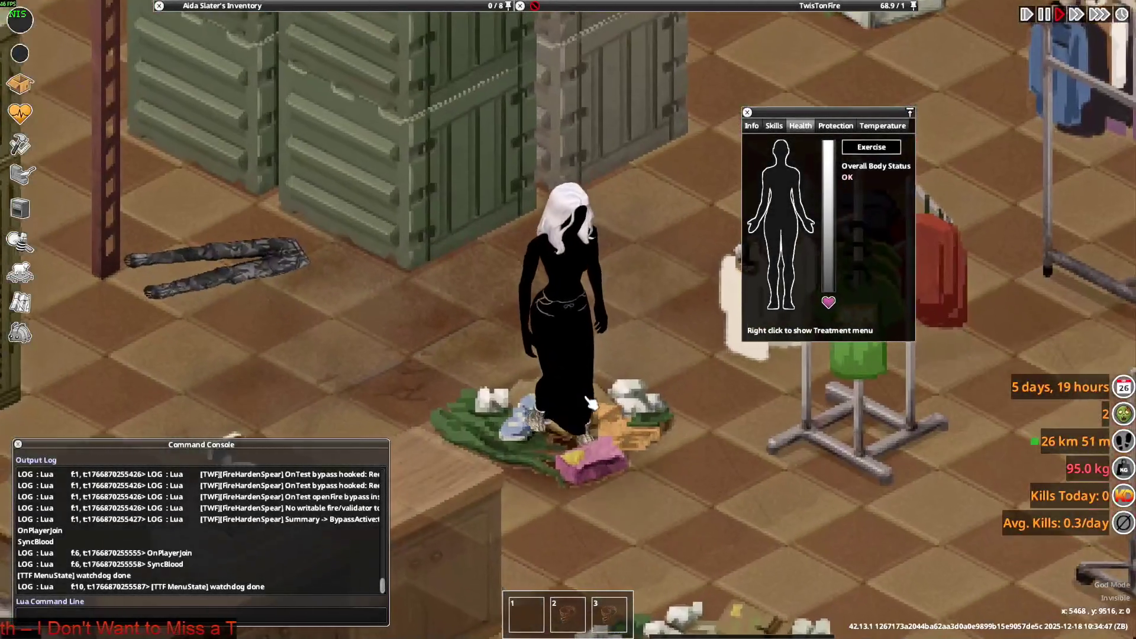
pyautogui.press('w')
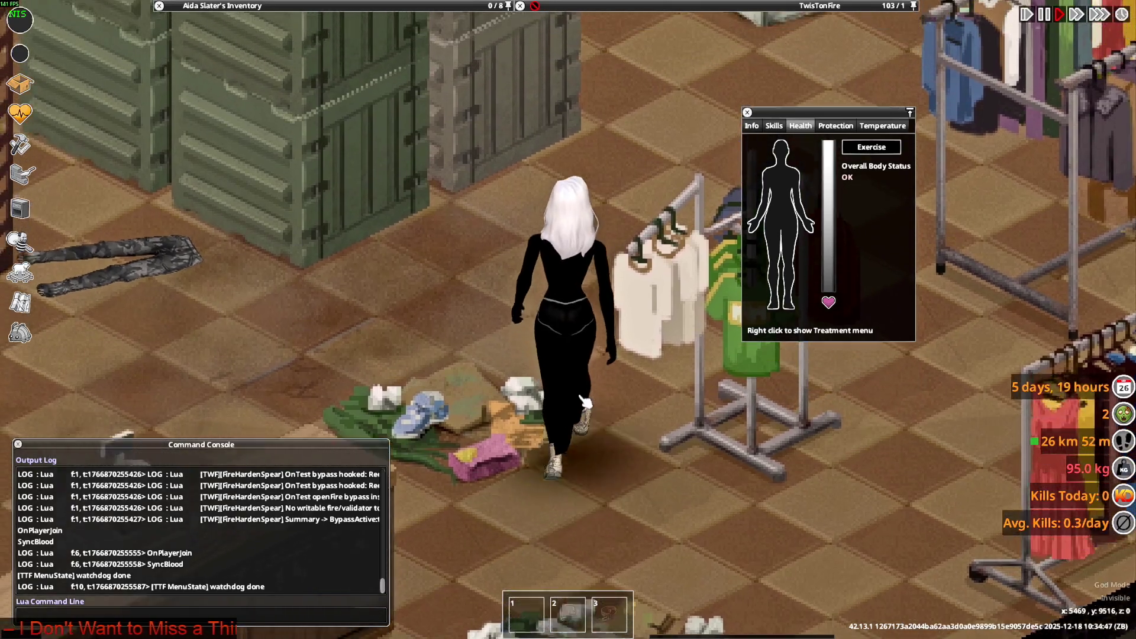
pyautogui.press('s')
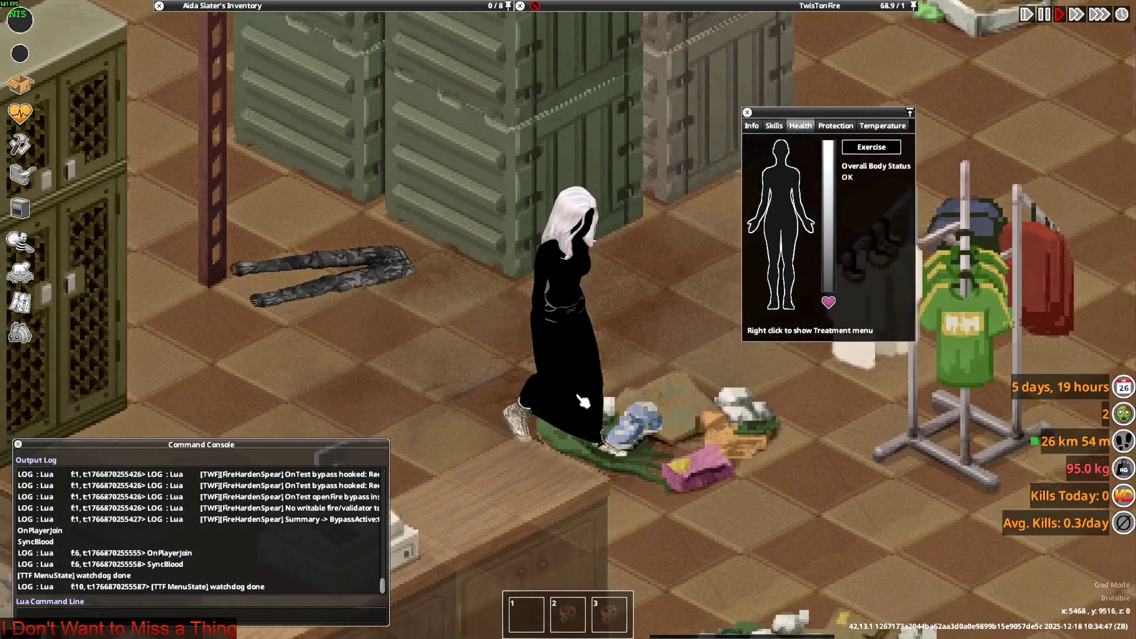
pyautogui.press('d')
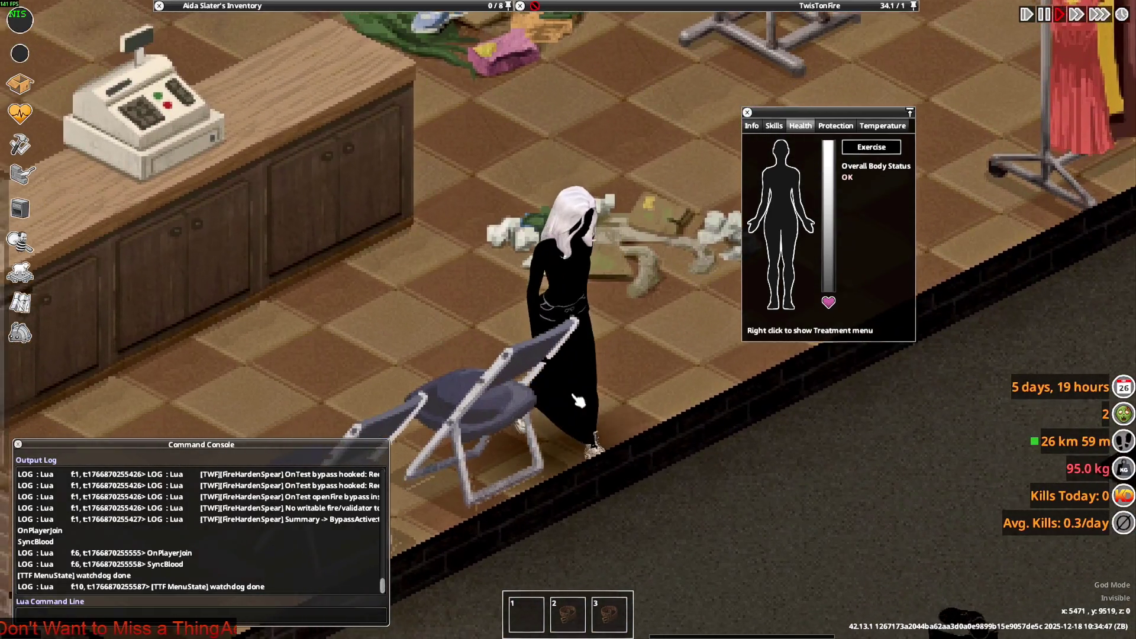
pyautogui.press('w')
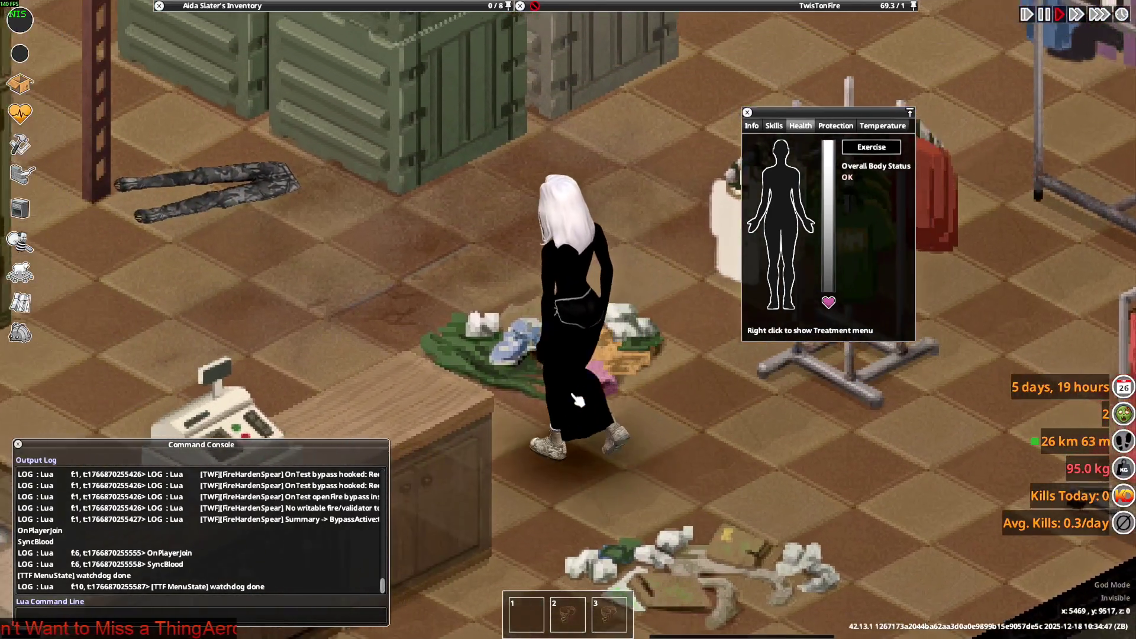
pyautogui.press('a')
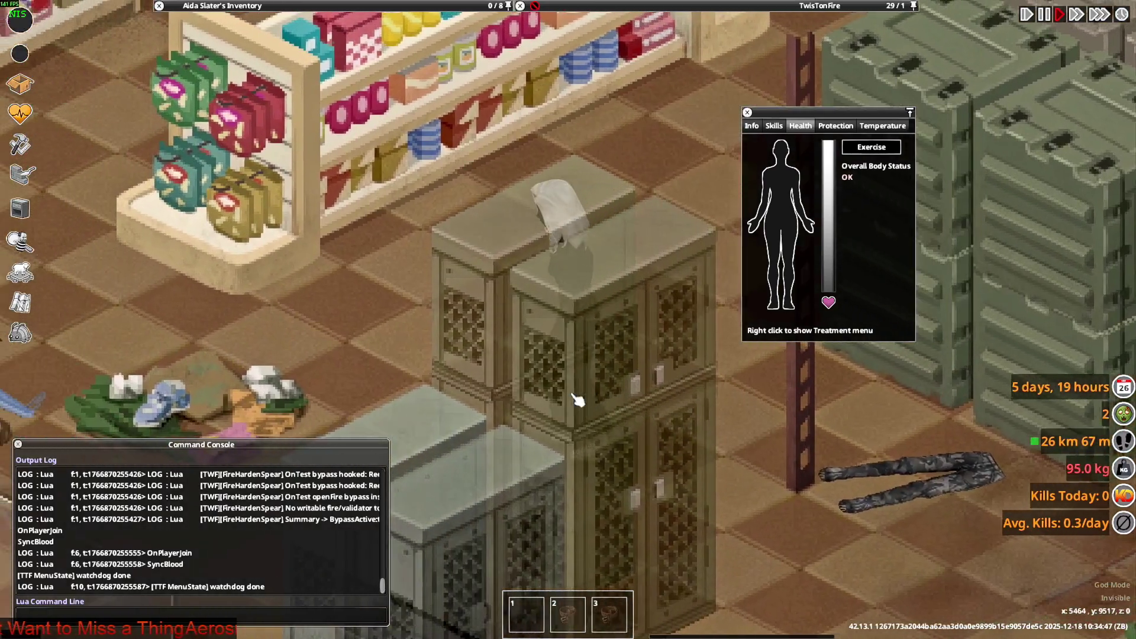
pyautogui.press('s')
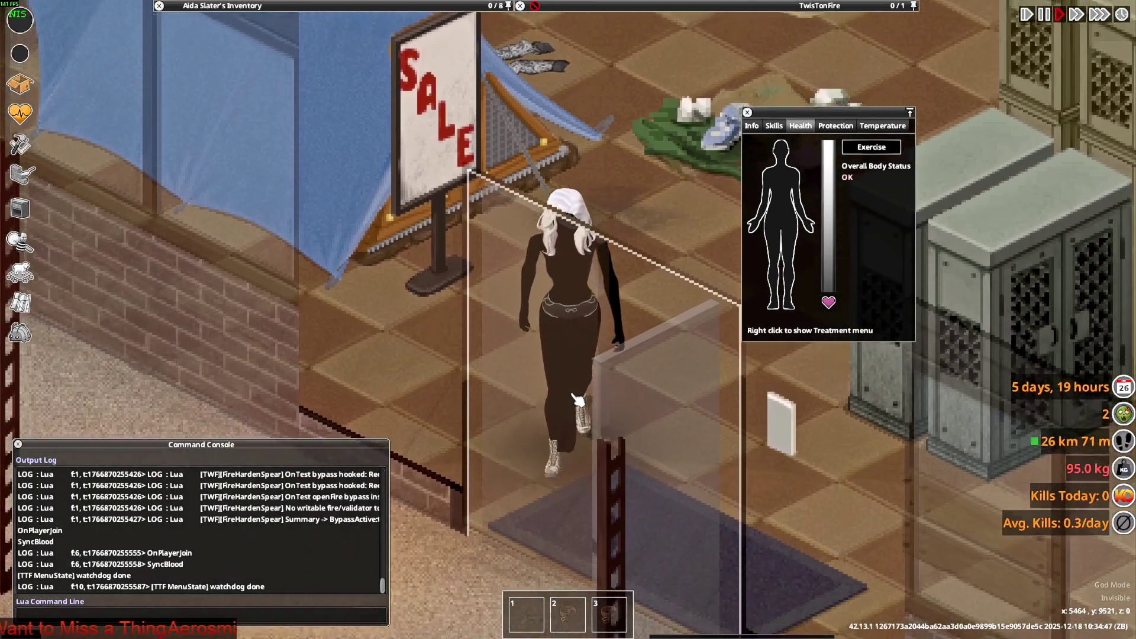
pyautogui.press('s')
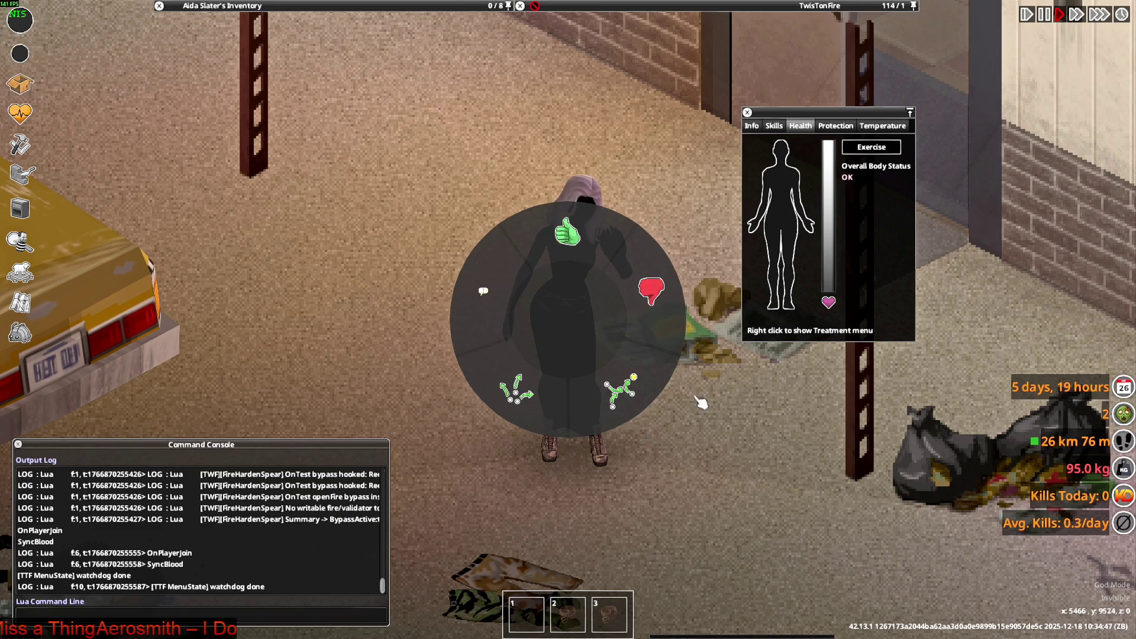
pyautogui.press('w')
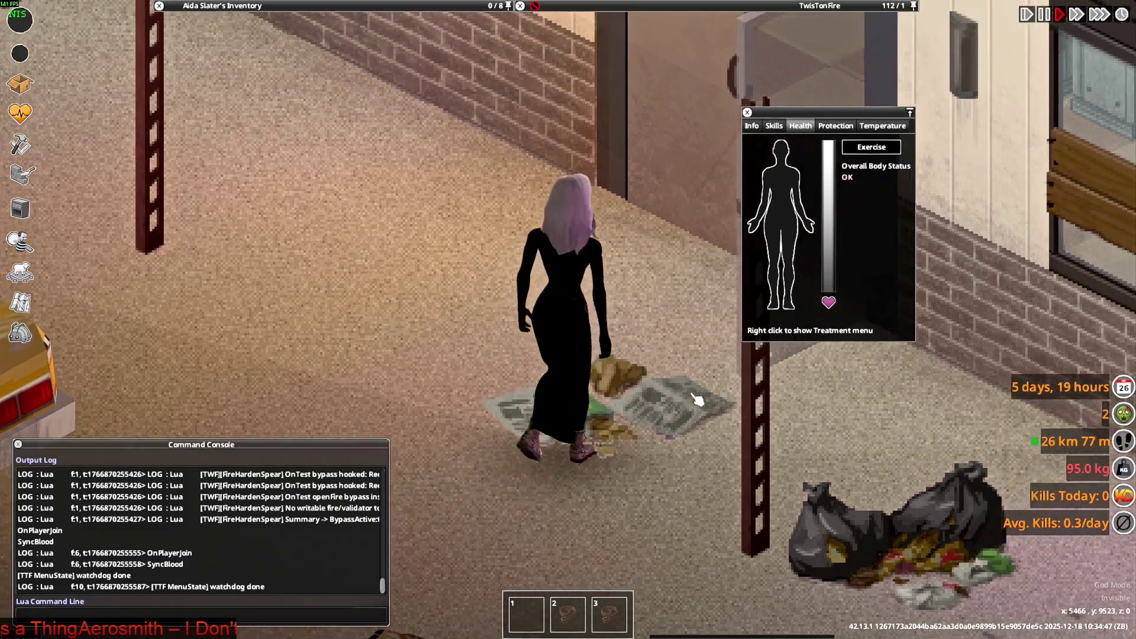
pyautogui.press('w')
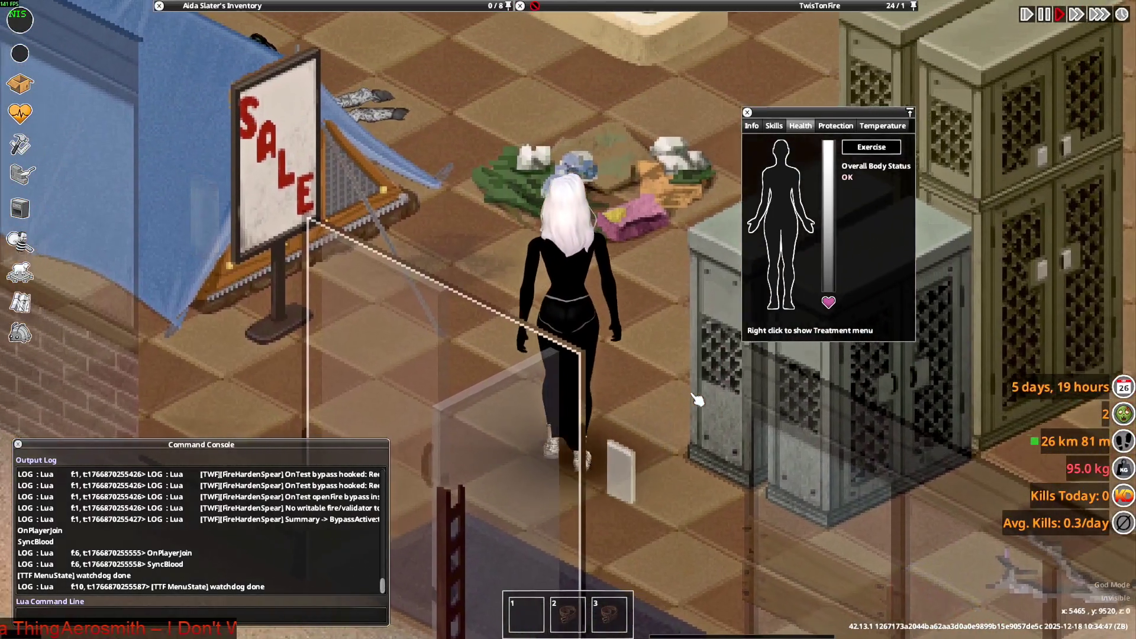
pyautogui.press('w')
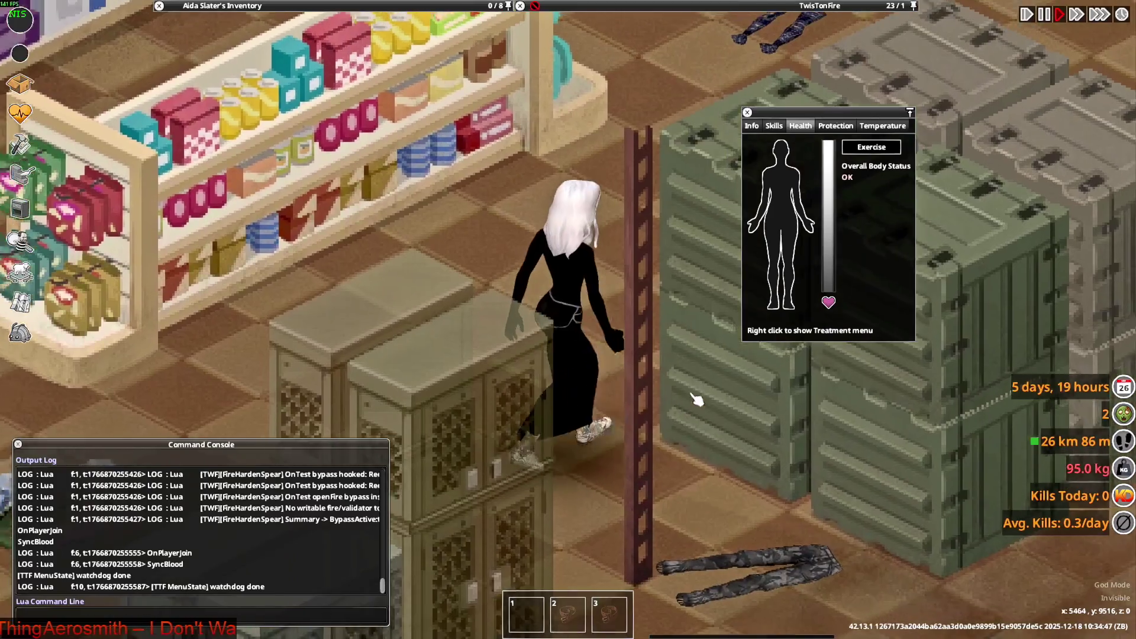
pyautogui.press('d')
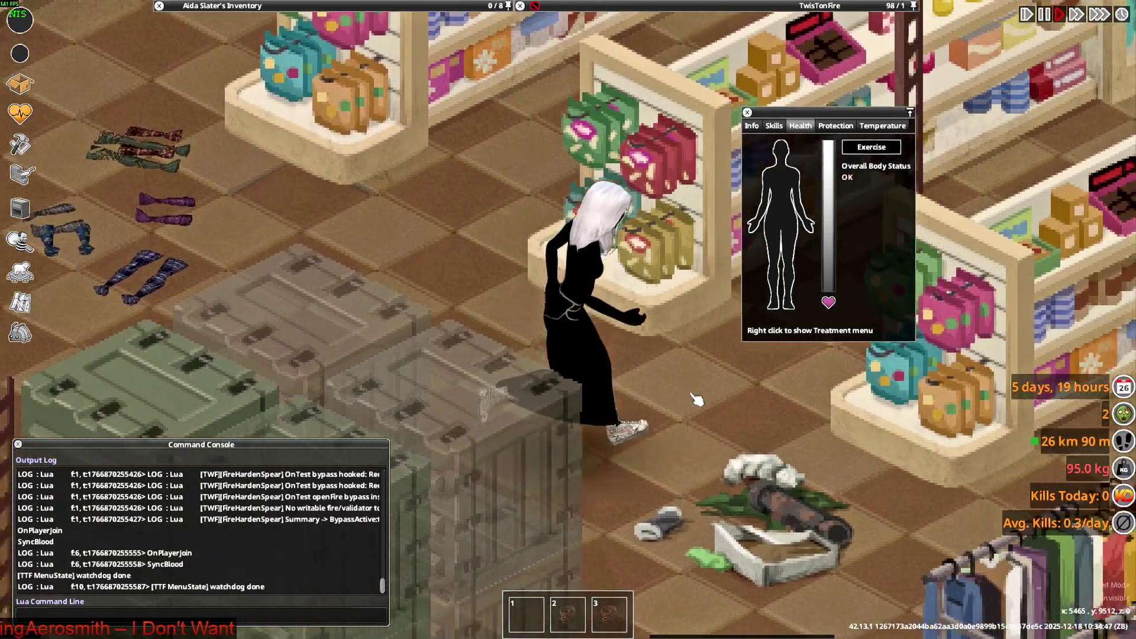
pyautogui.press('s')
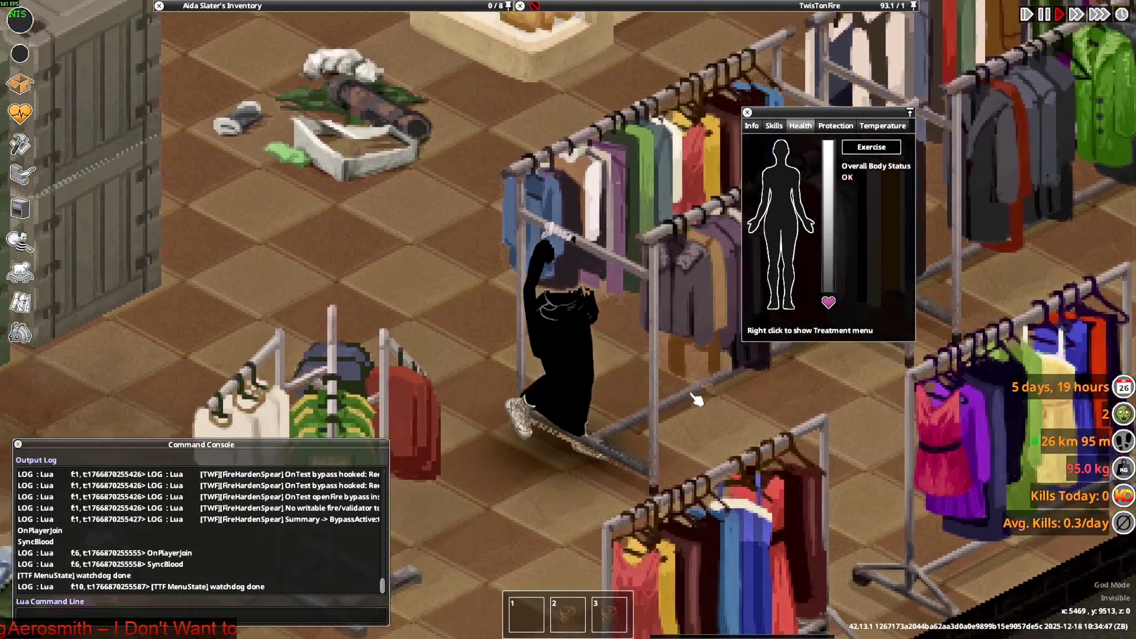
pyautogui.press('a')
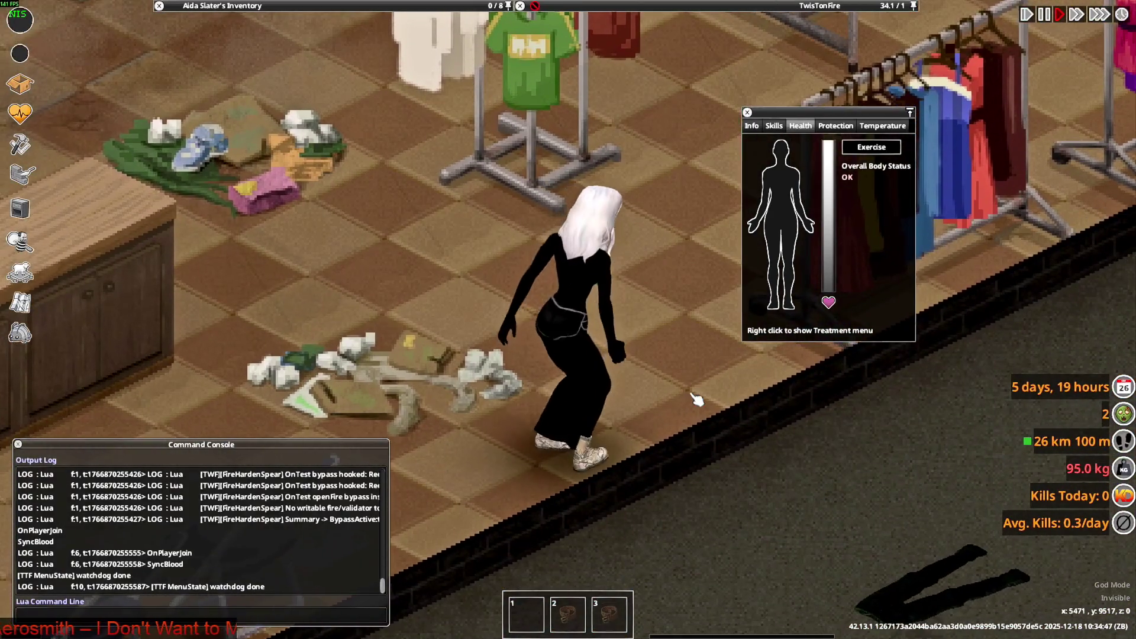
pyautogui.press('s')
pyautogui.press('d')
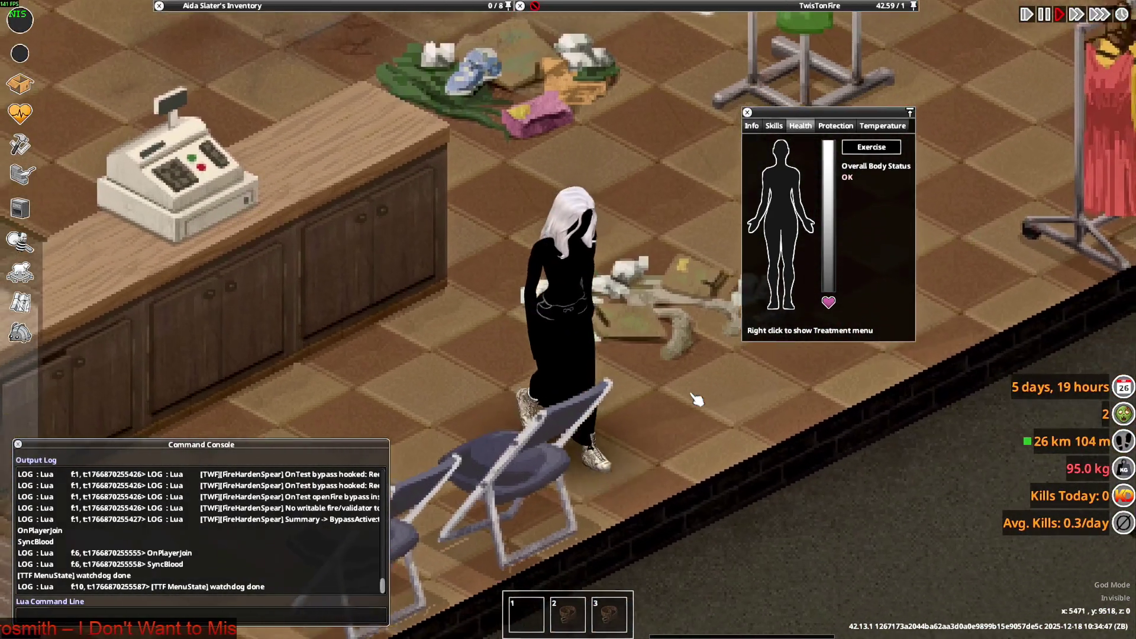
pyautogui.press('s')
pyautogui.press('a')
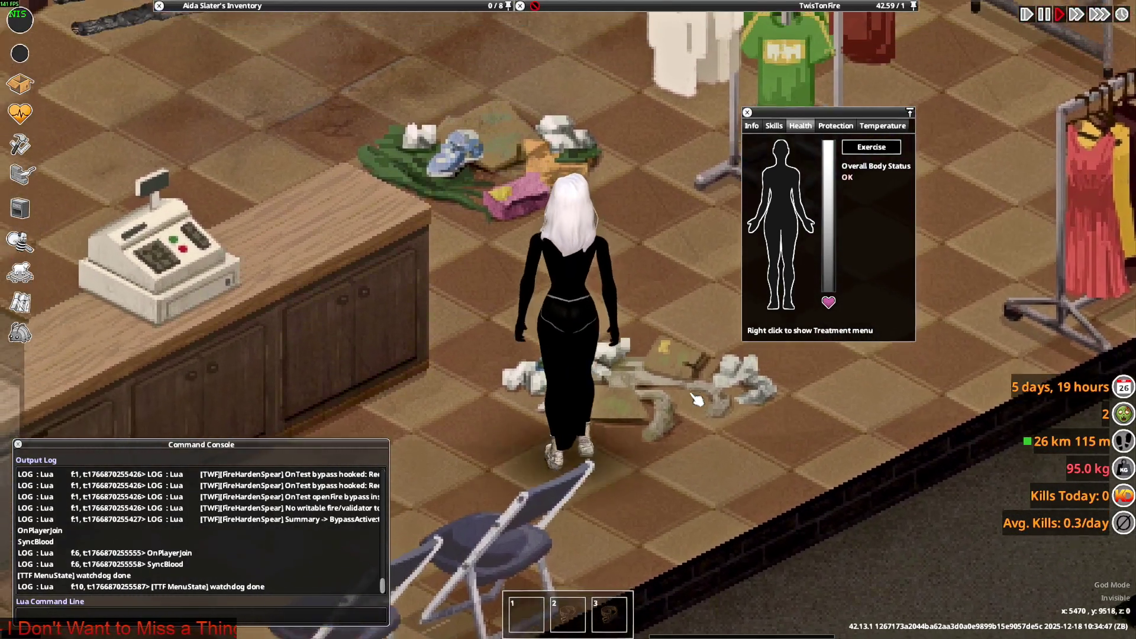
pyautogui.press('s')
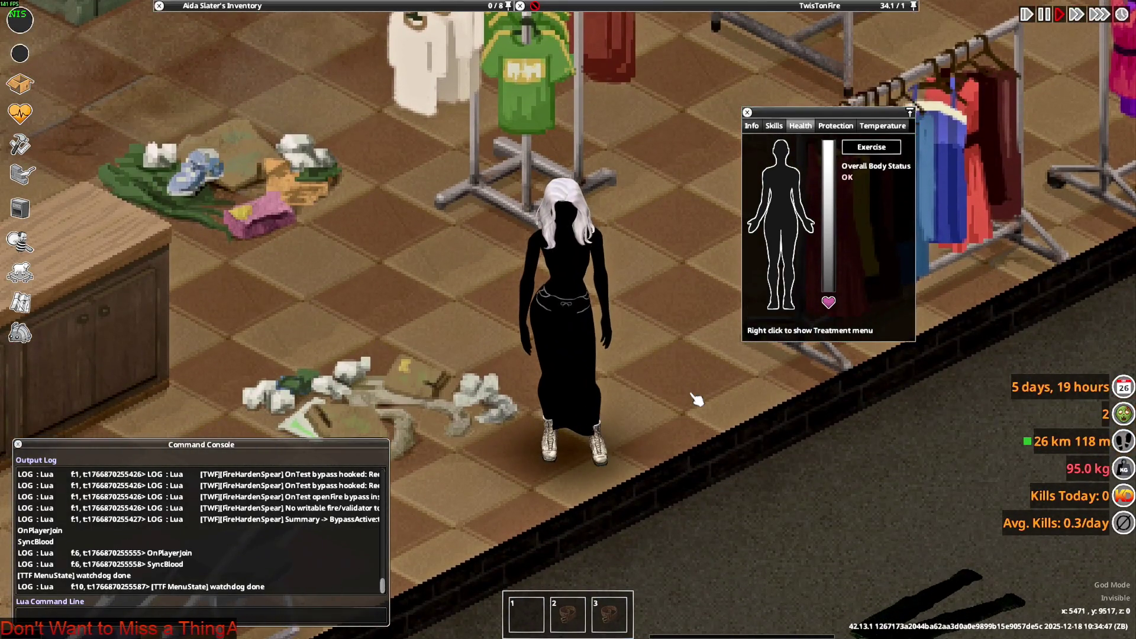
pyautogui.hotkey('w', 'a')
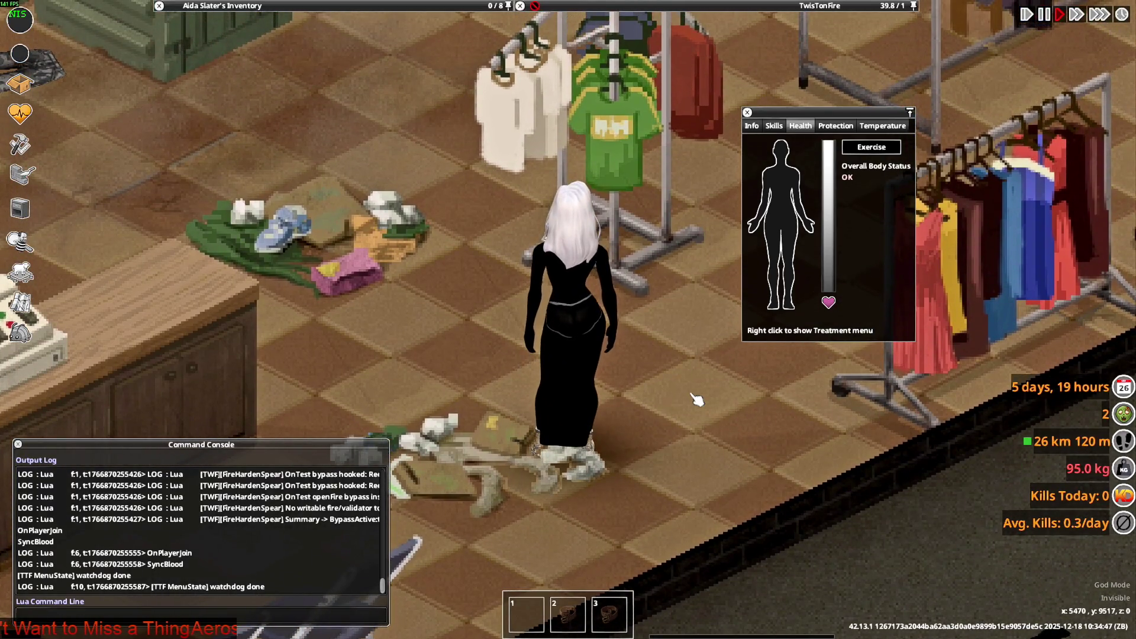
pyautogui.press('s')
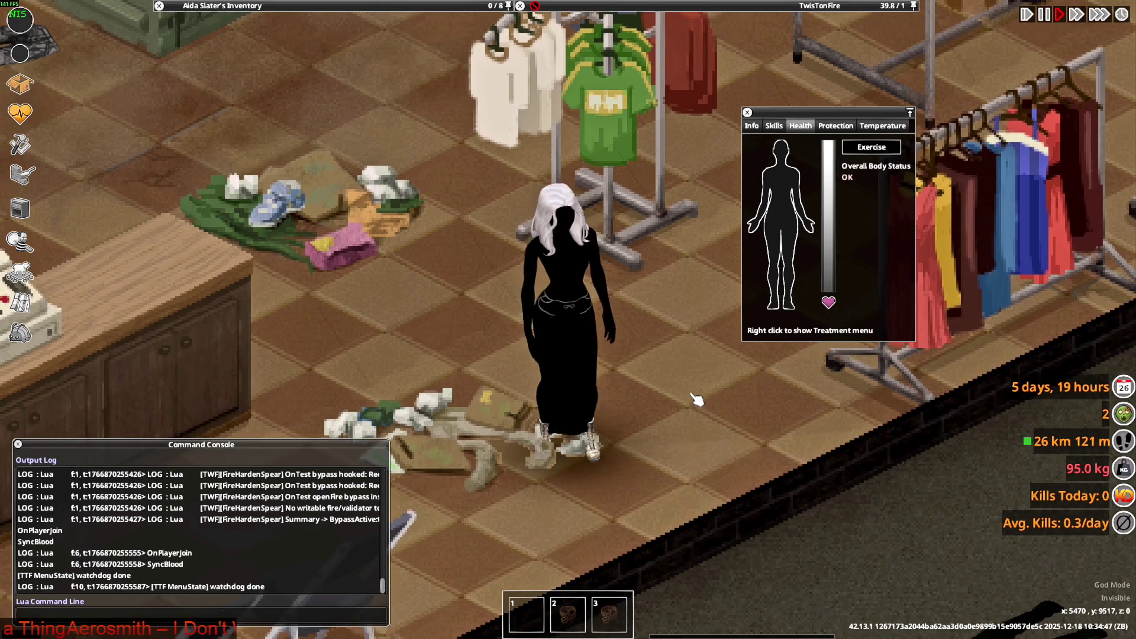
pyautogui.press('w')
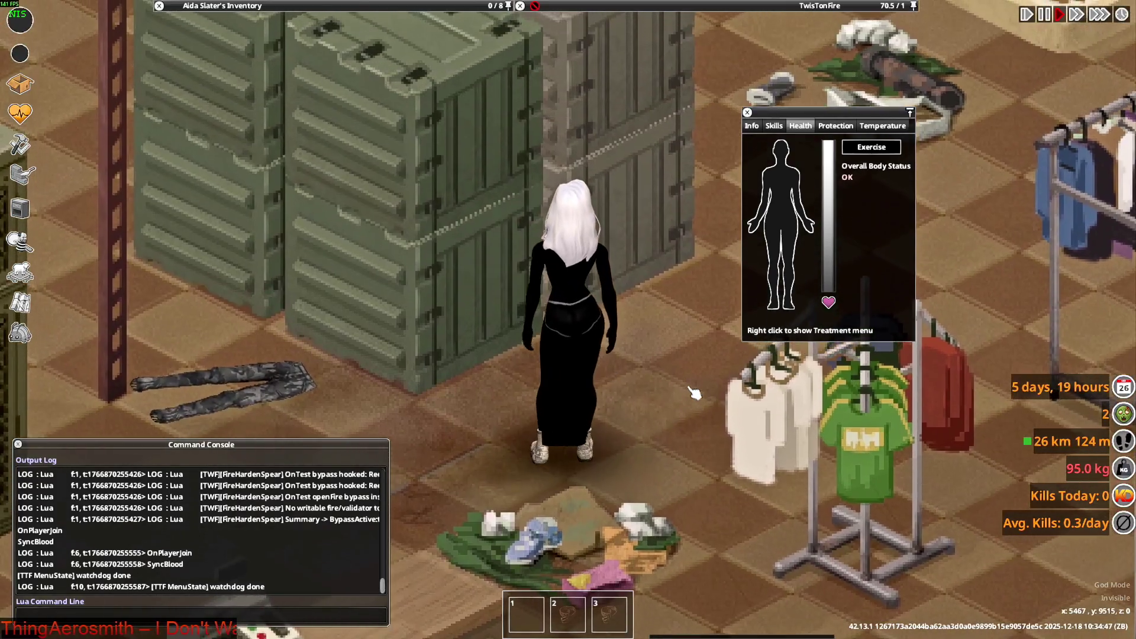
pyautogui.press('s')
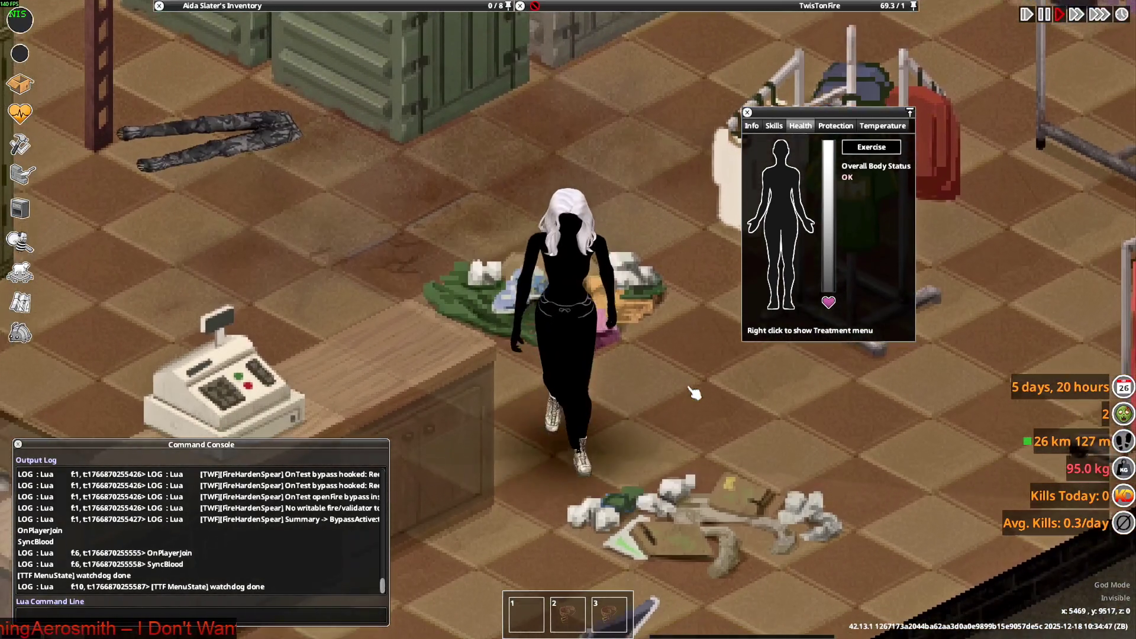
pyautogui.press('d')
pyautogui.press('s')
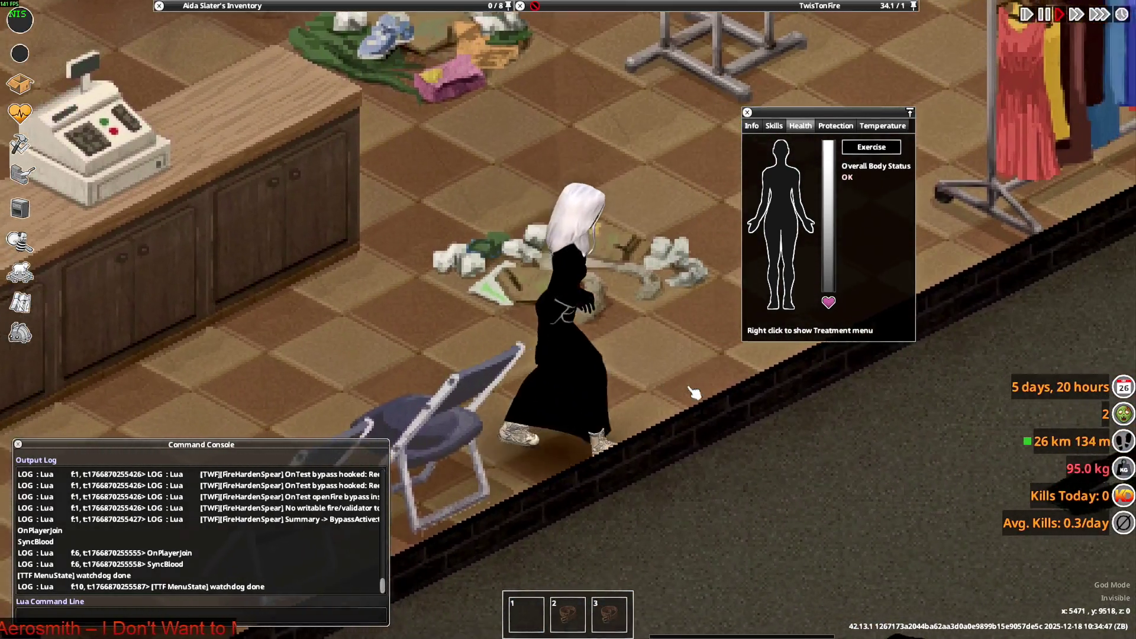
pyautogui.press('w')
pyautogui.press('d')
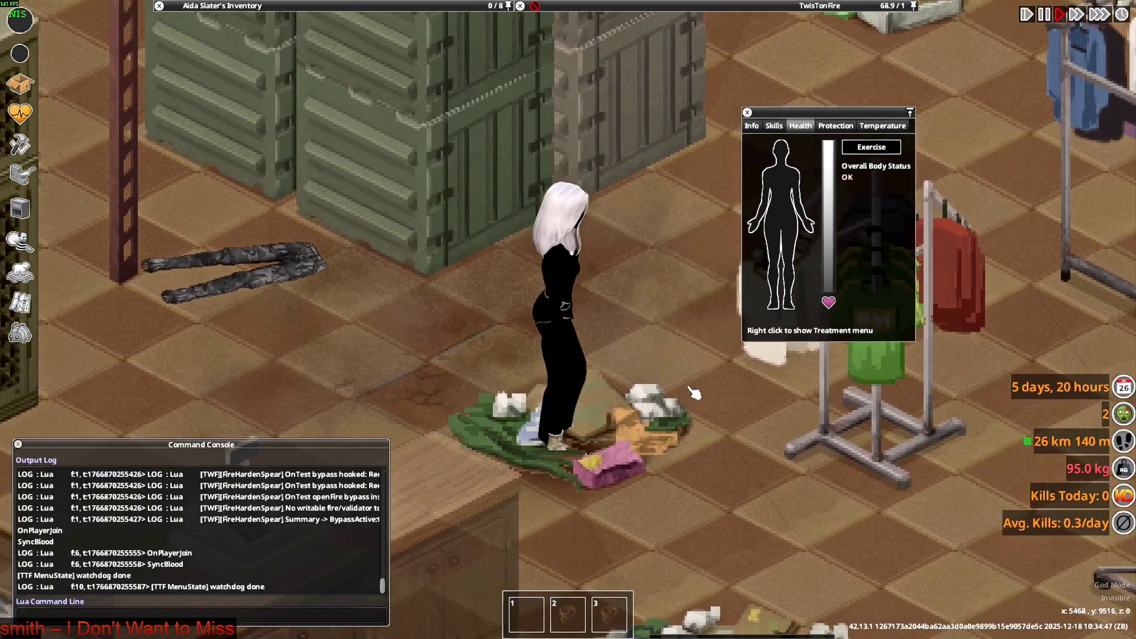
pyautogui.press('s')
pyautogui.press('w')
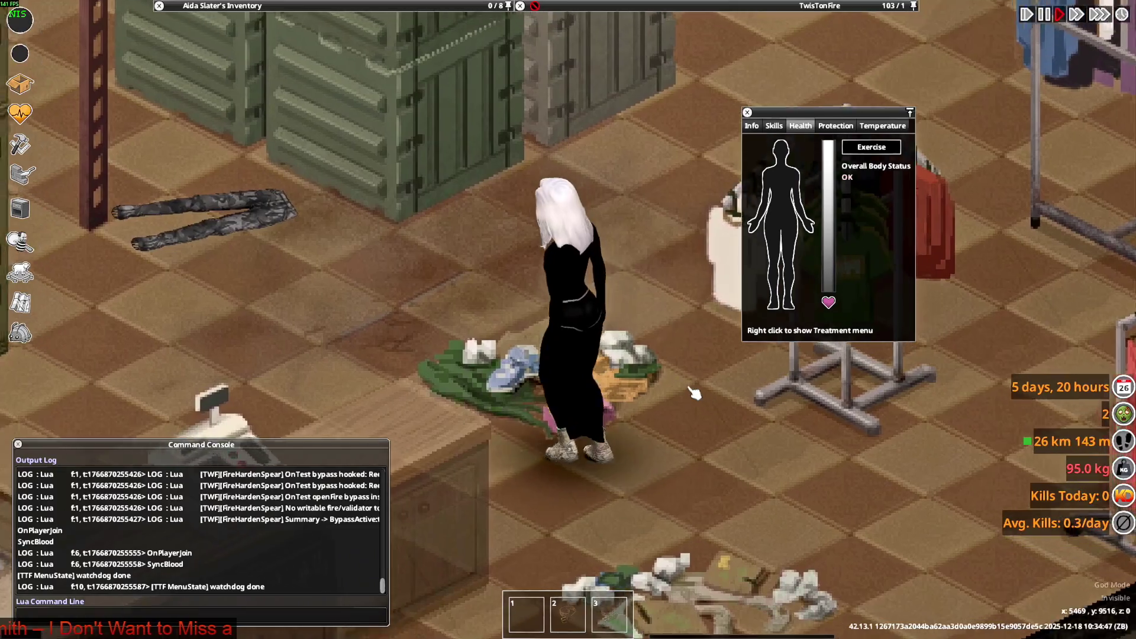
pyautogui.press('a')
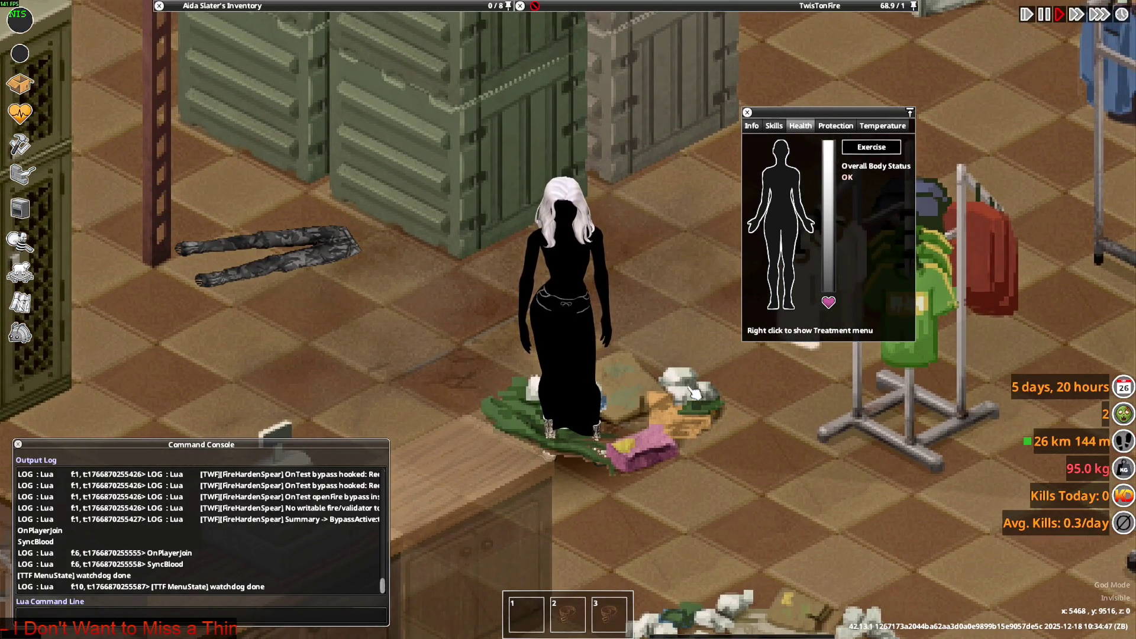
pyautogui.hotkey('alt', 'Tab')
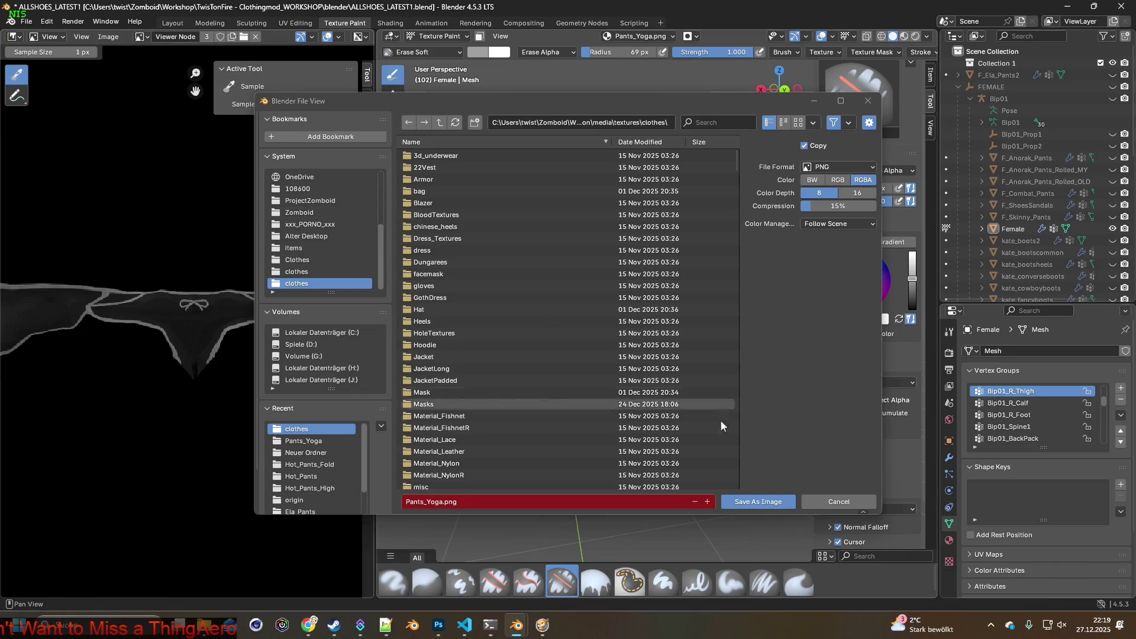
# Cancel the image save and show the pants material in Shading, viewed from the front
pyautogui.click(836, 500)
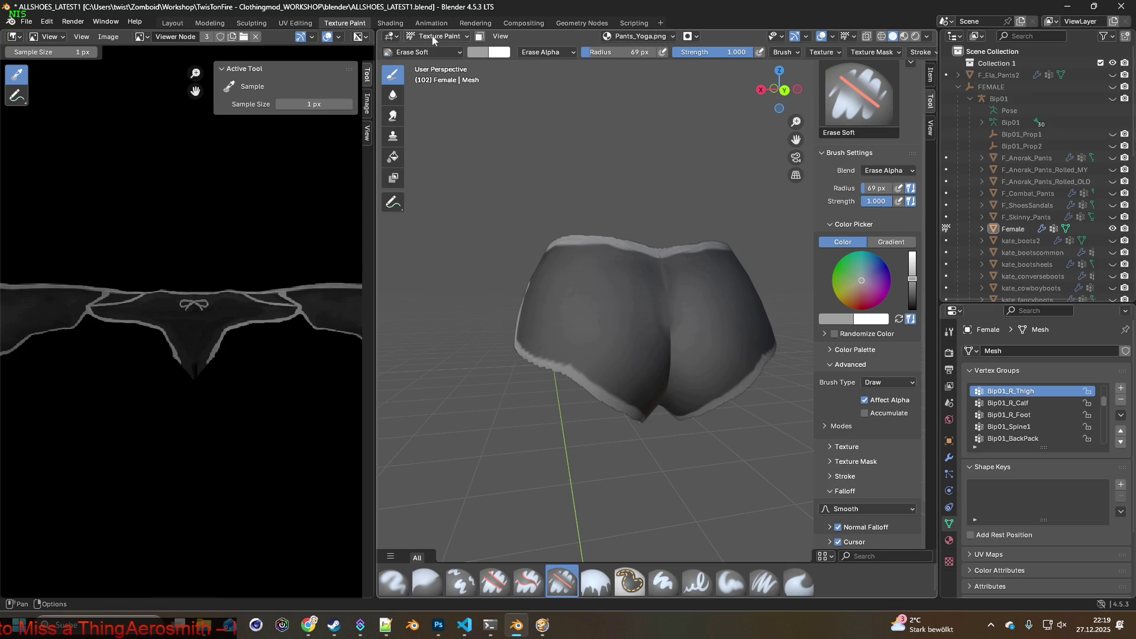
pyautogui.click(393, 23)
pyautogui.moveTo(534, 220)
pyautogui.mouseDown(button='middle')
pyautogui.moveTo(676, 239)
pyautogui.moveTo(587, 227)
pyautogui.moveTo(584, 181)
pyautogui.moveTo(492, 240)
pyautogui.moveTo(349, 251)
pyautogui.moveTo(606, 264)
pyautogui.moveTo(398, 251)
pyautogui.moveTo(540, 243)
pyautogui.moveTo(489, 221)
pyautogui.moveTo(541, 242)
pyautogui.mouseUp(button='middle')
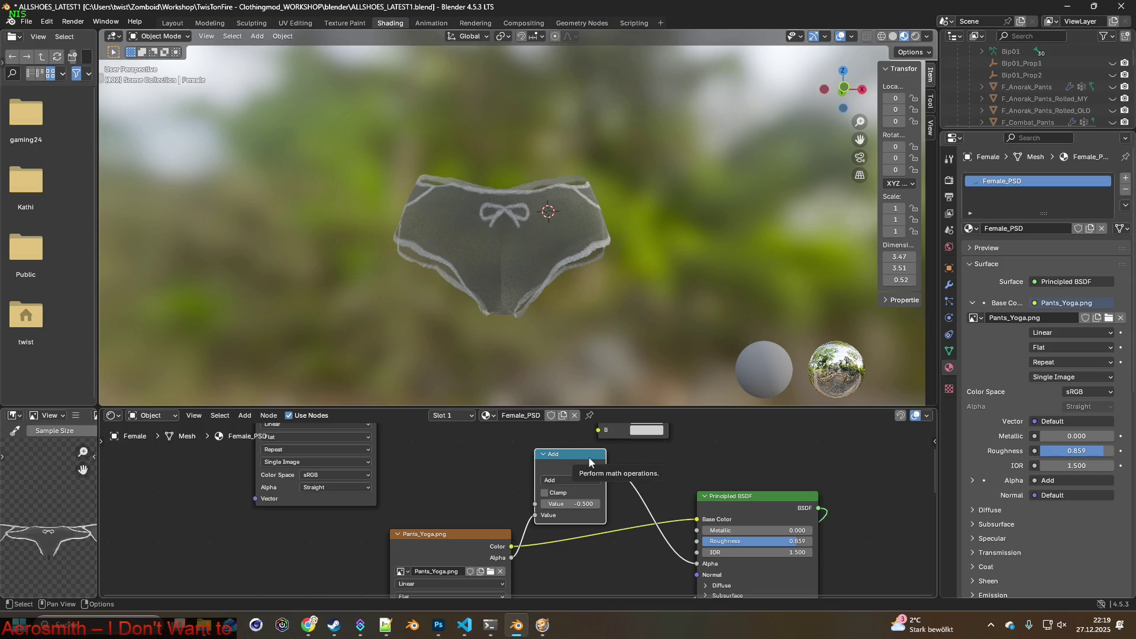
# Replace the Add math node by linking the Image Texture Alpha straight to the BSDF Alpha
pyautogui.press('Delete')
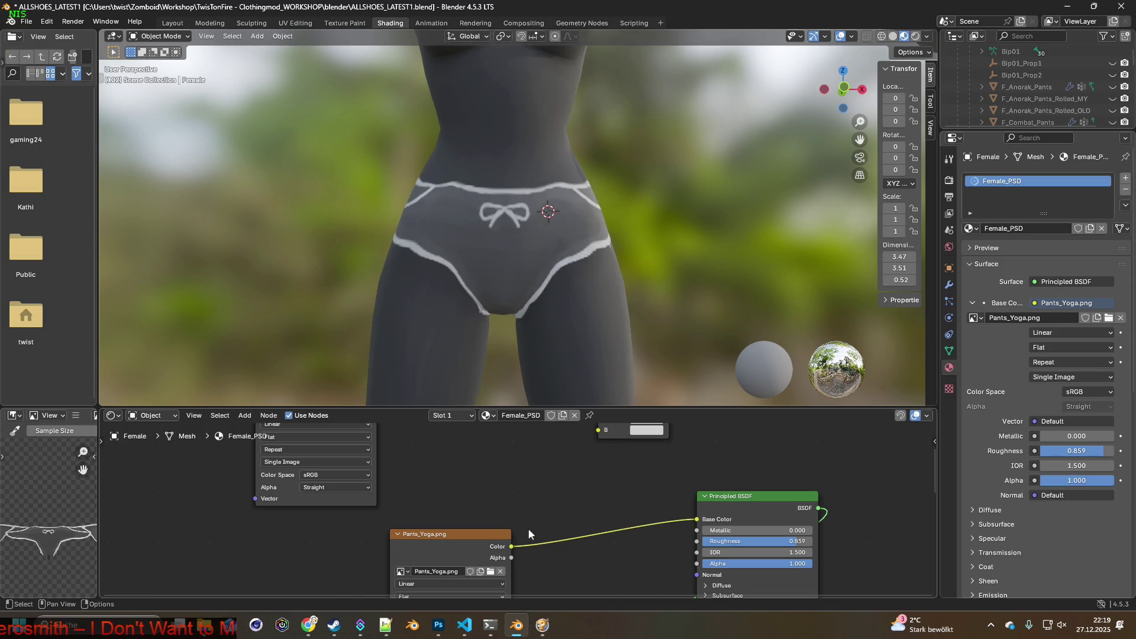
pyautogui.scroll(-1, 521, 553)
pyautogui.moveTo(514, 553); pyautogui.dragTo(683, 559)
pyautogui.moveTo(551, 367)
pyautogui.mouseDown(button='middle')
pyautogui.moveTo(527, 333)
pyautogui.moveTo(590, 339)
pyautogui.moveTo(502, 307)
pyautogui.moveTo(630, 311)
pyautogui.mouseUp(button='middle')
pyautogui.moveTo(451, 336); pyautogui.dragTo(591, 329, button='middle')
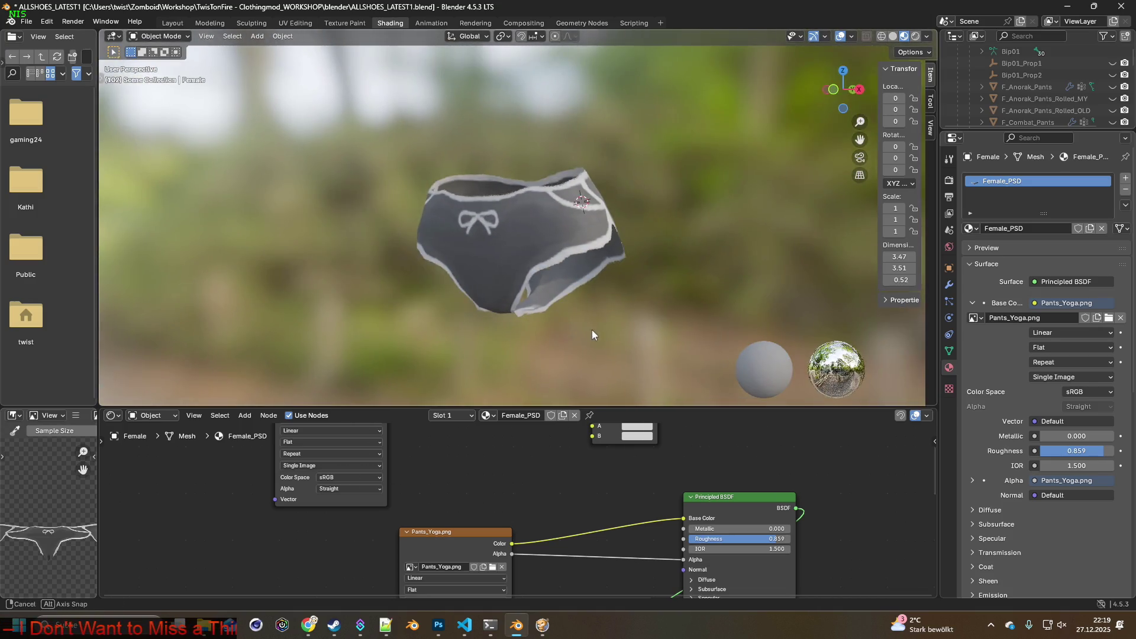
# Save Pants_Yoga.png from the Texture Paint workspace and return to the game
pyautogui.click(348, 24)
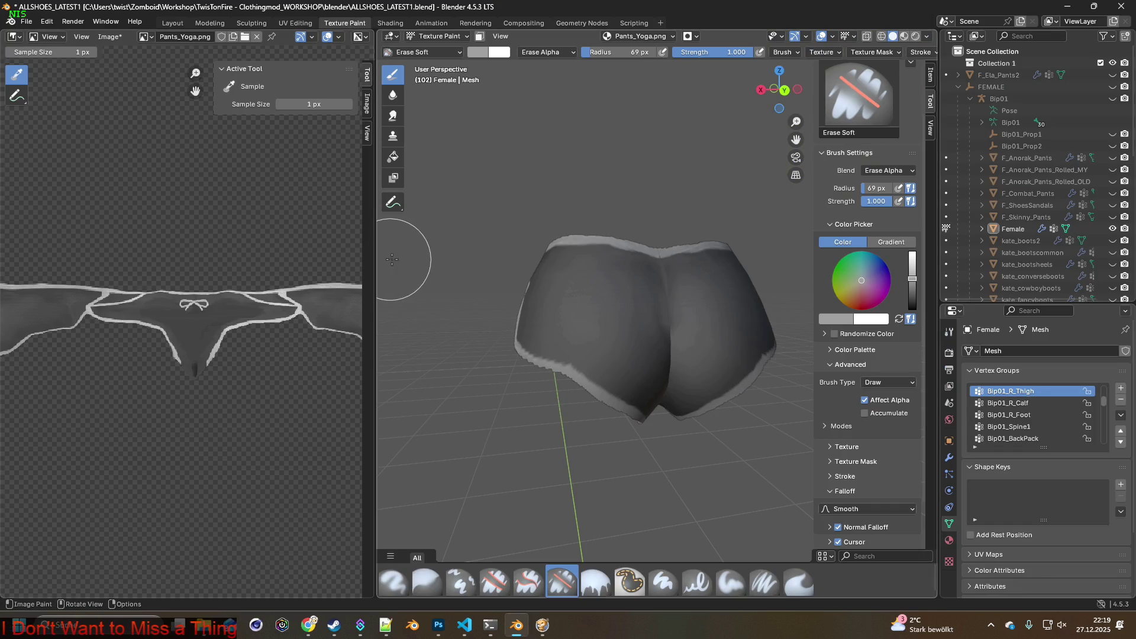
pyautogui.moveTo(376, 261); pyautogui.dragTo(347, 255)
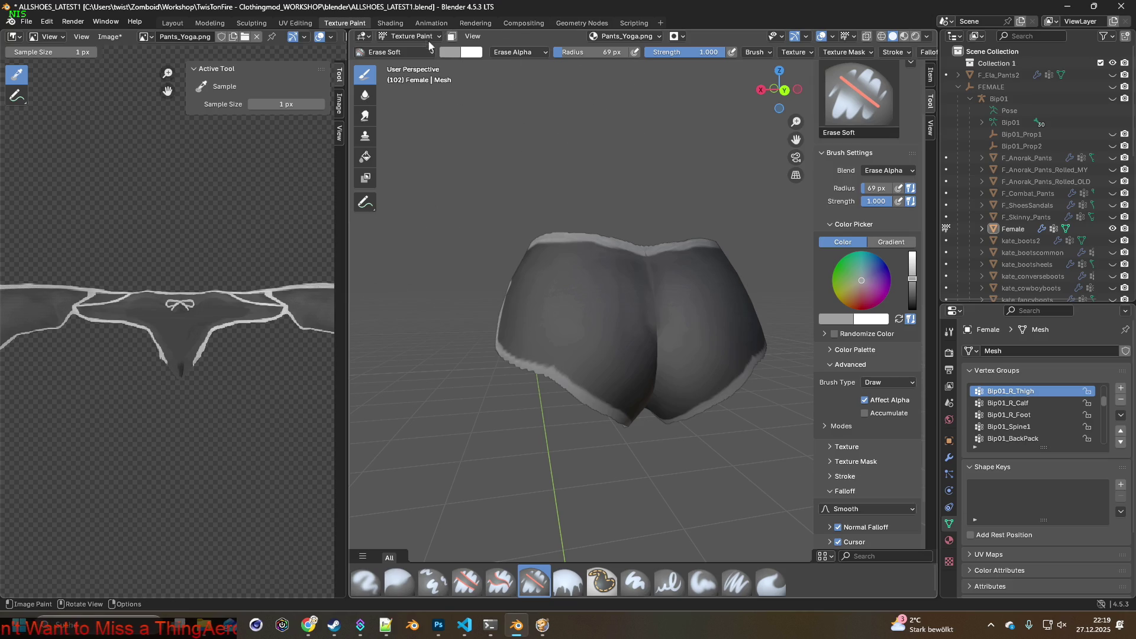
pyautogui.click(111, 38)
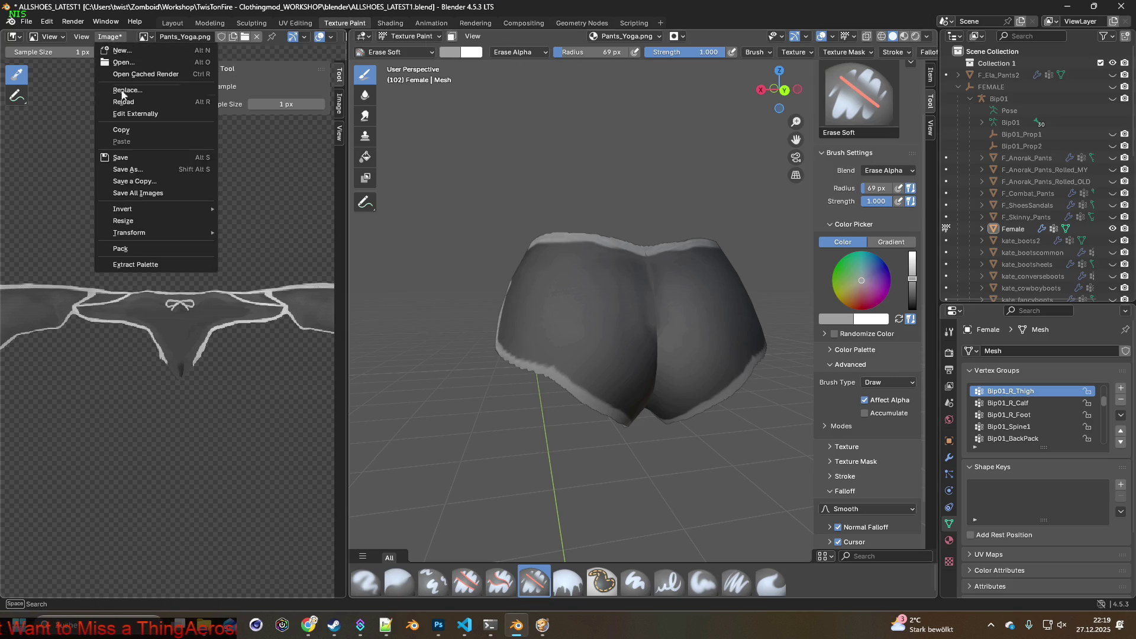
pyautogui.click(124, 157)
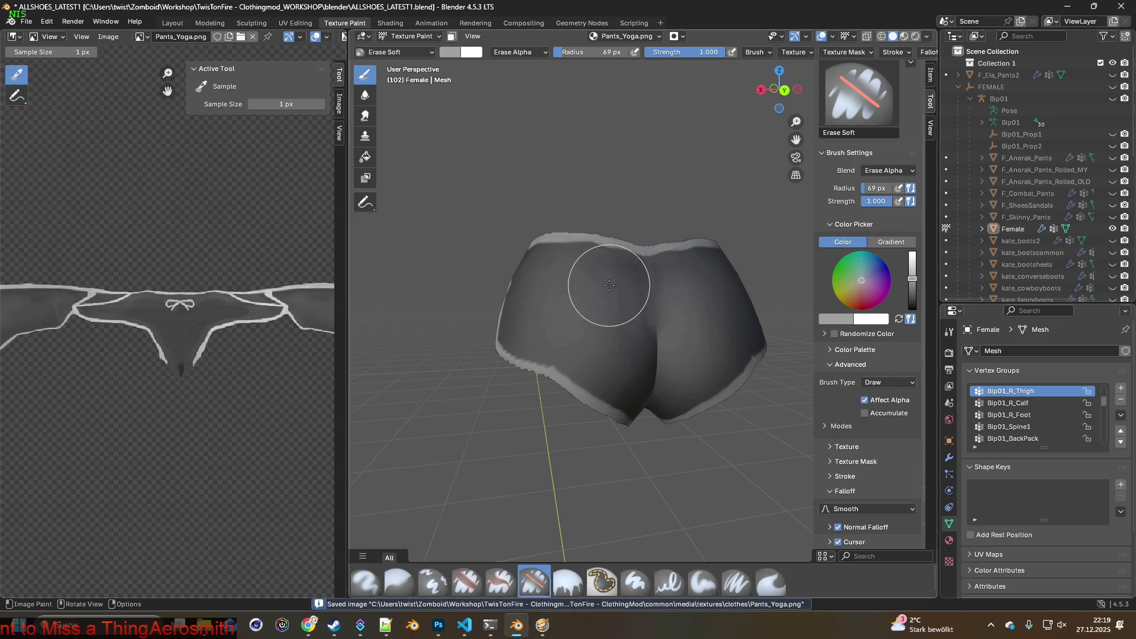
pyautogui.hotkey('alt', 'Tab')
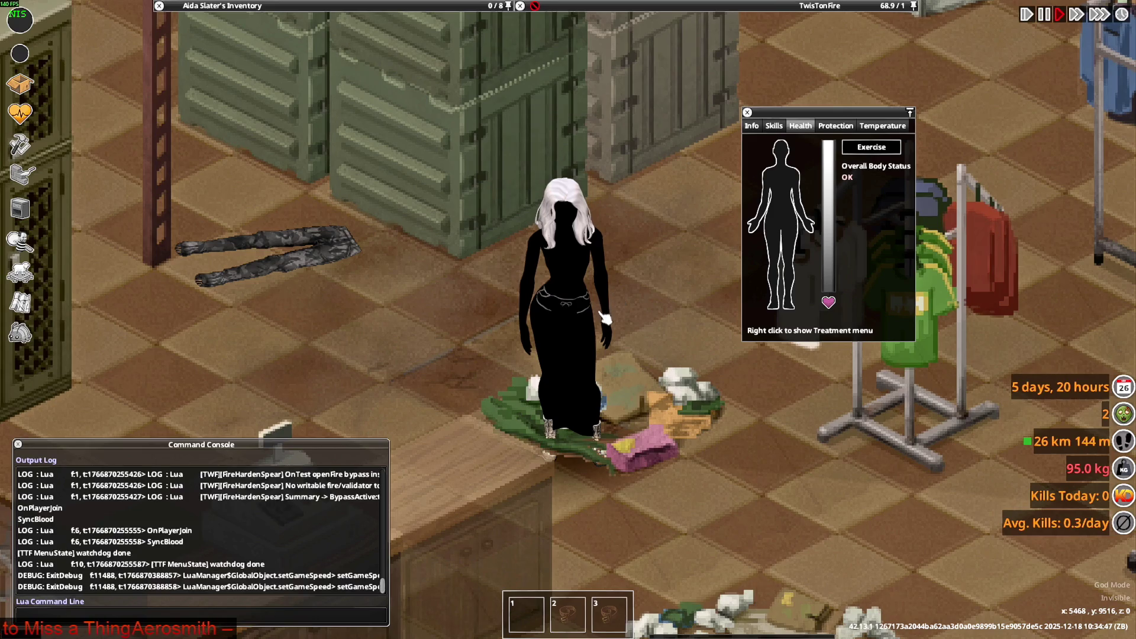
# Quit Project Zomboid to the desktop from its pause menu
pyautogui.press('Escape')
pyautogui.click(187, 459)
pyautogui.click(536, 337)
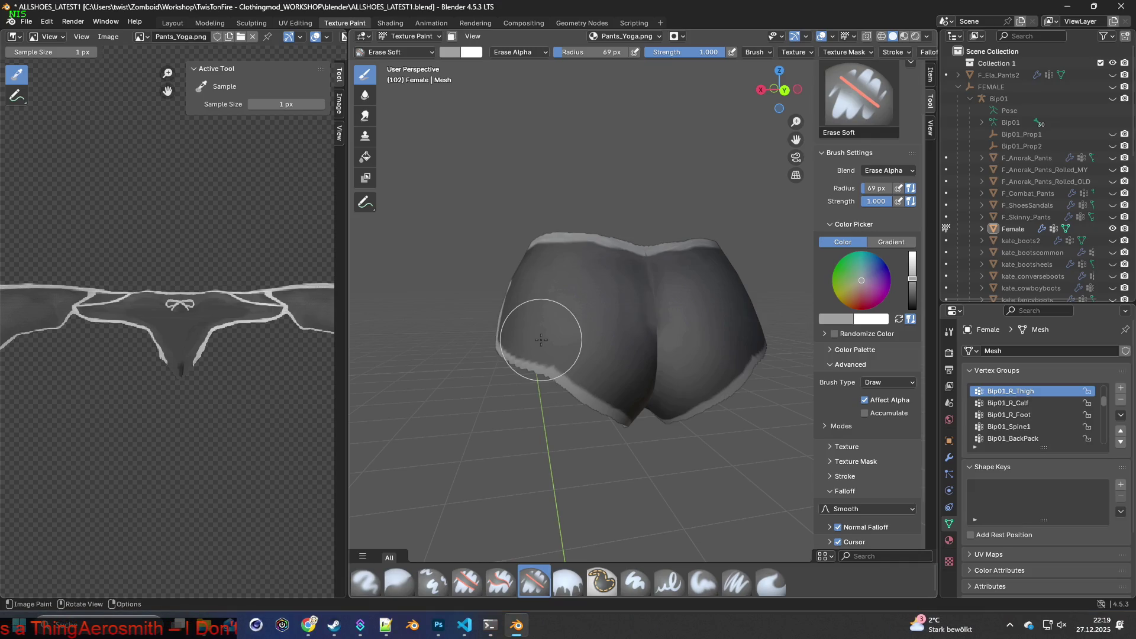
# Relaunch Project Zomboid from the Steam library and confirm Play
pyautogui.click(334, 625)
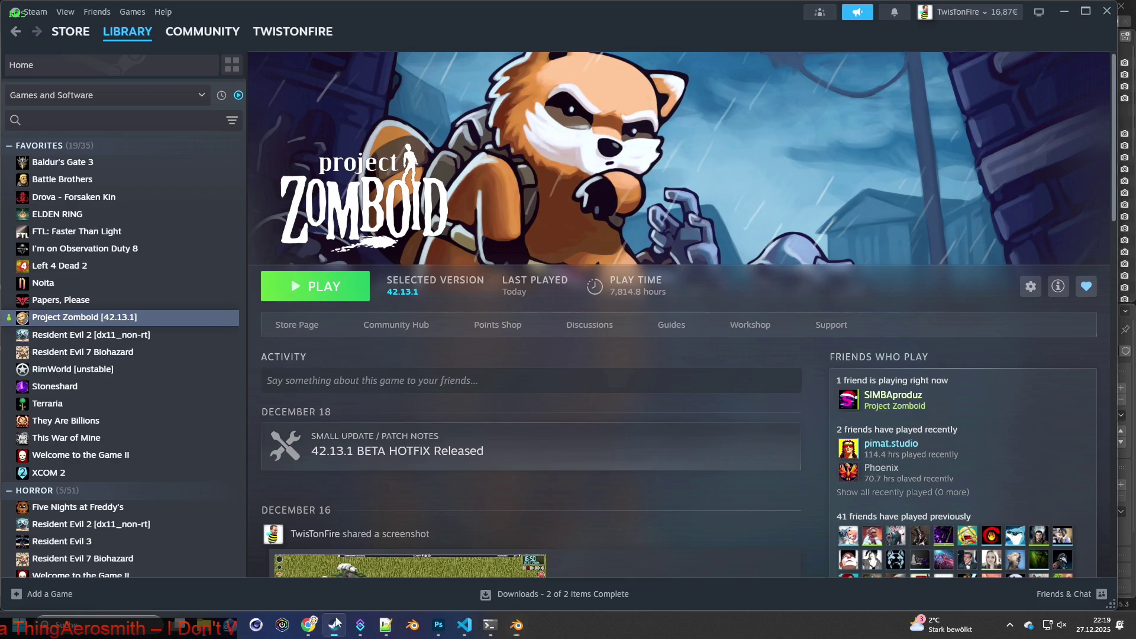
pyautogui.click(330, 296)
pyautogui.click(599, 431)
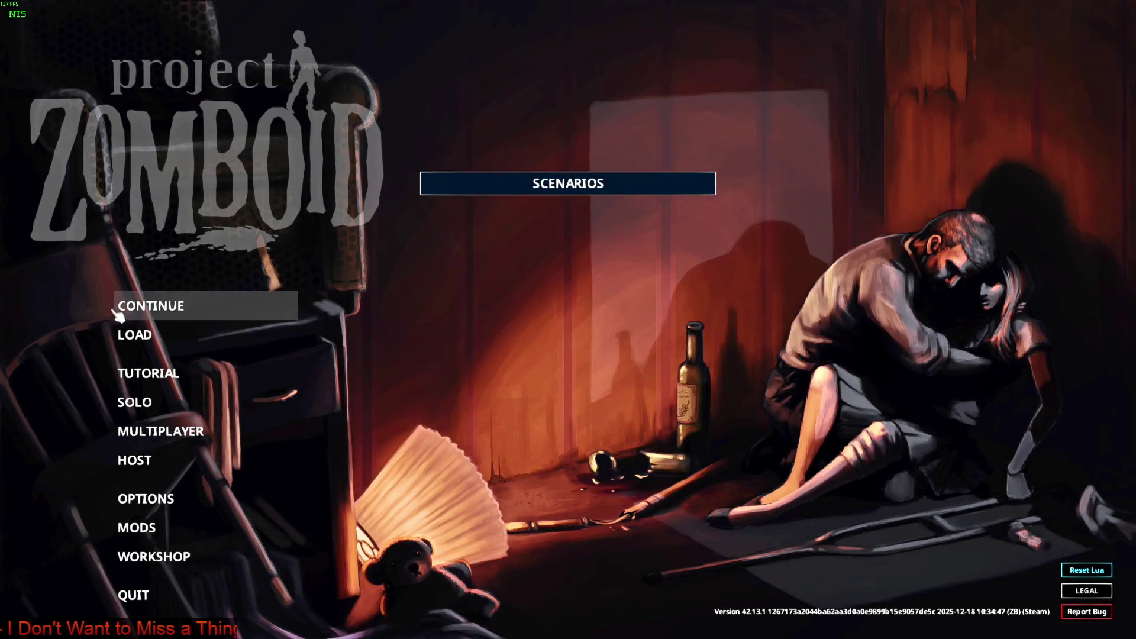
# Continue the saved game and zoom in on the character
pyautogui.click(214, 313)
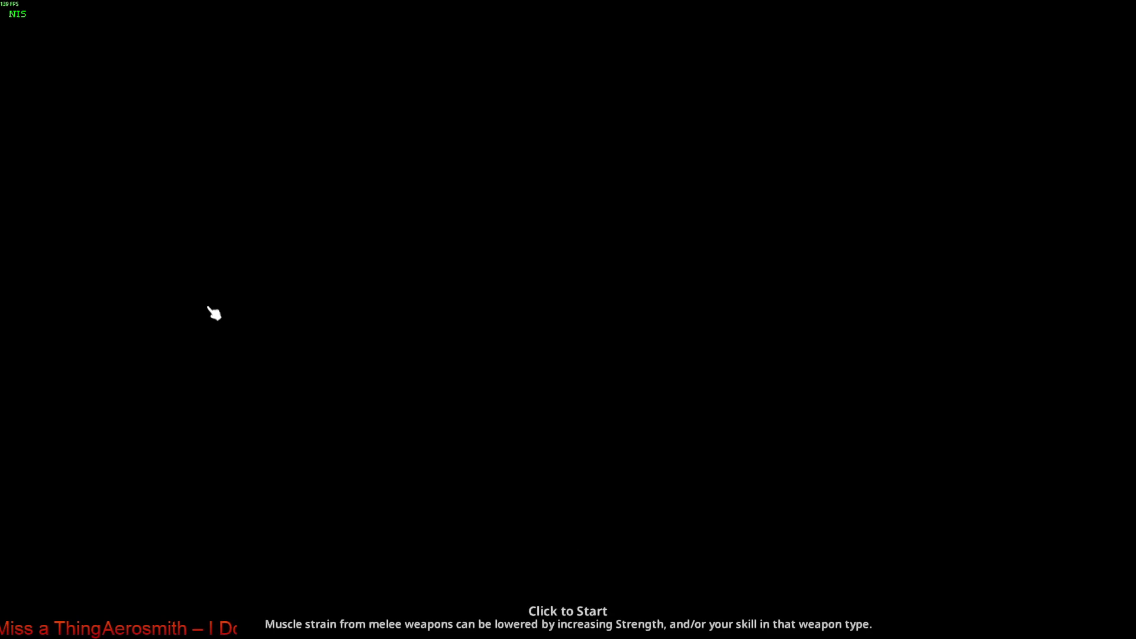
pyautogui.click(293, 322)
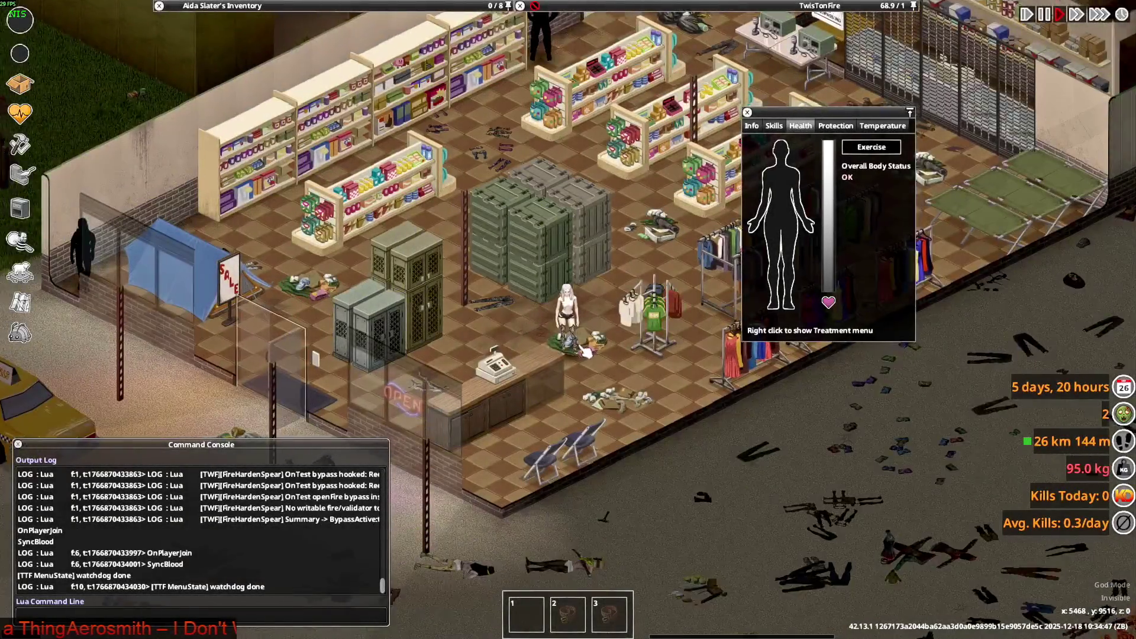
pyautogui.scroll(5, 586, 352)
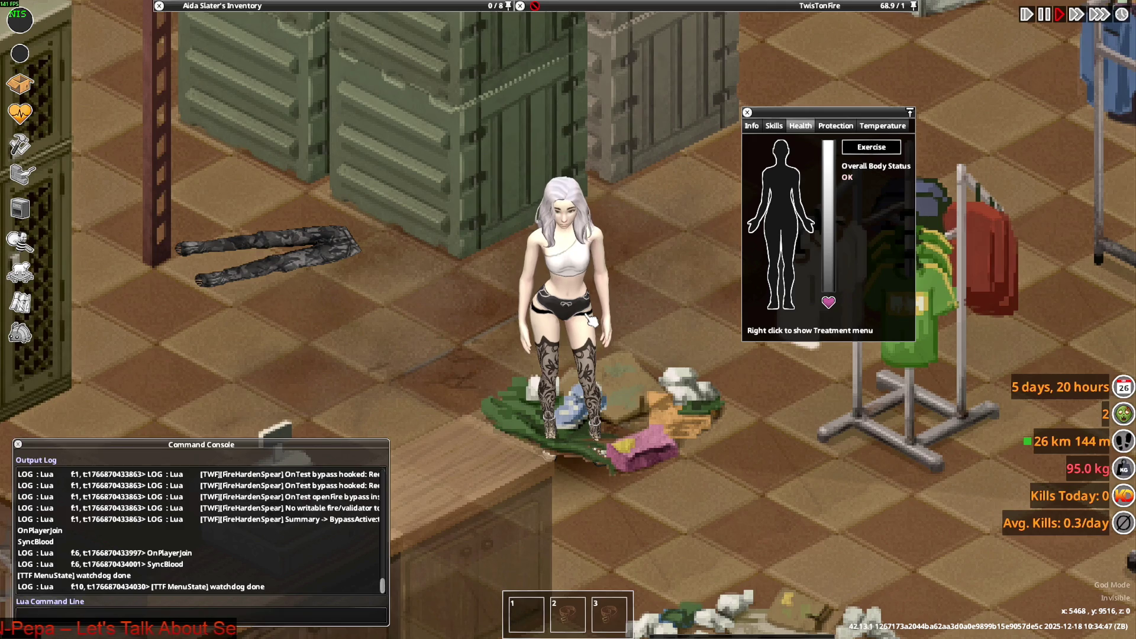
# Walk the character around the shop to view her shorts from the front, back and sides
pyautogui.press('s')
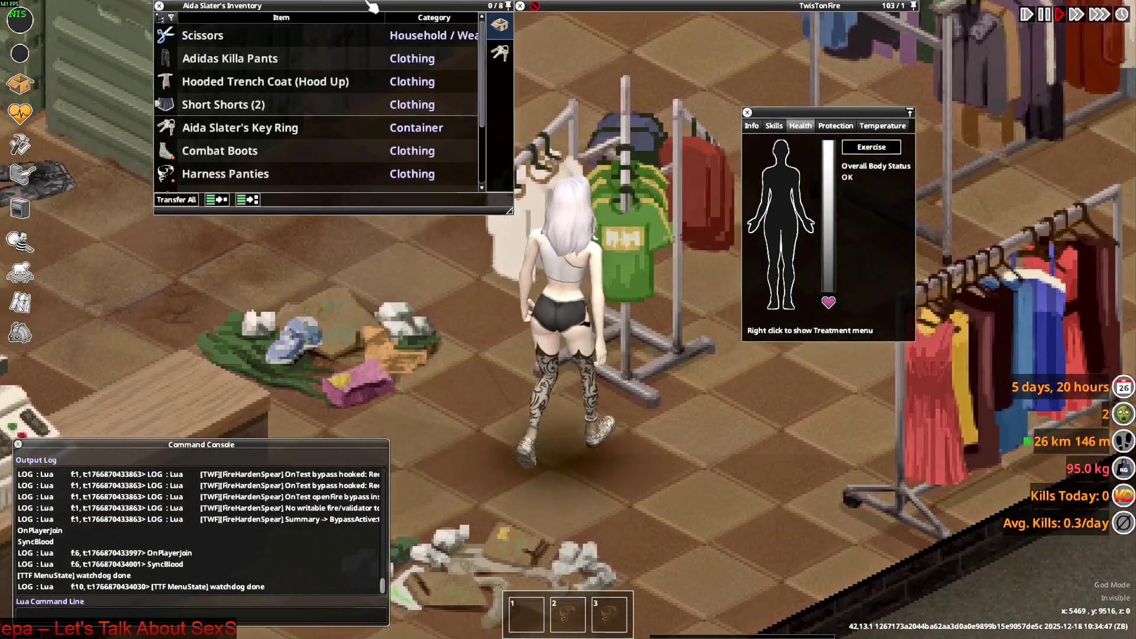
pyautogui.press('a')
pyautogui.moveTo(171, 109)
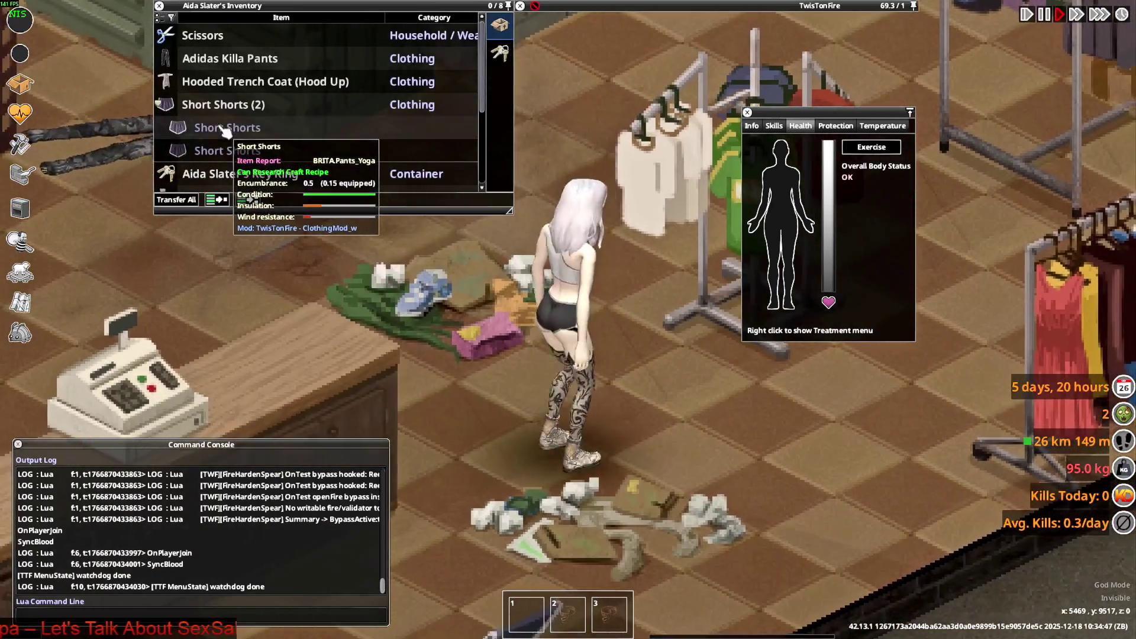
pyautogui.press('w')
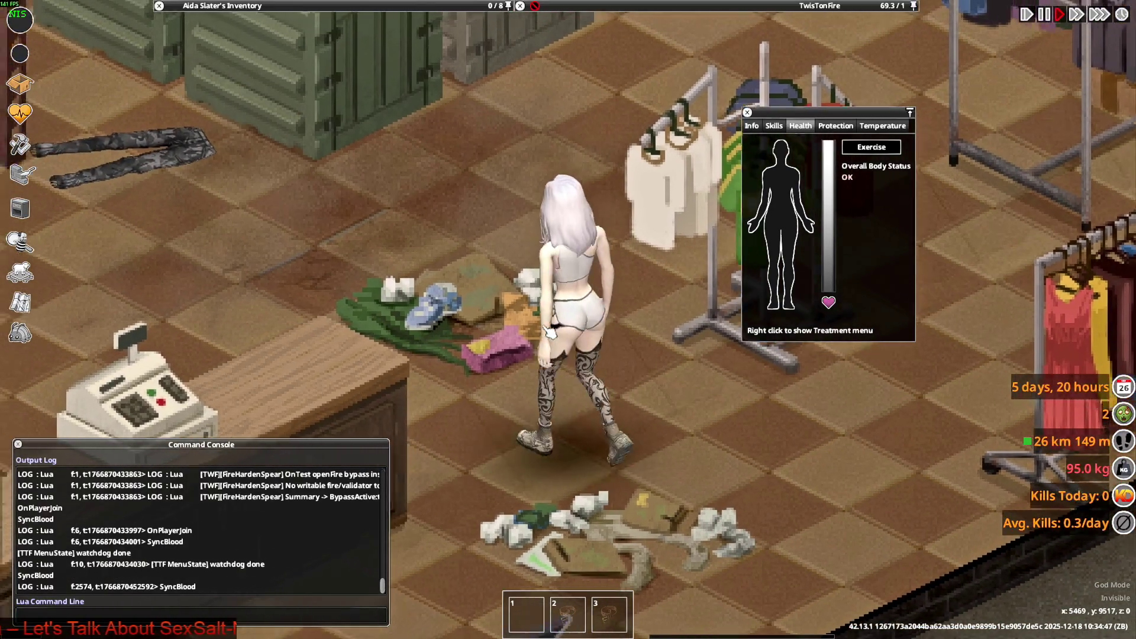
pyautogui.press('s')
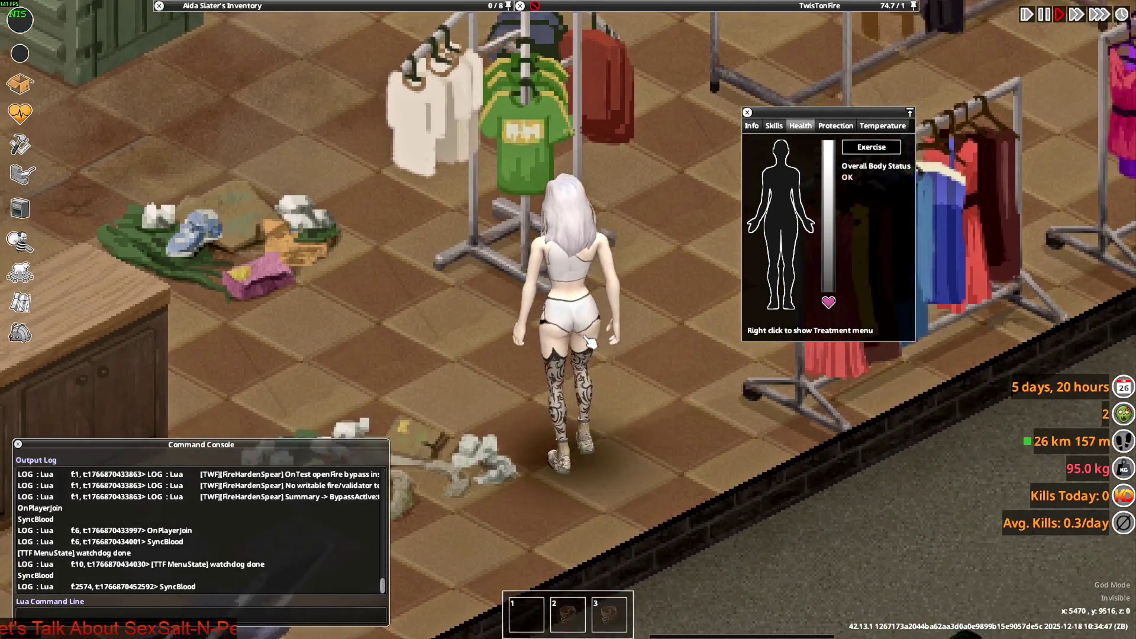
pyautogui.press('a')
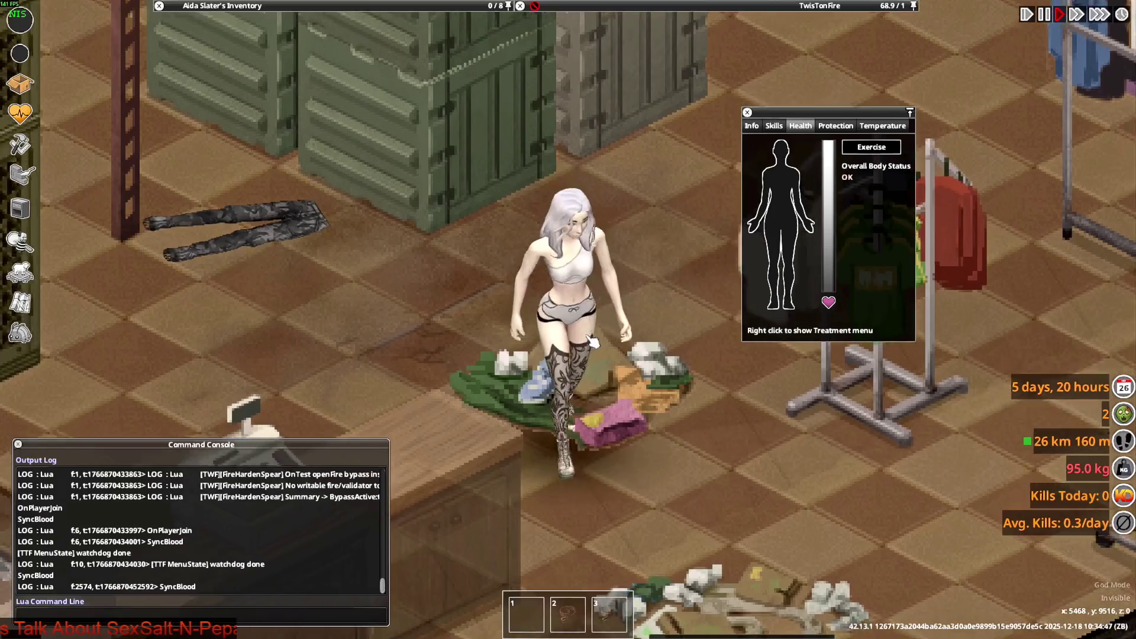
pyautogui.press('s')
pyautogui.hotkey('w', 'd')
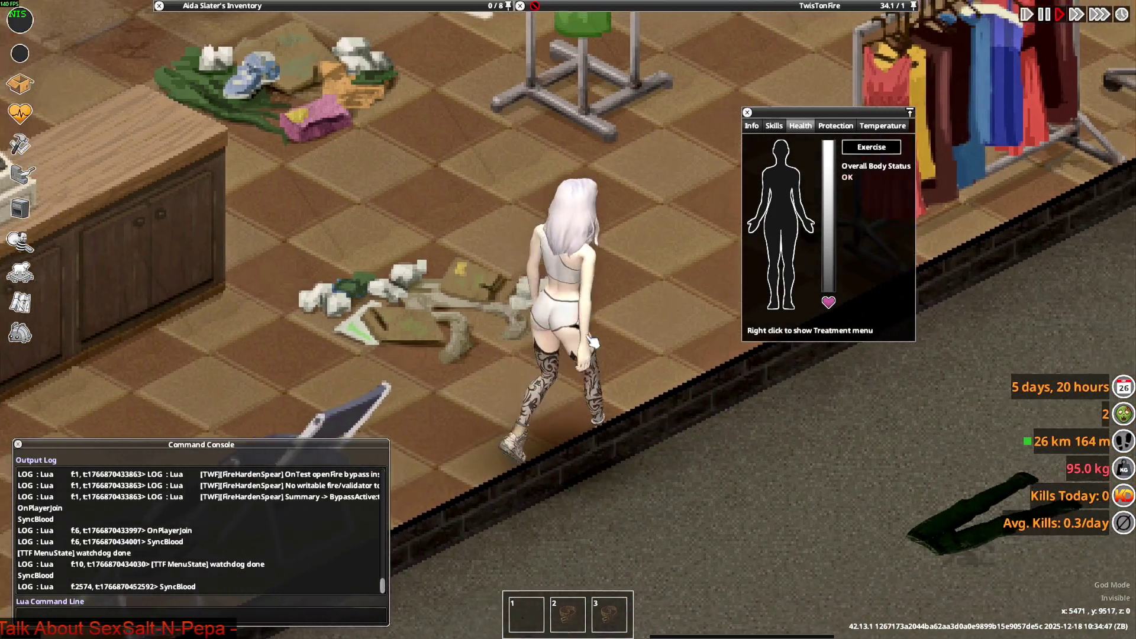
pyautogui.press('a')
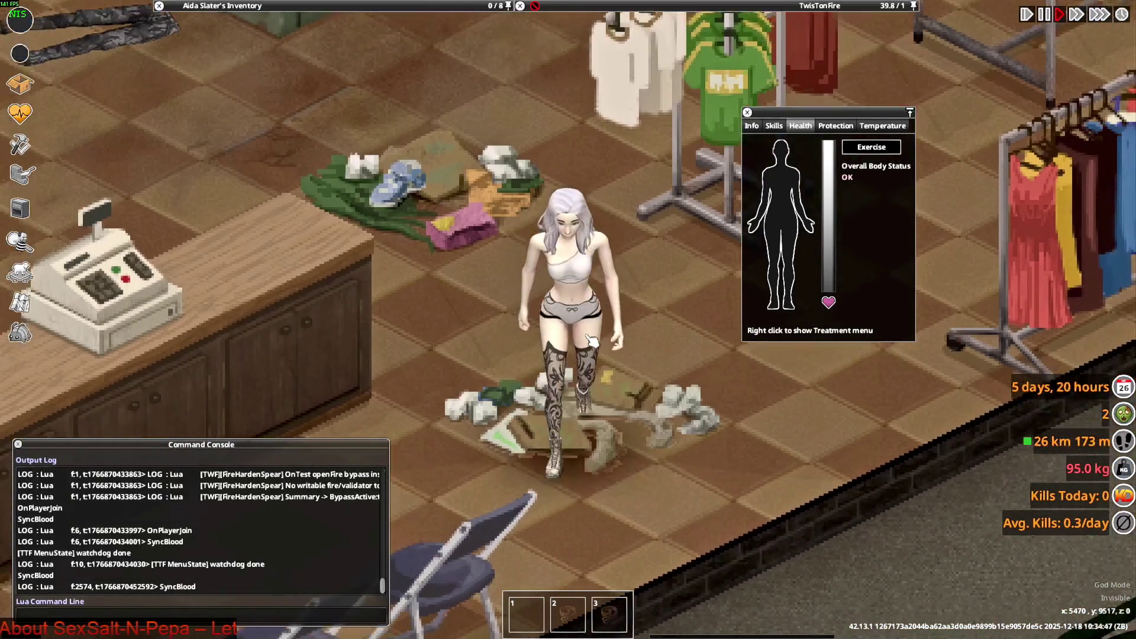
pyautogui.hotkey('w', 'd')
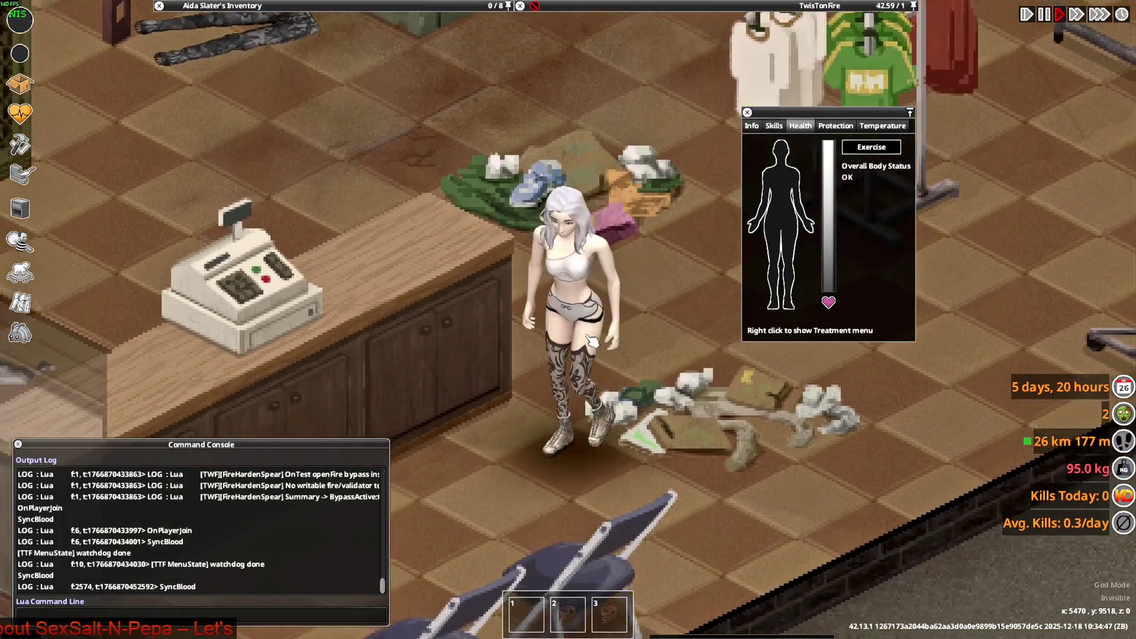
pyautogui.press('d')
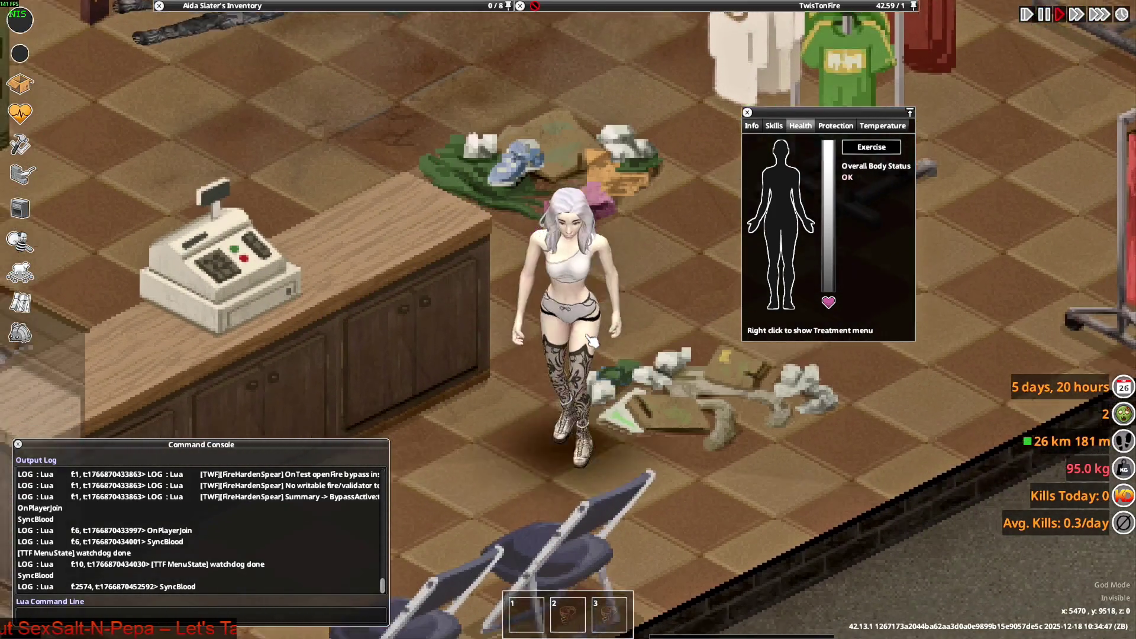
pyautogui.hotkey('w', 'd')
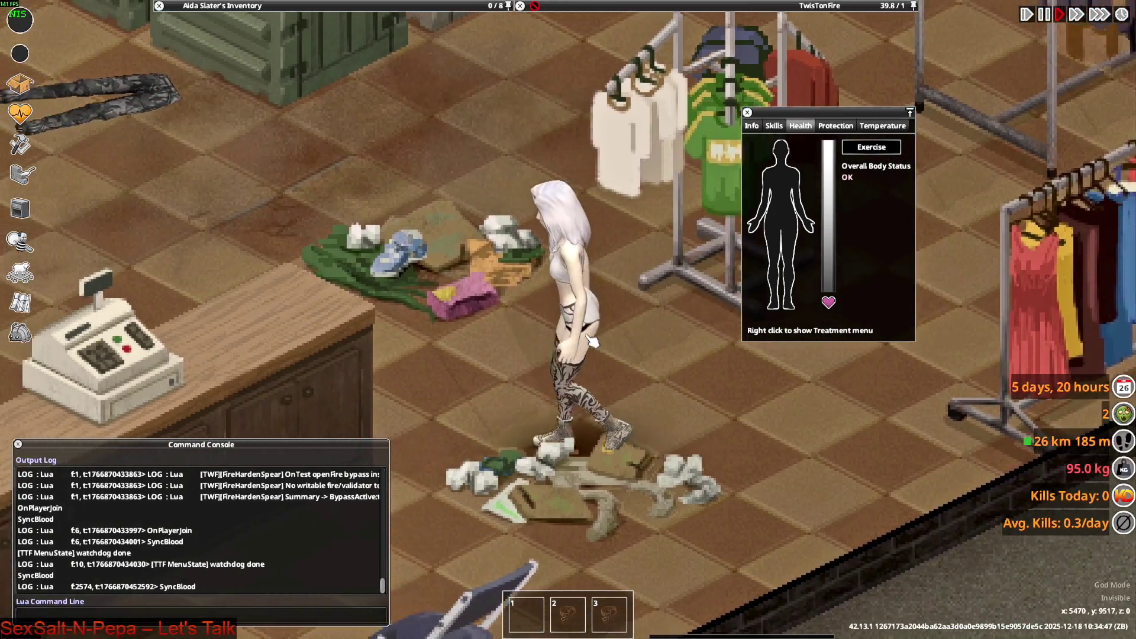
pyautogui.hotkey('w', 'a')
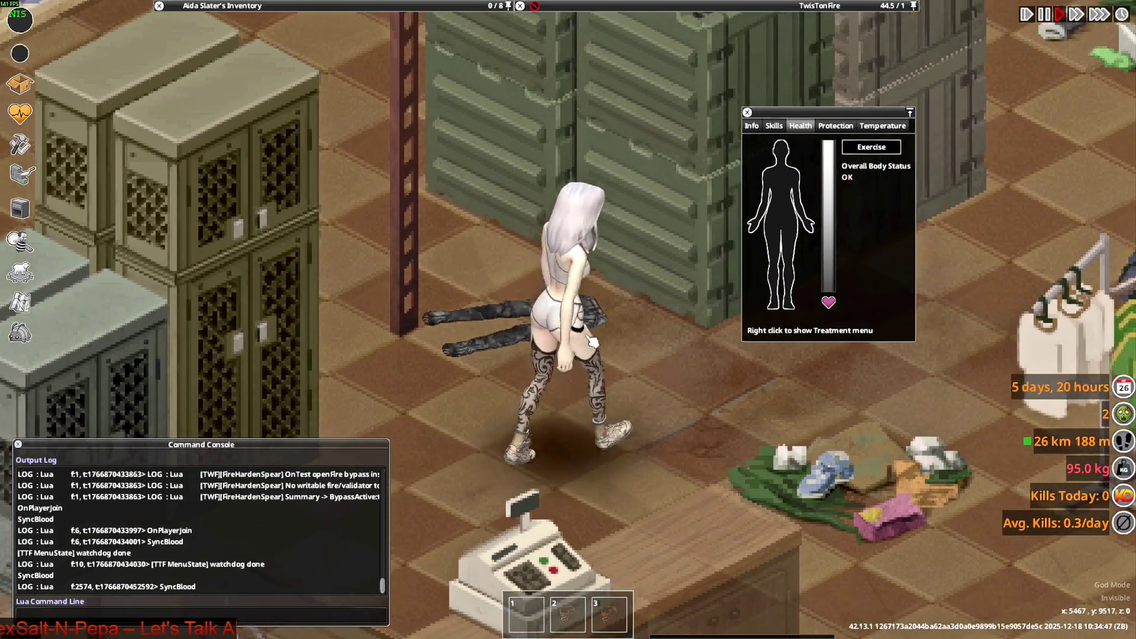
pyautogui.hotkey('s', 'd')
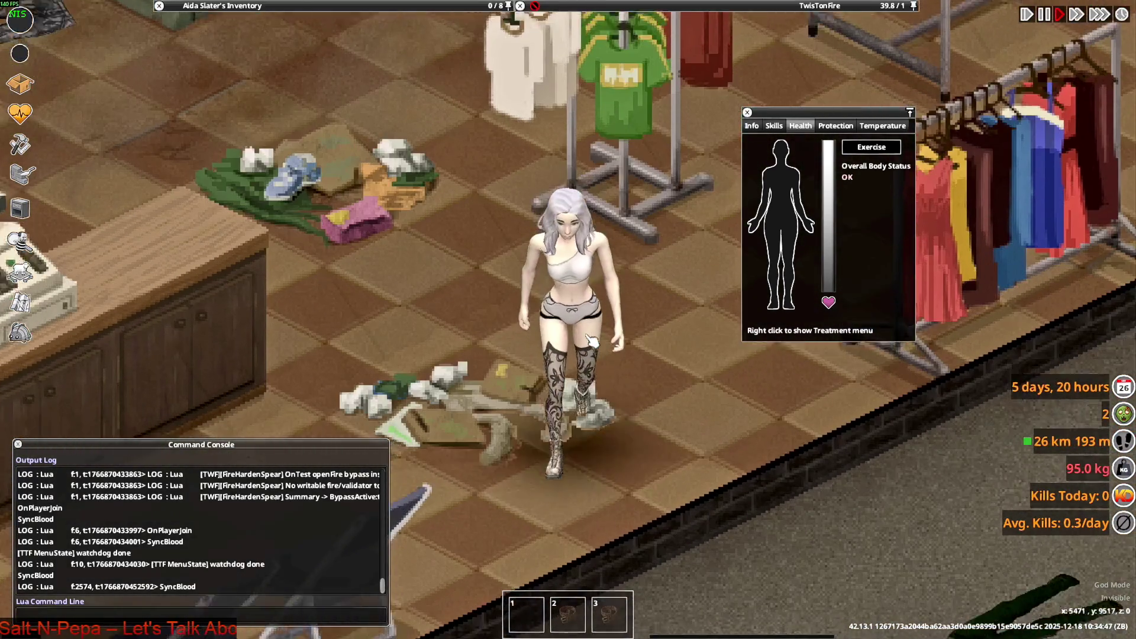
pyautogui.hotkey('s', 'd')
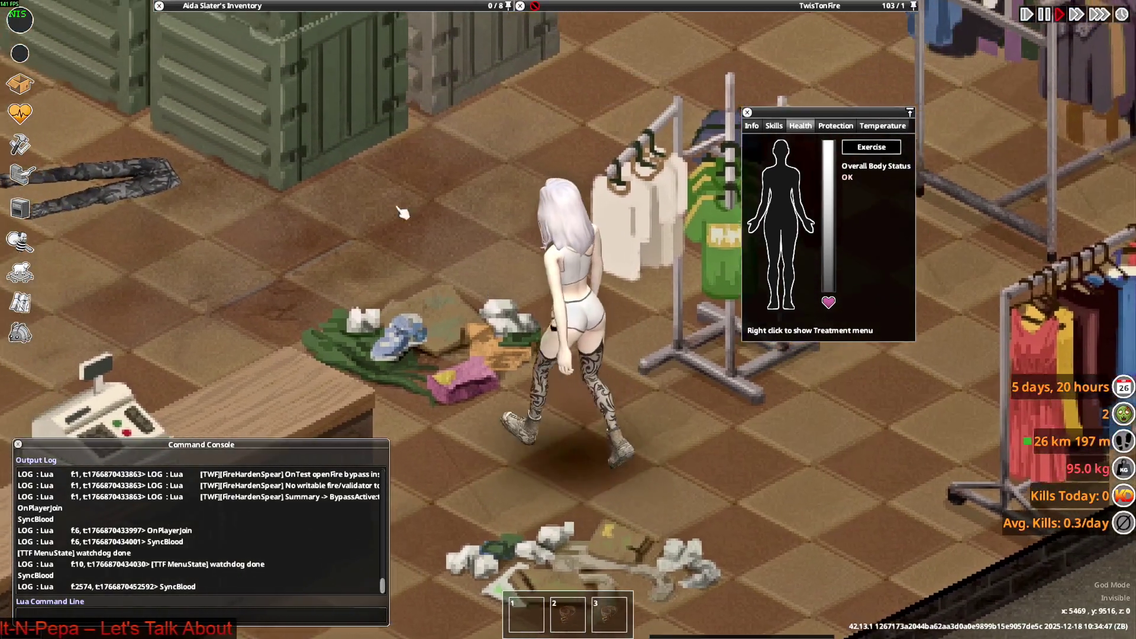
pyautogui.hotkey('w', 'a')
pyautogui.moveTo(278, 5)
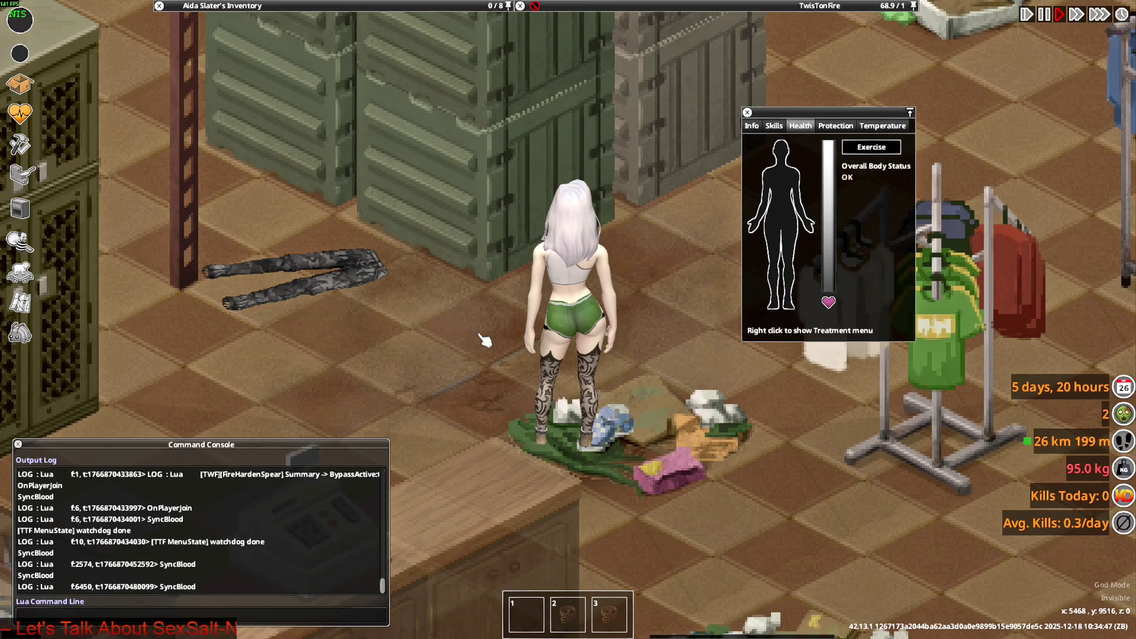
# Walk the character around the clothing rack to inspect the shorts from several angles
pyautogui.press('d')
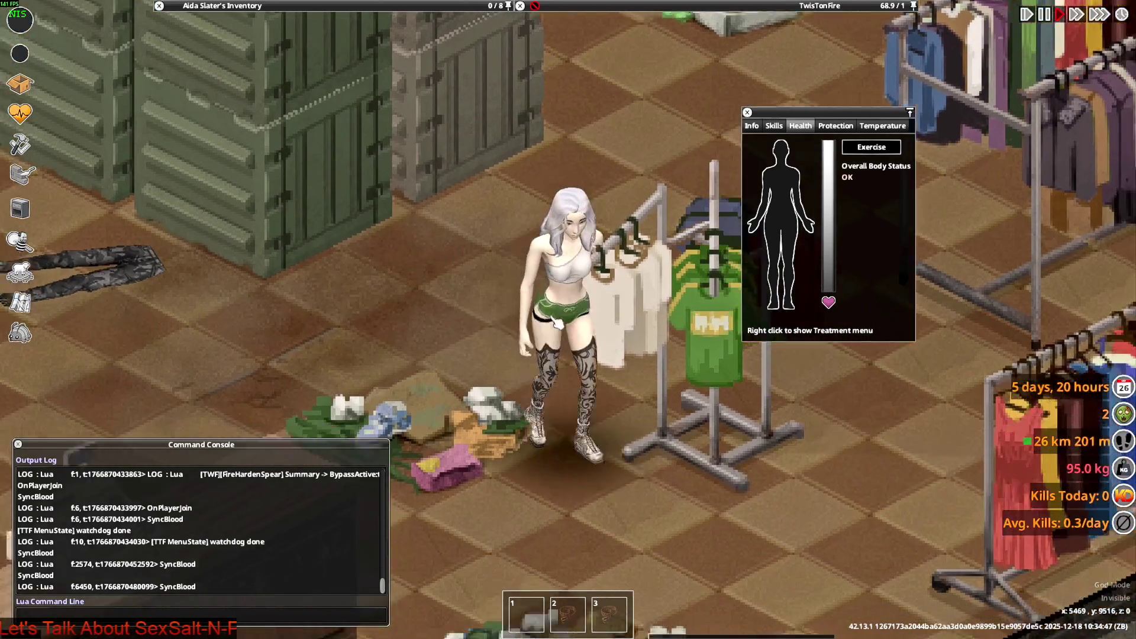
pyautogui.press('a')
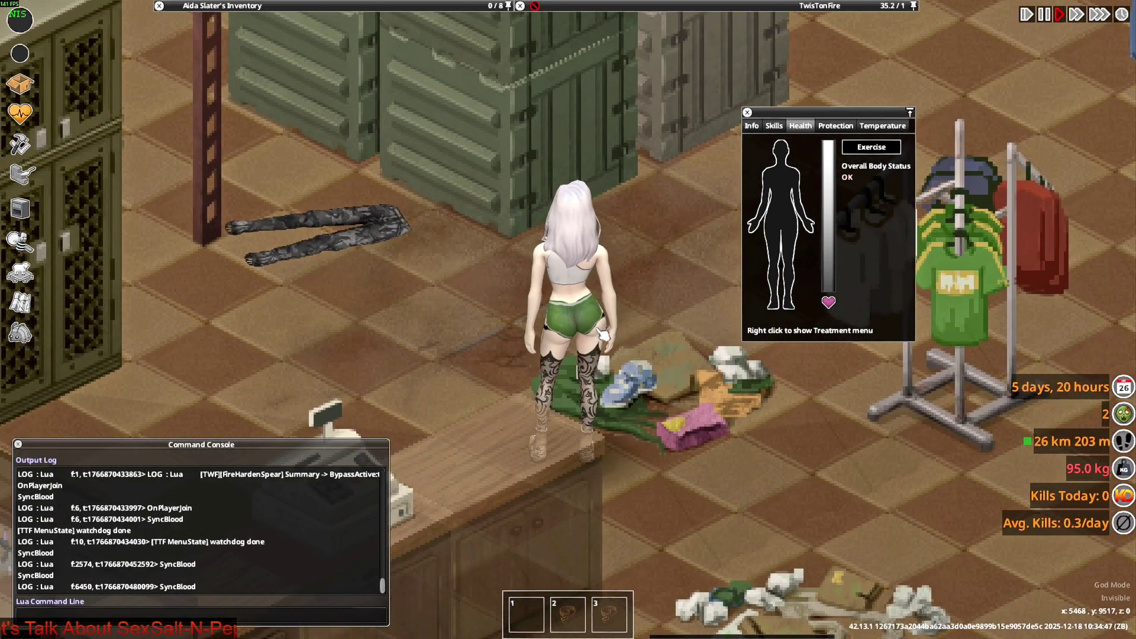
pyautogui.press('d')
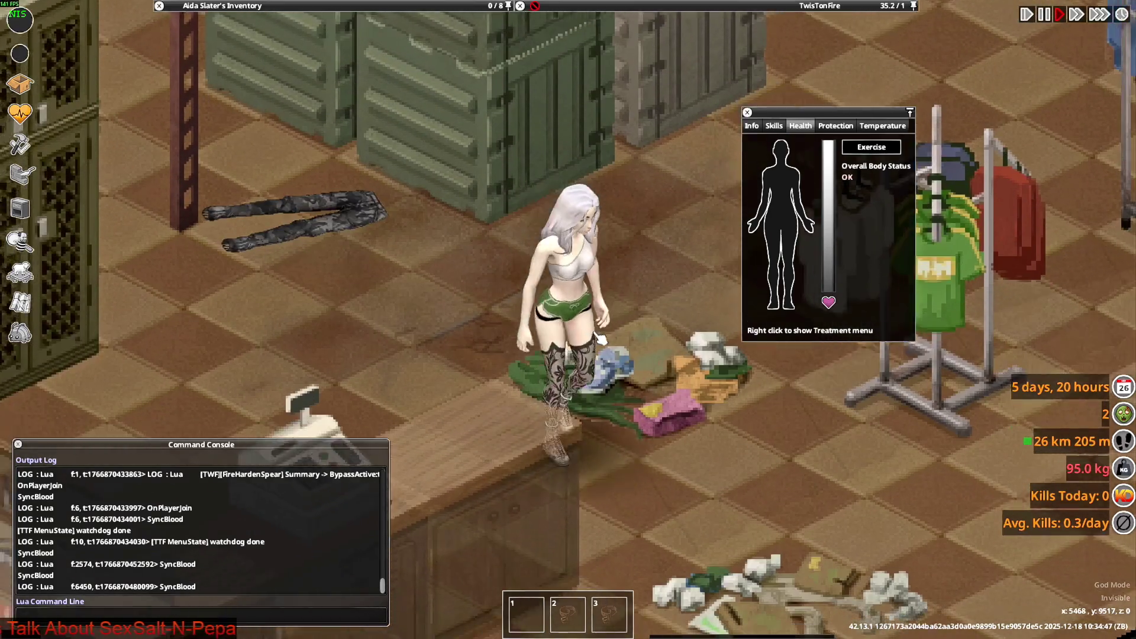
pyautogui.press('w')
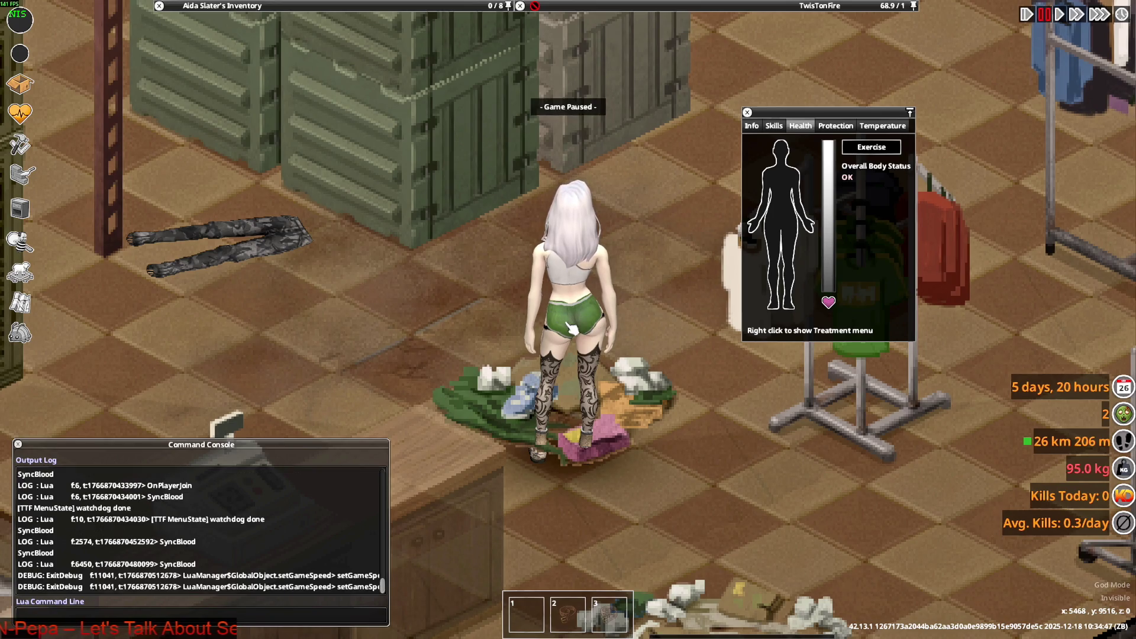
pyautogui.press('w')
pyautogui.press('w')
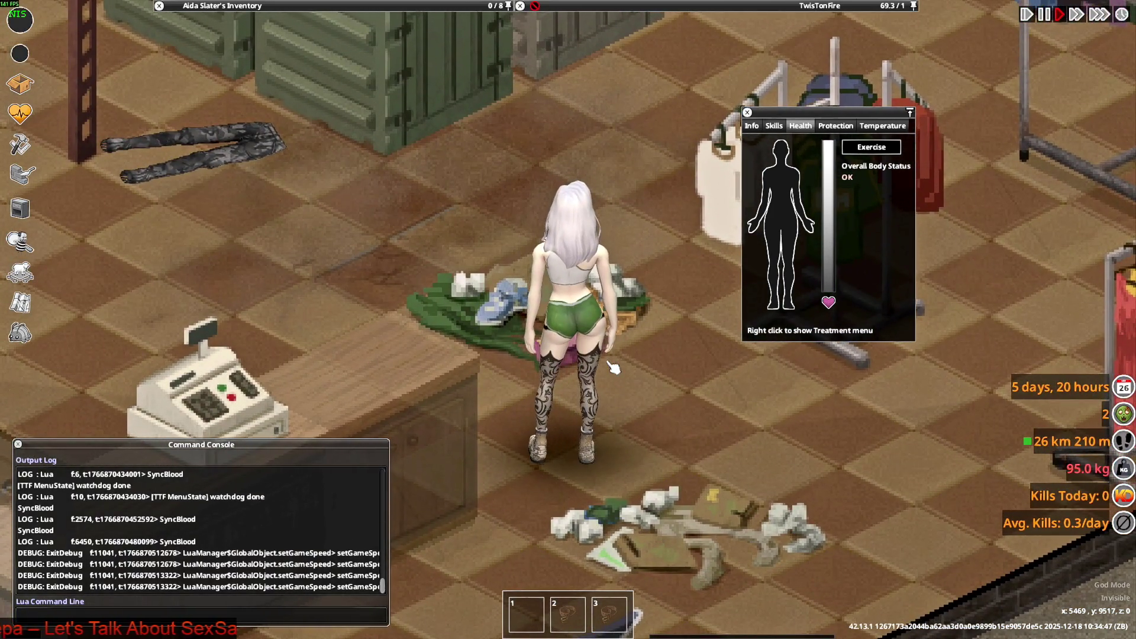
pyautogui.press('a')
pyautogui.press('d')
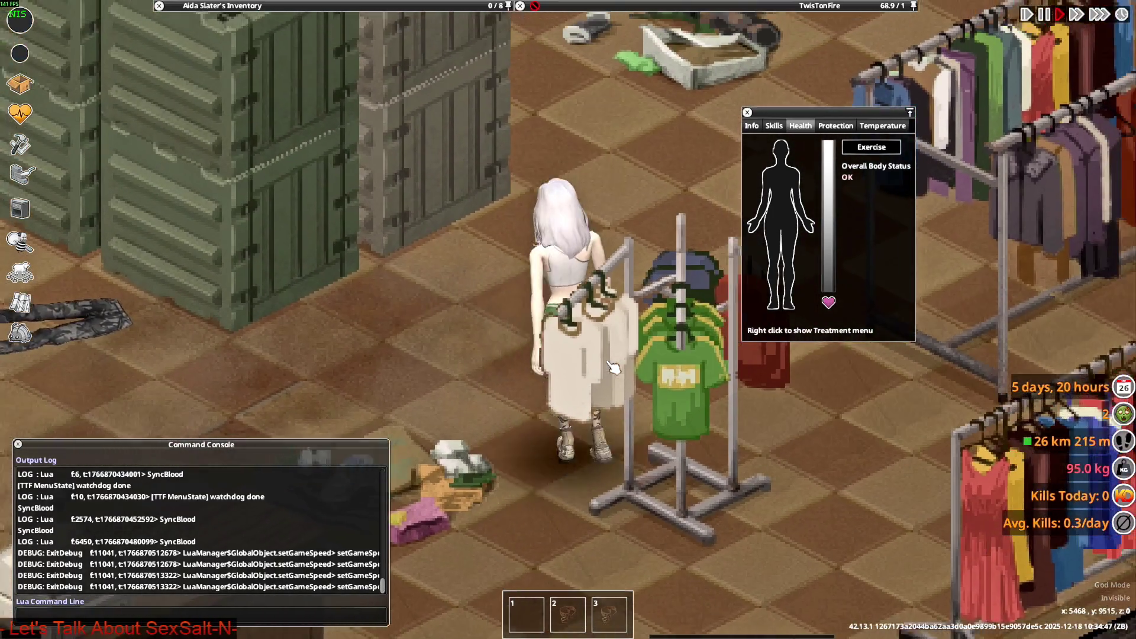
pyautogui.press('w')
pyautogui.press('s')
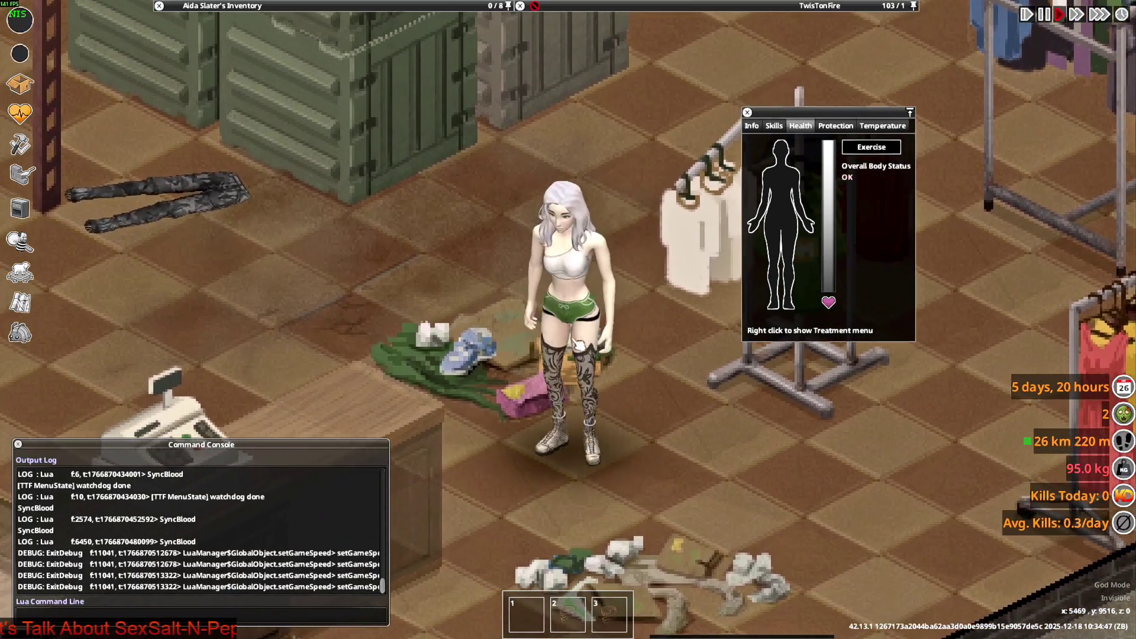
# Walk back toward the crates, then bring up the window switcher with Alt+Tab
pyautogui.moveTo(463, 4)
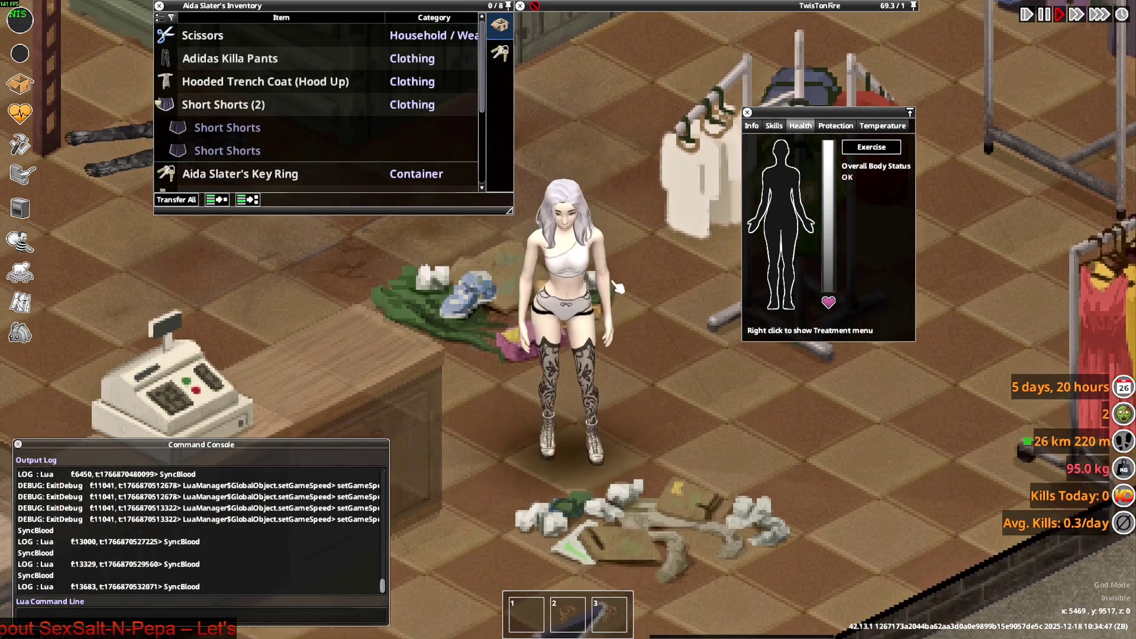
pyautogui.press('d')
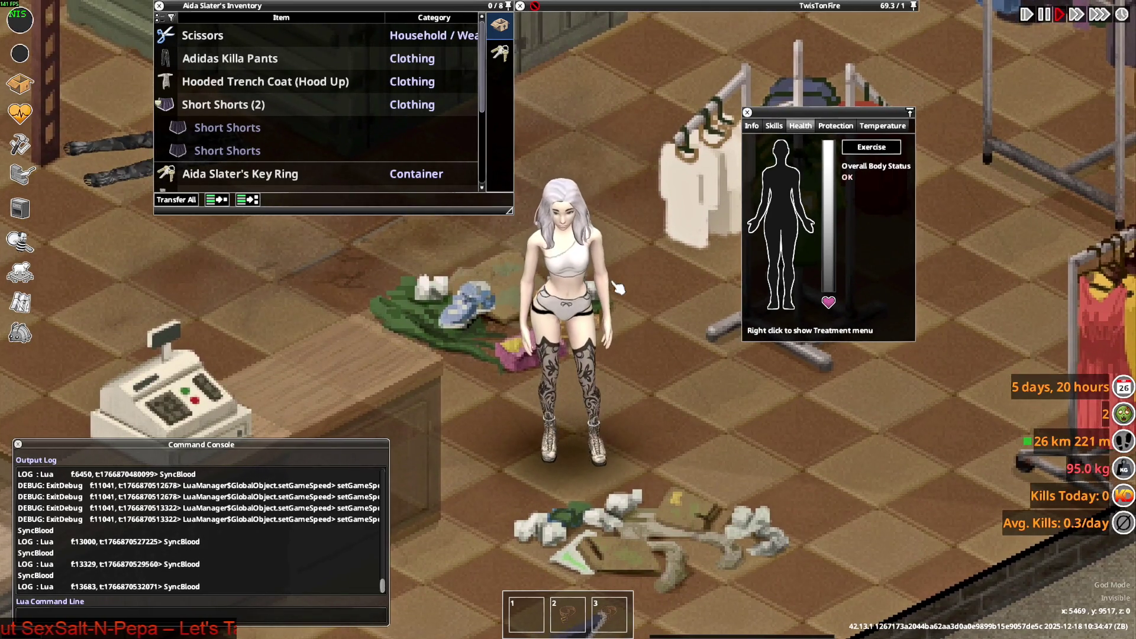
pyautogui.press('a')
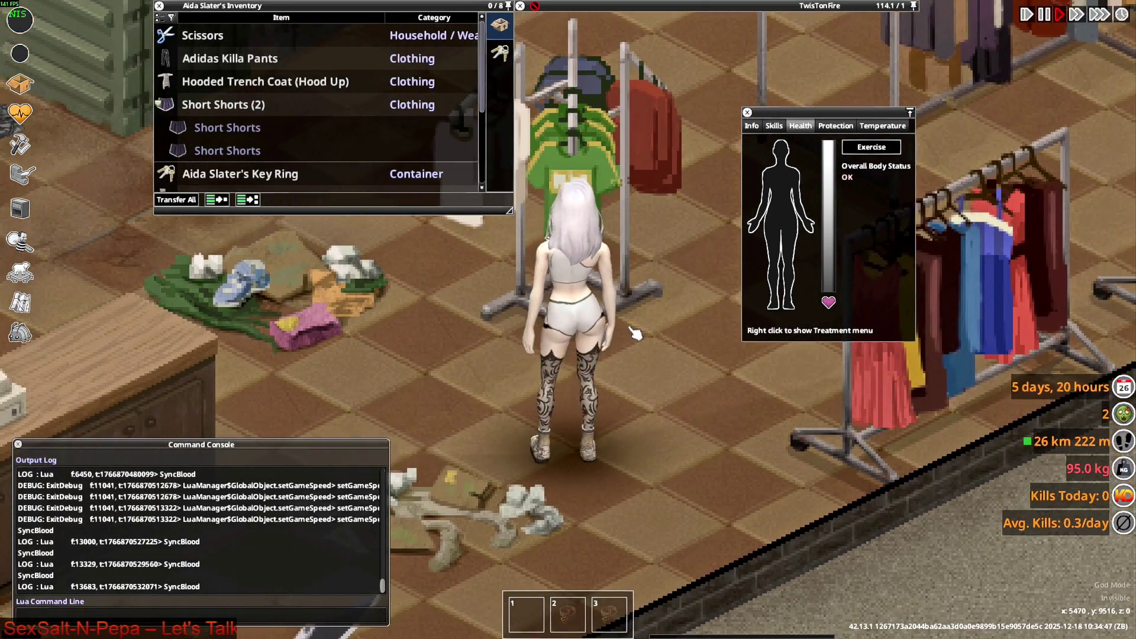
pyautogui.press('d')
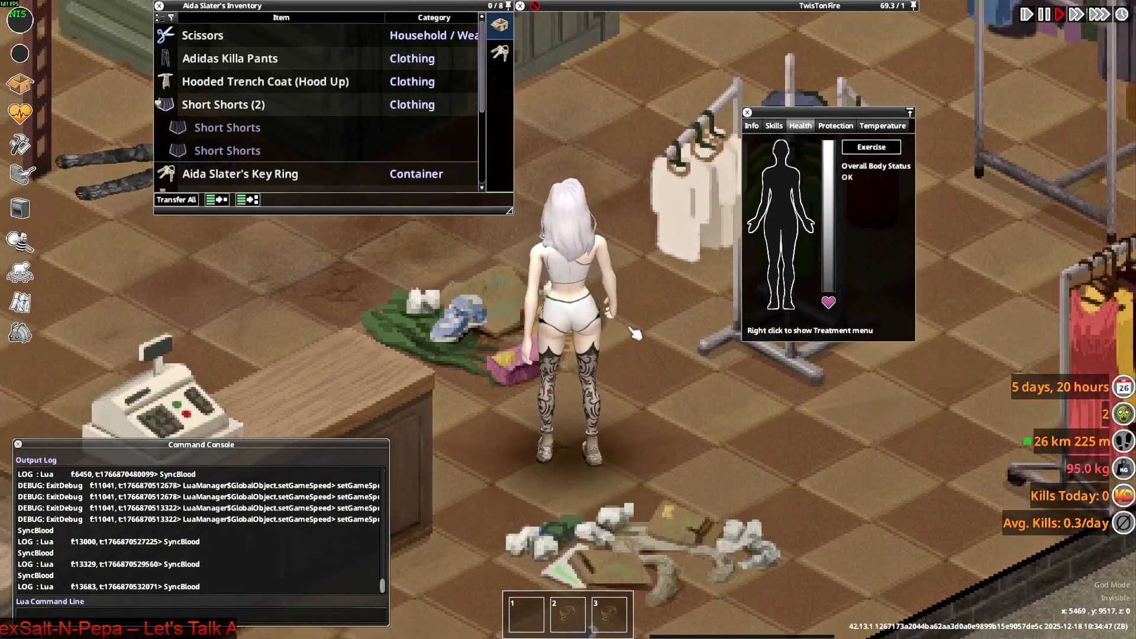
pyautogui.press('s')
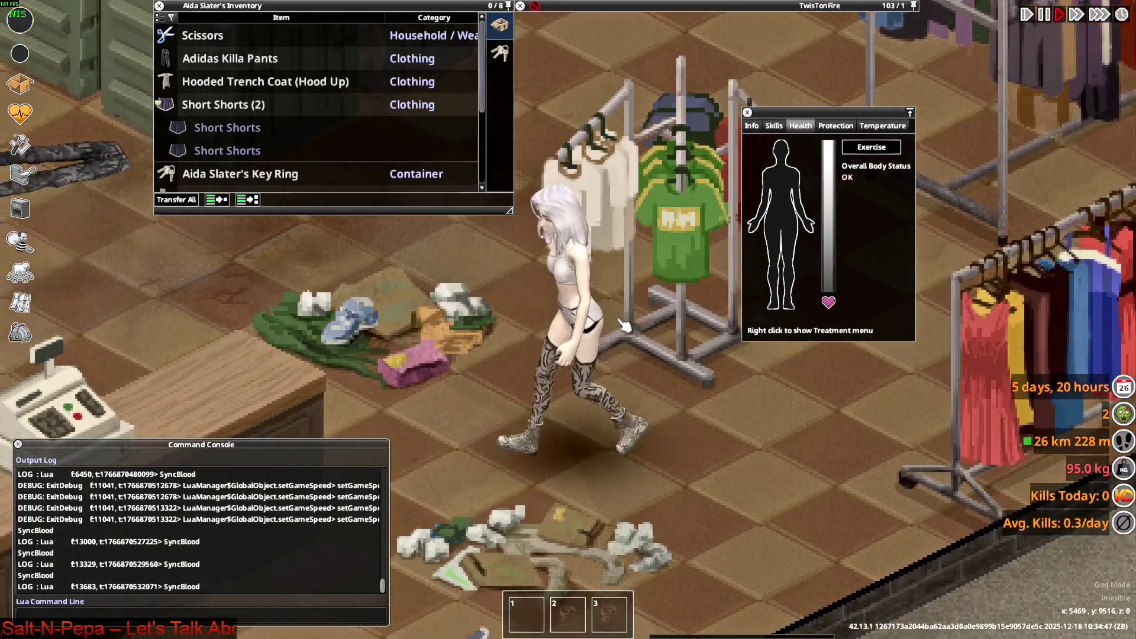
pyautogui.hotkey('w', 'd')
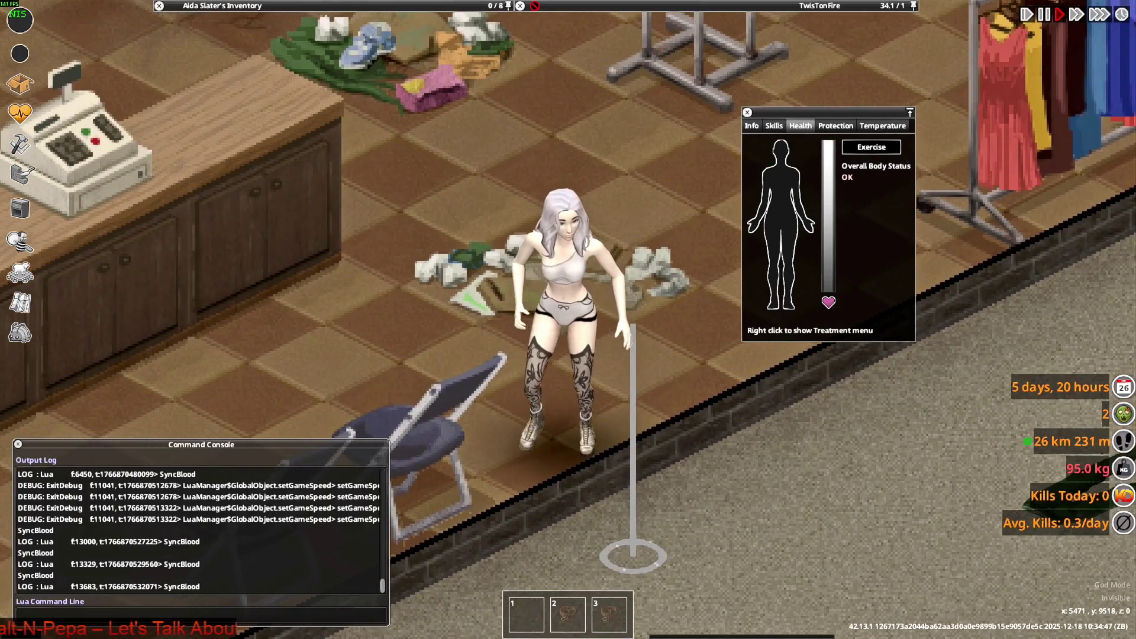
pyautogui.hotkey('w', 'a')
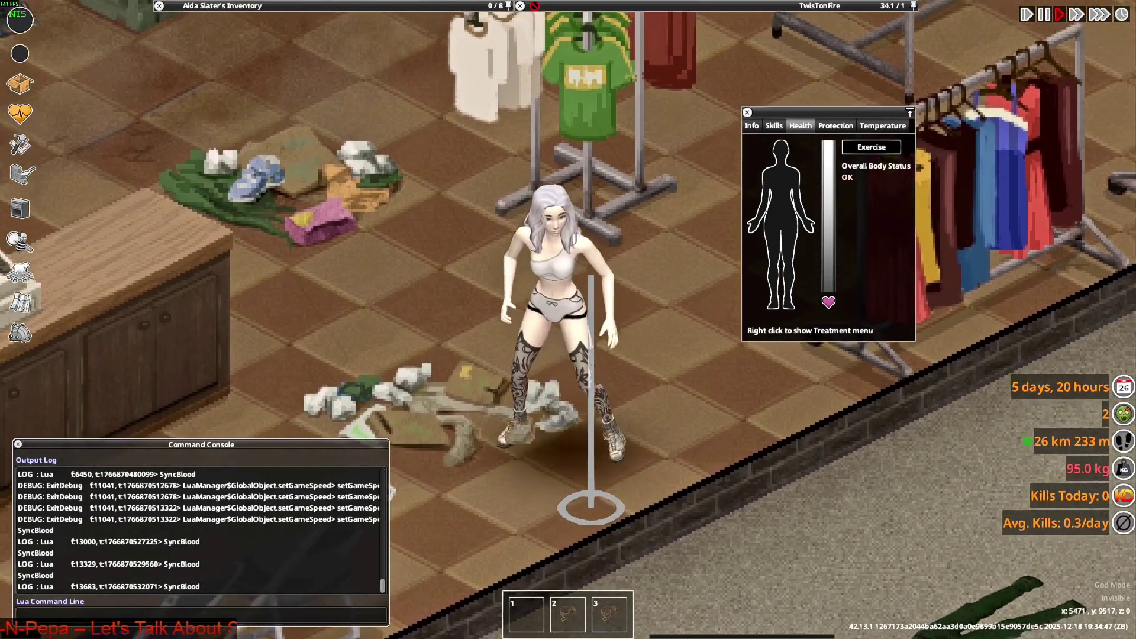
pyautogui.press('w')
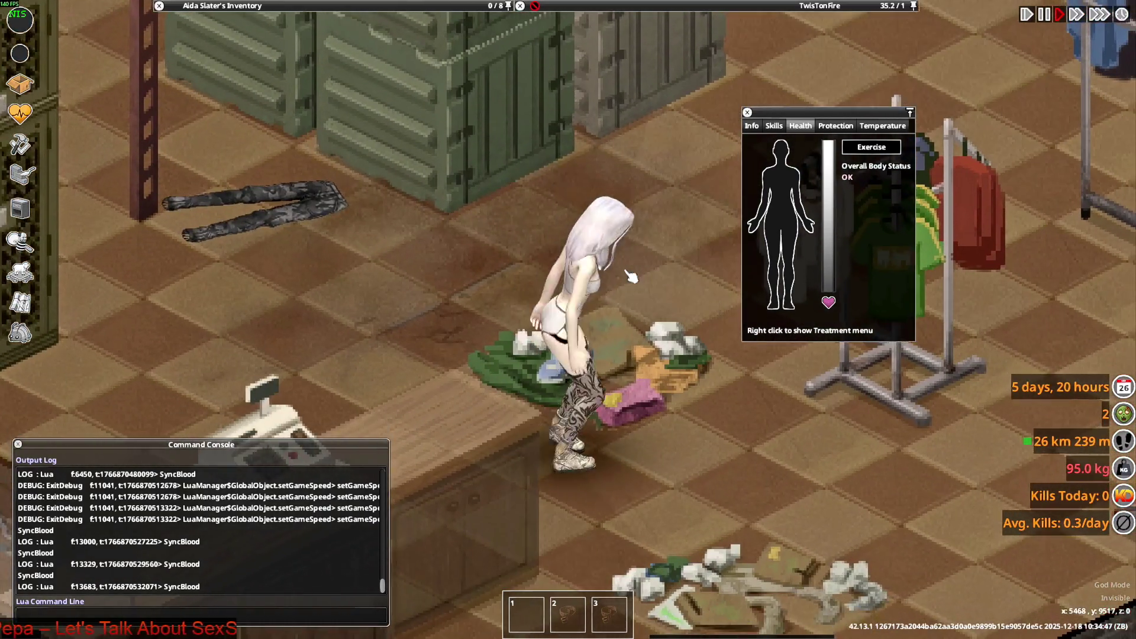
pyautogui.hotkey('alt', 'Tab')
pyautogui.hotkey('alt', 'Tab')
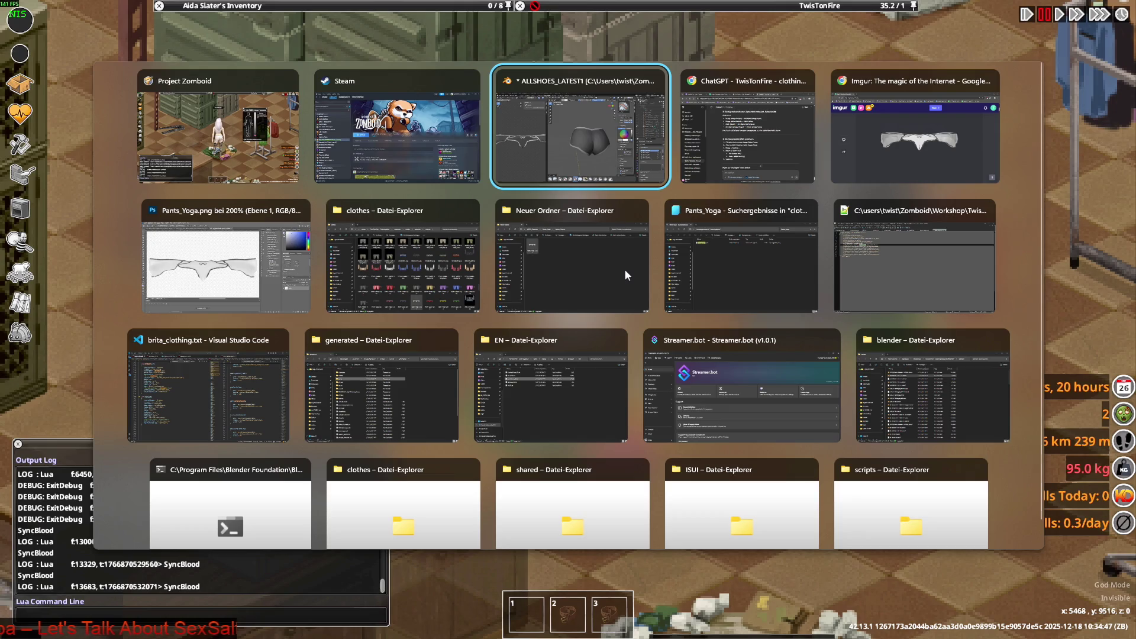
pyautogui.hotkey('alt', 'Tab')
pyautogui.hotkey('alt', 'Tab')
pyautogui.hotkey('alt', 'Tab')
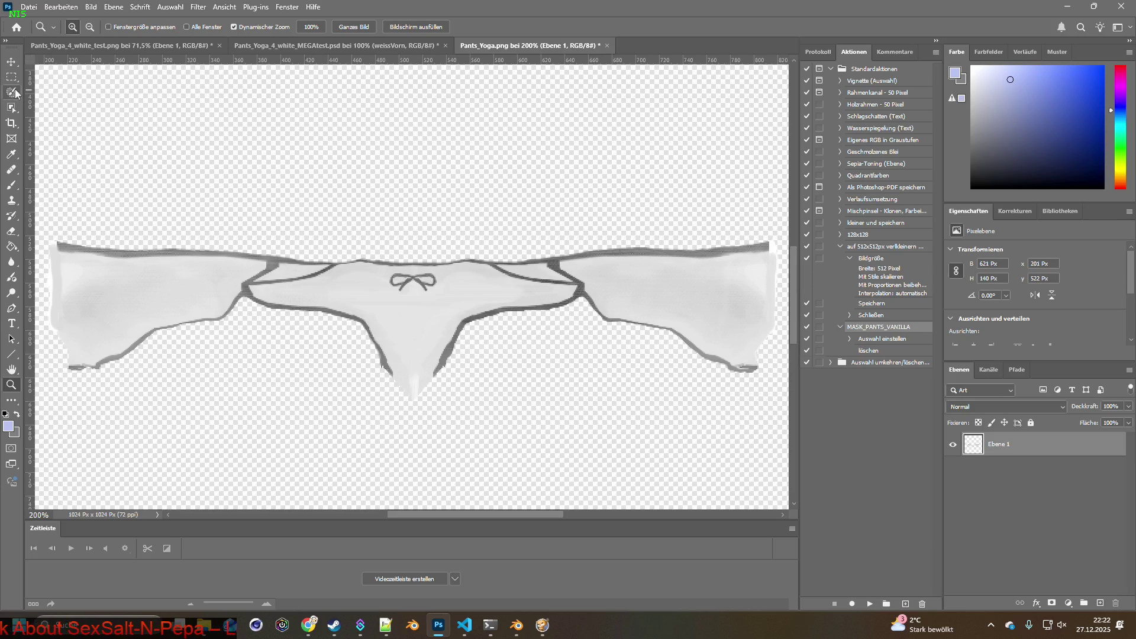
# Take the Quick Selection tool, zoom to 400% around the bow and reset default colours
pyautogui.click(12, 92)
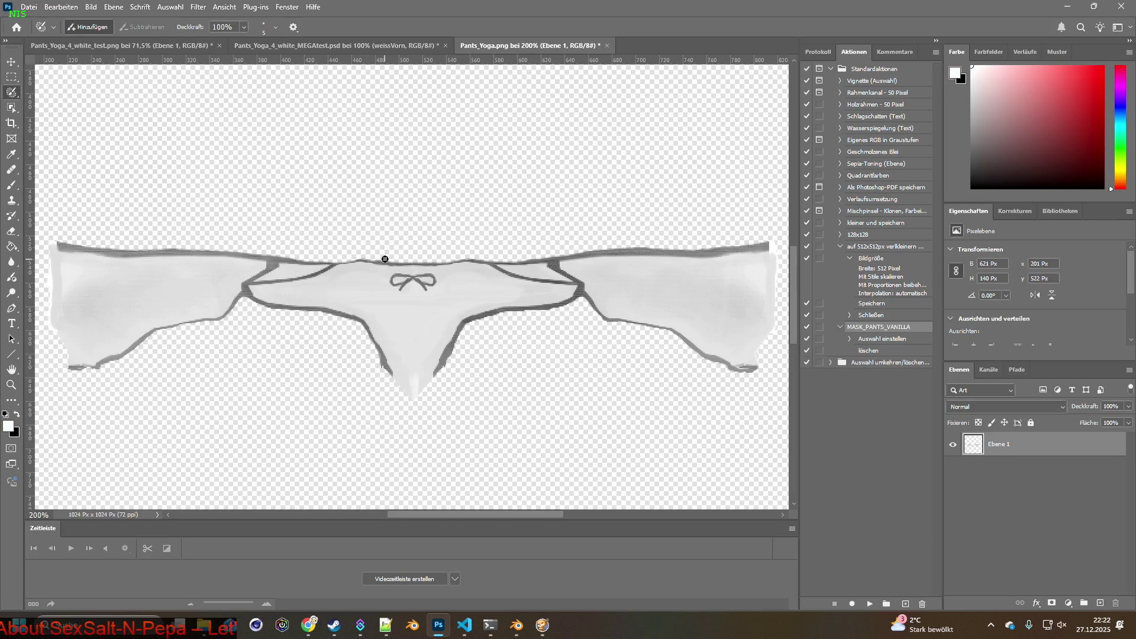
pyautogui.scroll(2, 385, 260)
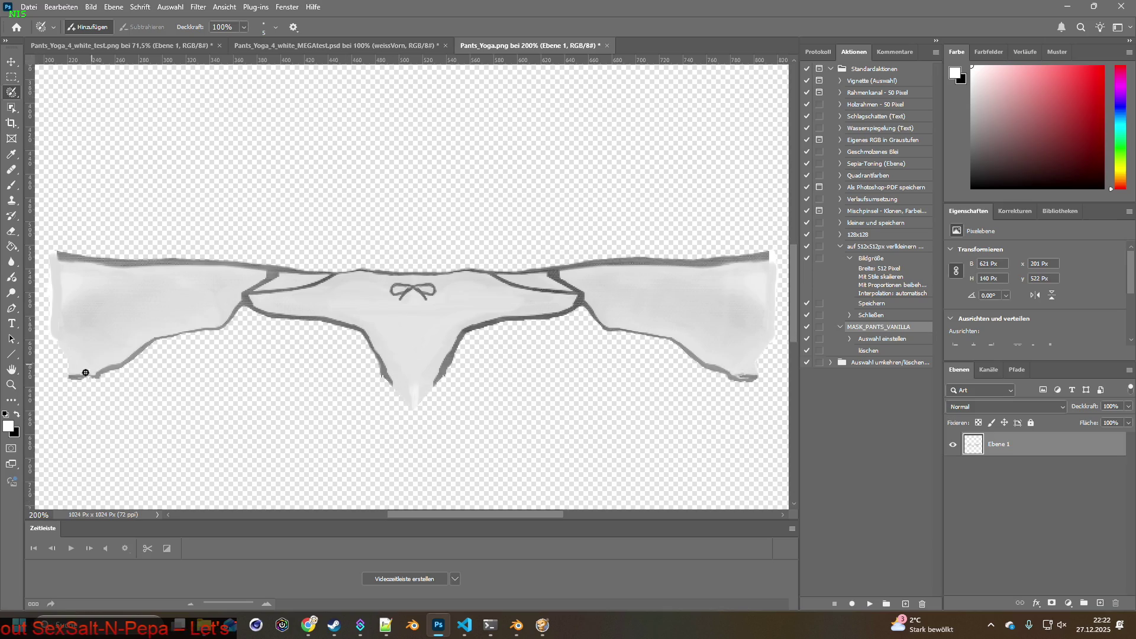
pyautogui.press('z')
pyautogui.click(400, 290)
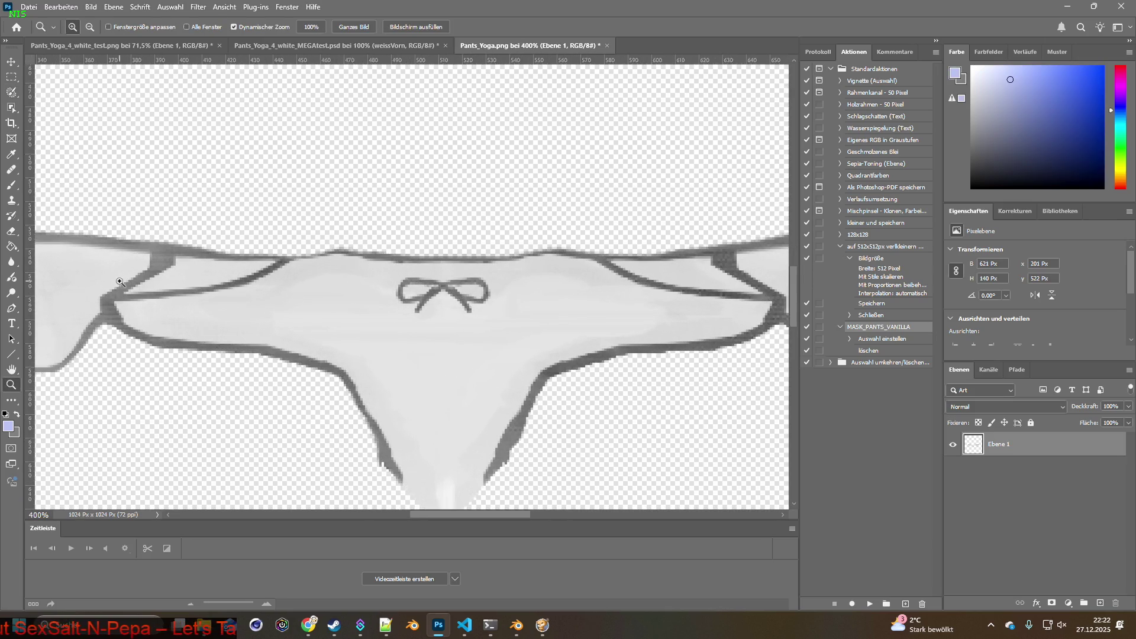
pyautogui.click(11, 92)
pyautogui.press('d')
pyautogui.press('x')
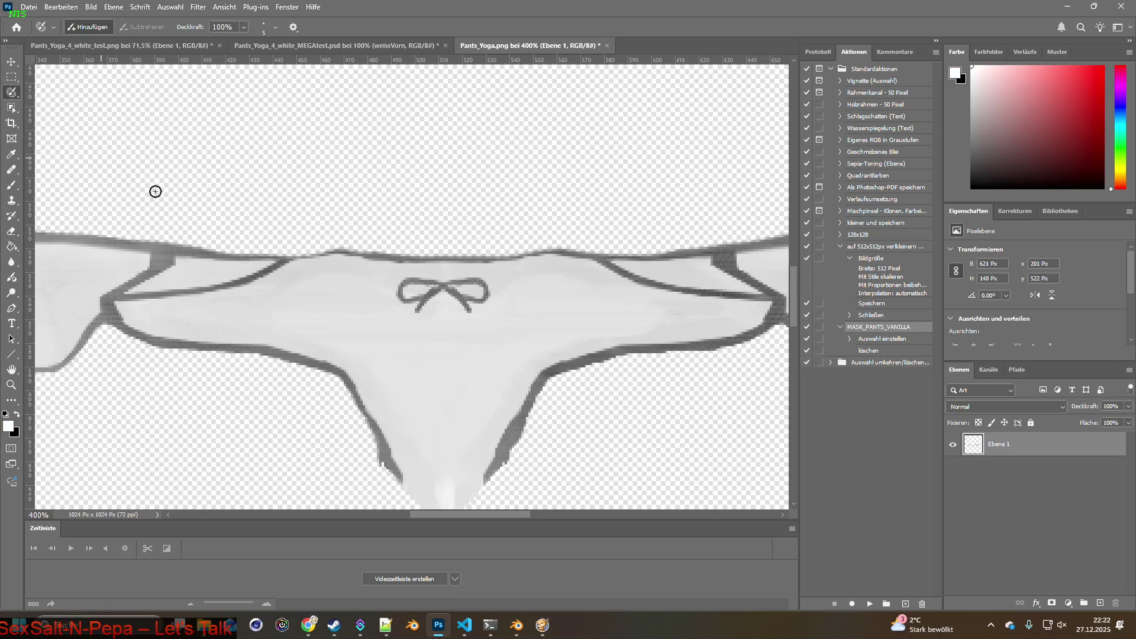
# Brush-select the central bow panel from the waistband down the left crotch edge
pyautogui.moveTo(393, 256)
pyautogui.mouseDown()
pyautogui.moveTo(294, 251)
pyautogui.moveTo(121, 294)
pyautogui.moveTo(112, 314)
pyautogui.moveTo(136, 335)
pyautogui.moveTo(309, 365)
pyautogui.moveTo(357, 389)
pyautogui.moveTo(410, 506)
pyautogui.moveTo(459, 510)
pyautogui.moveTo(490, 482)
pyautogui.moveTo(550, 378)
pyautogui.moveTo(589, 360)
pyautogui.moveTo(756, 335)
pyautogui.moveTo(775, 312)
pyautogui.moveTo(767, 296)
pyautogui.moveTo(658, 282)
pyautogui.moveTo(574, 247)
pyautogui.moveTo(385, 253)
pyautogui.moveTo(432, 292)
pyautogui.mouseUp()
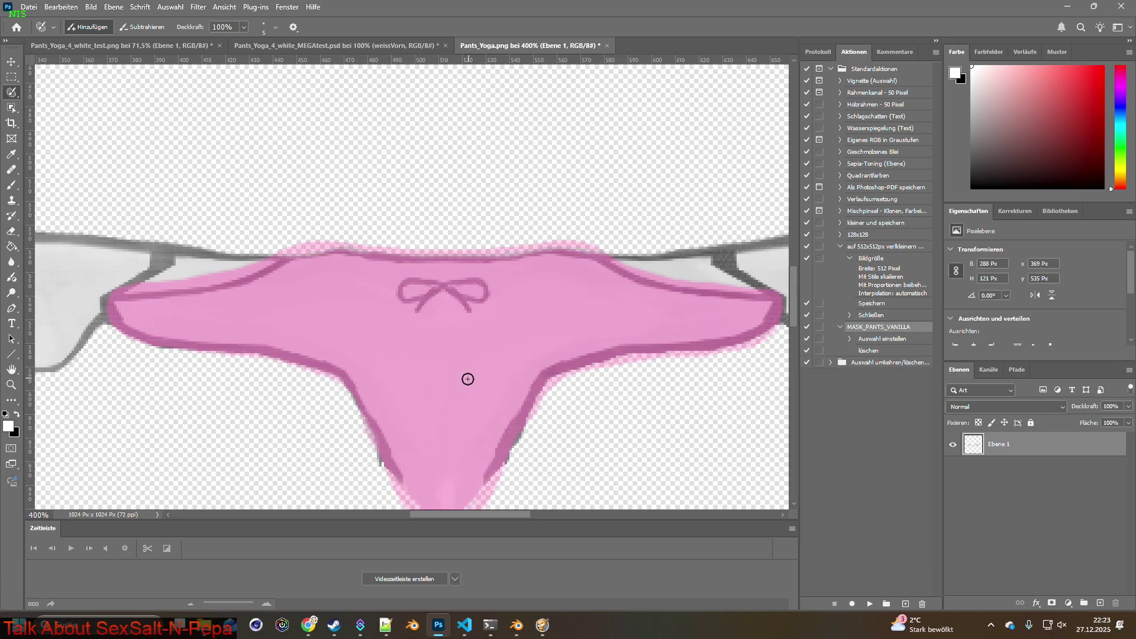
pyautogui.scroll(-5, 471, 393)
pyautogui.moveTo(383, 270)
pyautogui.mouseDown()
pyautogui.moveTo(416, 324)
pyautogui.moveTo(450, 330)
pyautogui.moveTo(474, 320)
pyautogui.moveTo(495, 284)
pyautogui.moveTo(447, 336)
pyautogui.moveTo(430, 334)
pyautogui.moveTo(394, 282)
pyautogui.mouseUp()
pyautogui.scroll(1, 467, 305)
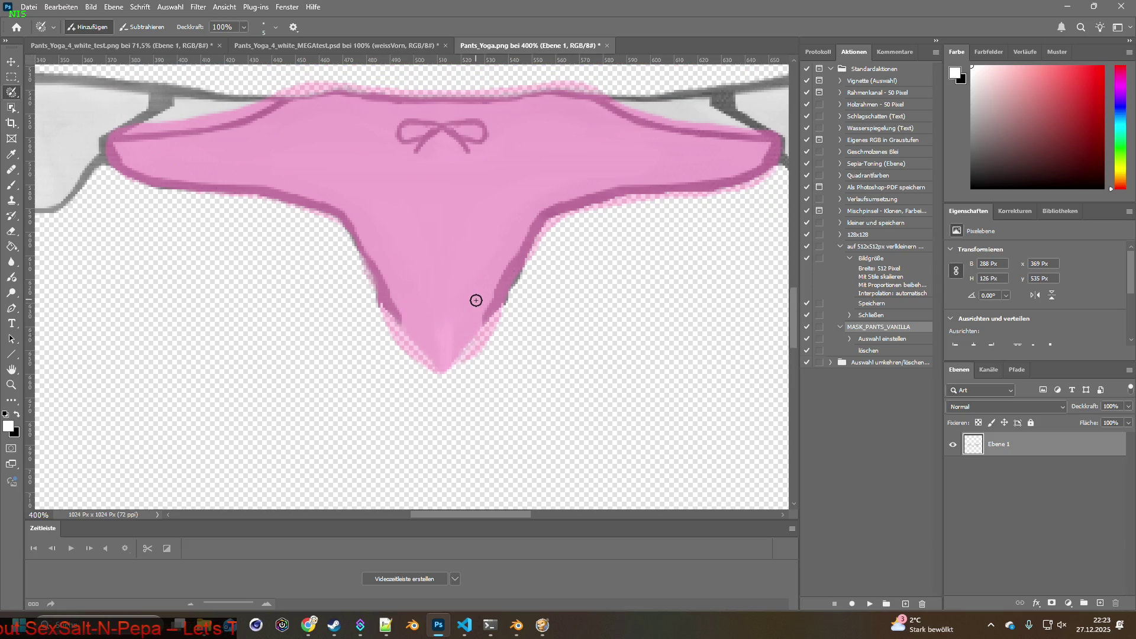
pyautogui.scroll(2, 475, 300)
pyautogui.click(13, 61)
pyautogui.press('ctrl')
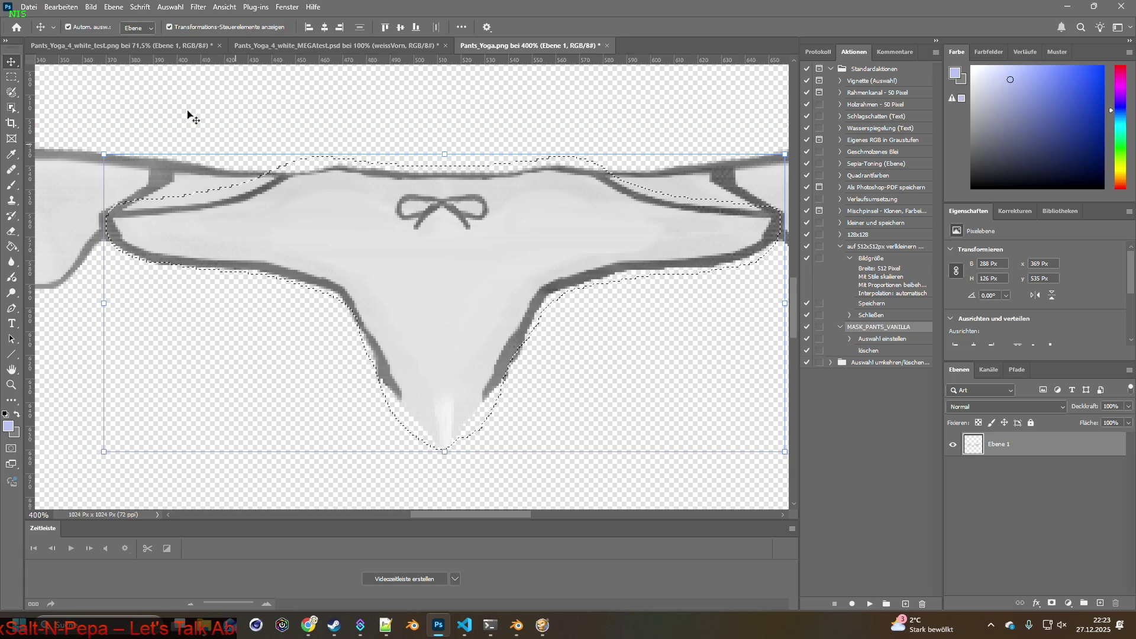
# In Pants_Yoga_4_white_test.png, toggle Ebene 1, Ebene 4 and Ebene 5 to compare versions
pyautogui.click(80, 46)
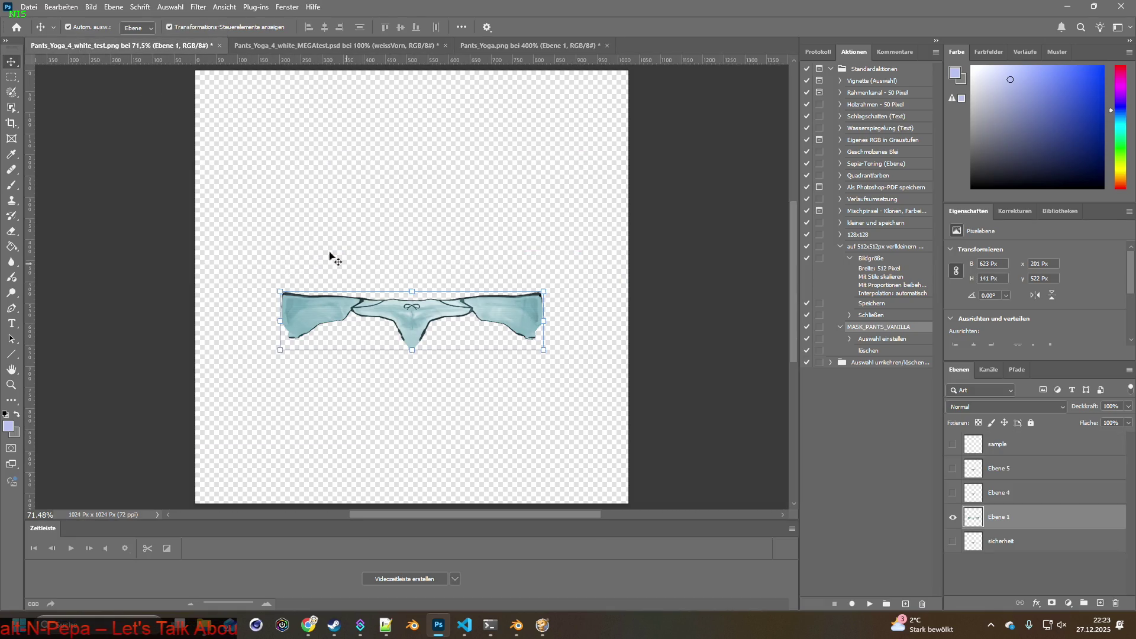
pyautogui.click(952, 516)
pyautogui.click(952, 493)
pyautogui.click(953, 493)
pyautogui.click(953, 468)
pyautogui.click(953, 468)
# Check the sample layer, make sicherheit active with Ebene 1 shown, then switch to MEGAtest.psd
pyautogui.click(953, 444)
pyautogui.click(953, 444)
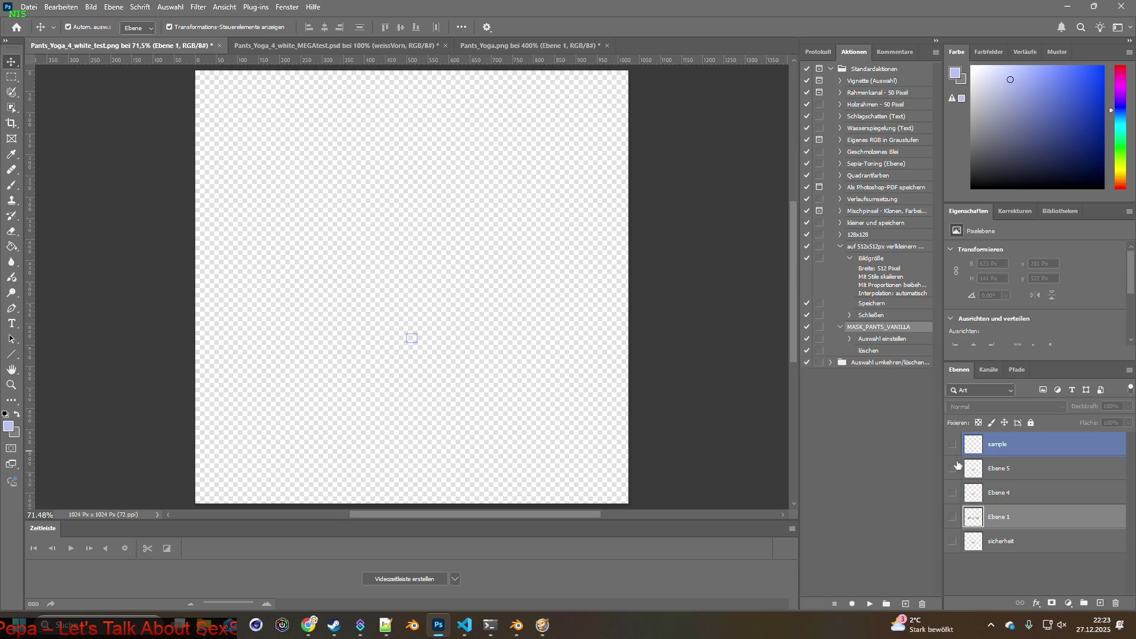
pyautogui.click(1000, 541)
pyautogui.click(953, 541)
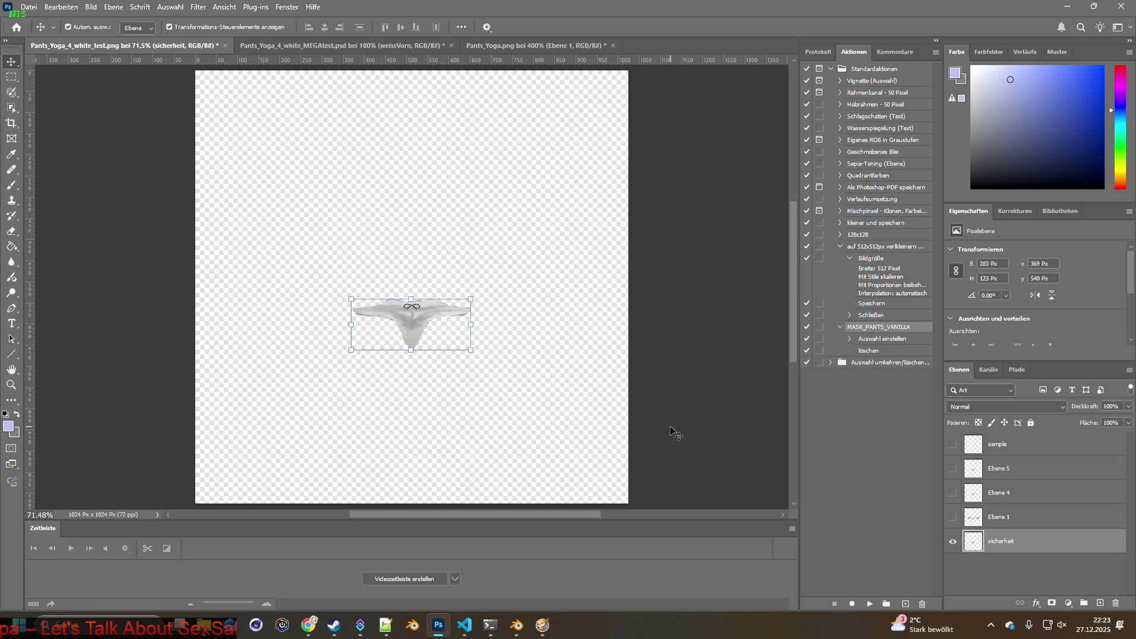
pyautogui.keyDown('alt'); pyautogui.click(953, 517); pyautogui.keyUp('alt')
pyautogui.click(739, 430)
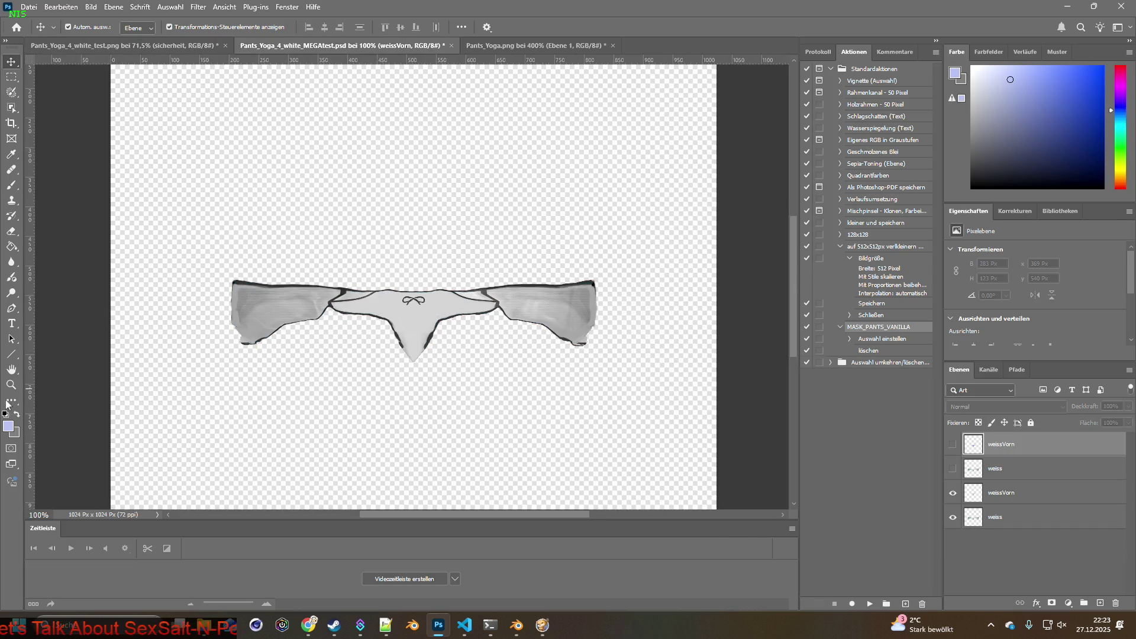
# Paste the bow panel in place at 200%, move Ebene 1 above the bottom weiss layer and show weiss
pyautogui.press('z')
pyautogui.click(350, 317)
pyautogui.click(61, 7)
pyautogui.moveTo(89, 125)
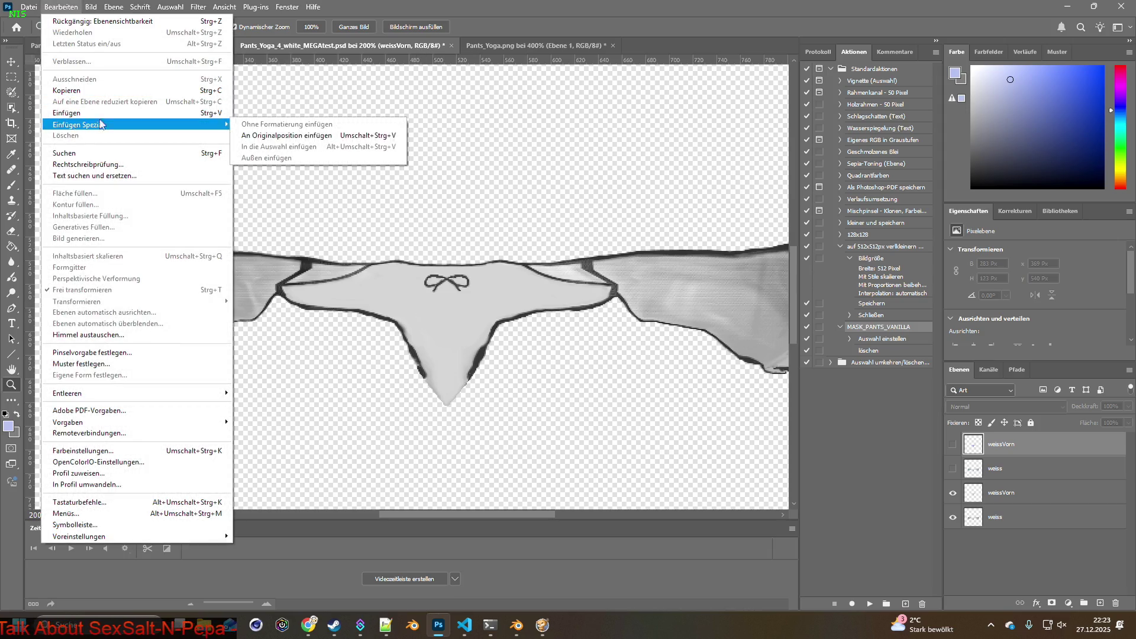
pyautogui.click(282, 137)
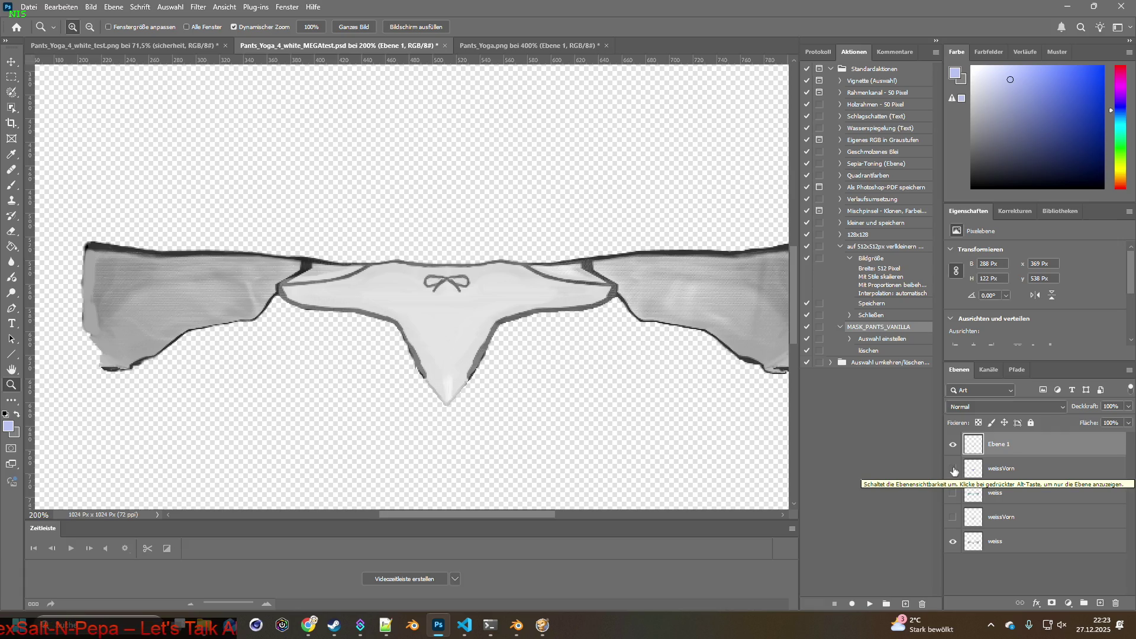
pyautogui.moveTo(973, 446); pyautogui.dragTo(1001, 529)
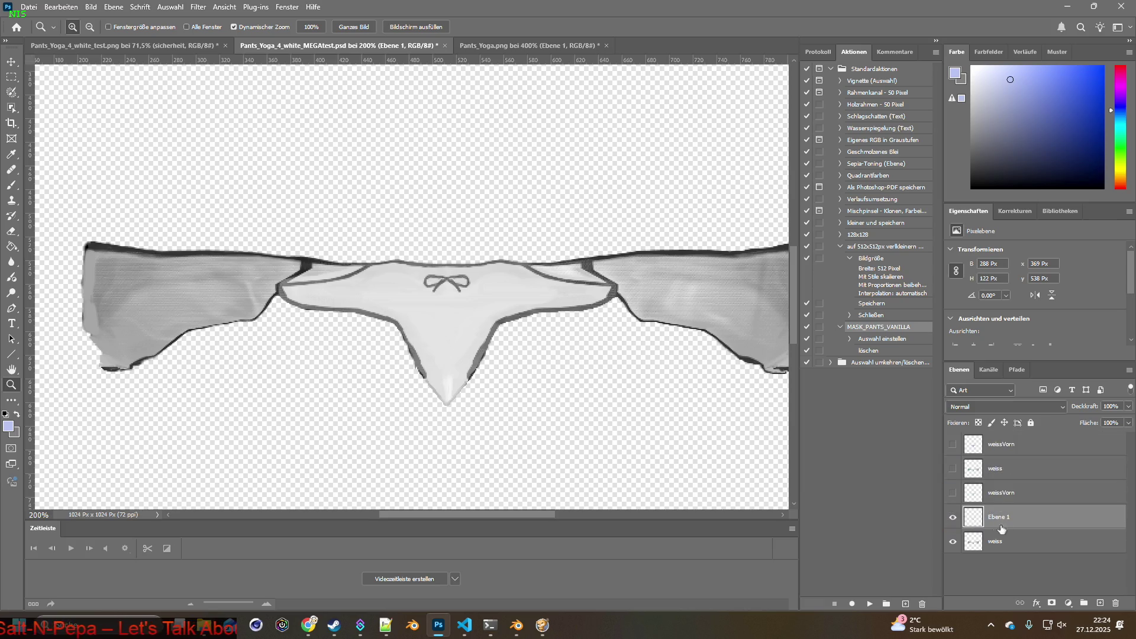
pyautogui.click(953, 542)
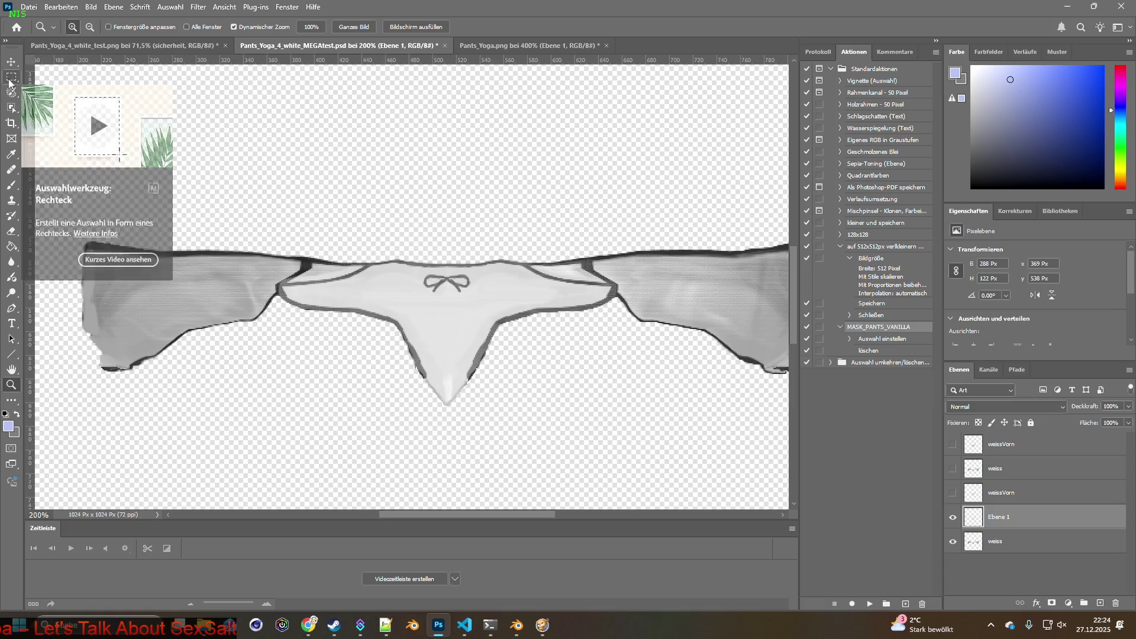
pyautogui.click(12, 78)
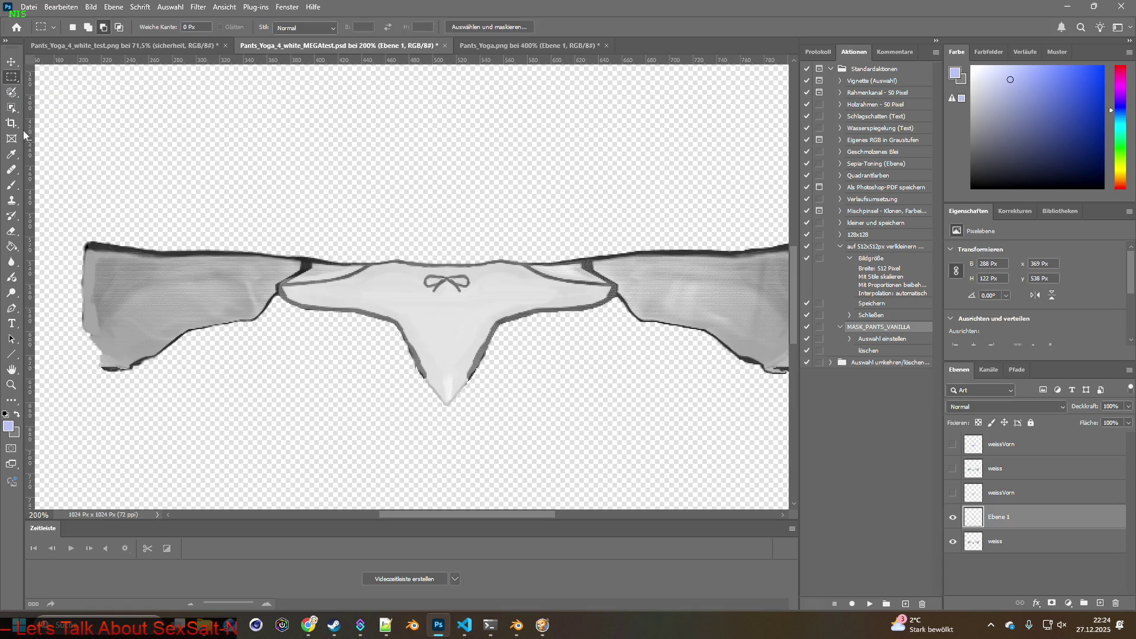
pyautogui.rightClick(12, 80)
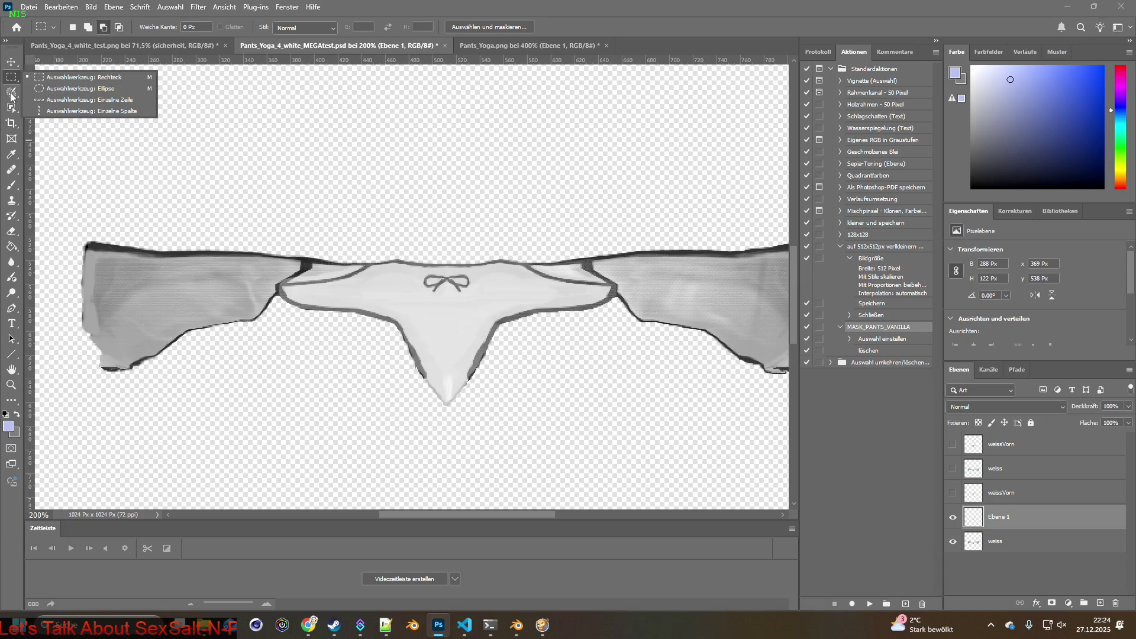
pyautogui.click(12, 93)
pyautogui.rightClick(11, 93)
pyautogui.click(58, 103)
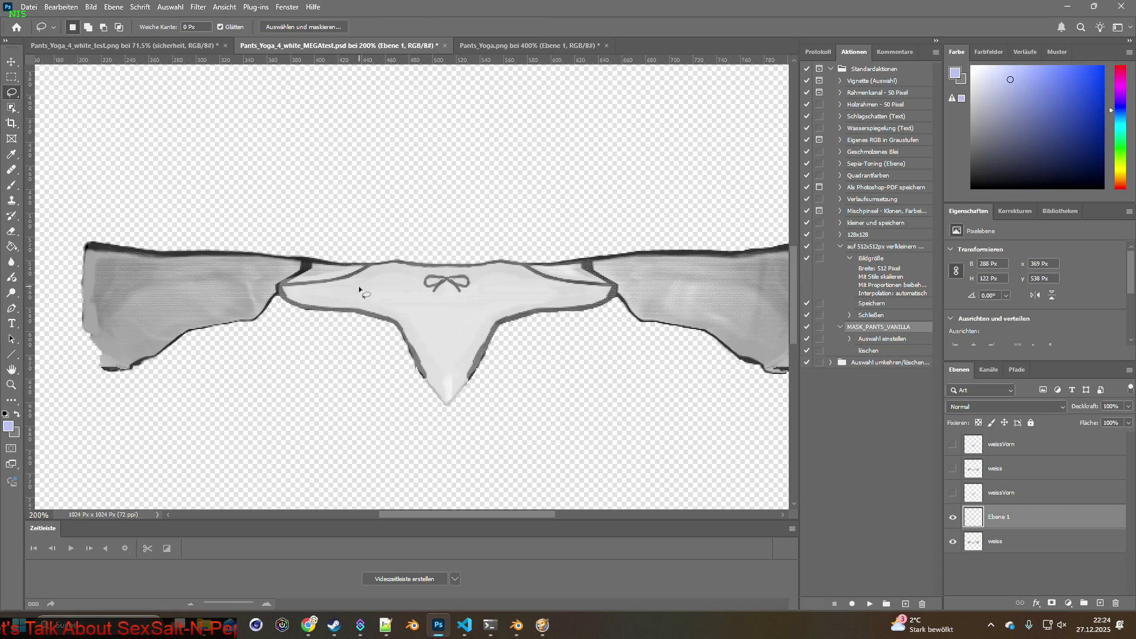
pyautogui.scroll(2, 340, 318)
pyautogui.click(11, 385)
pyautogui.click(338, 331)
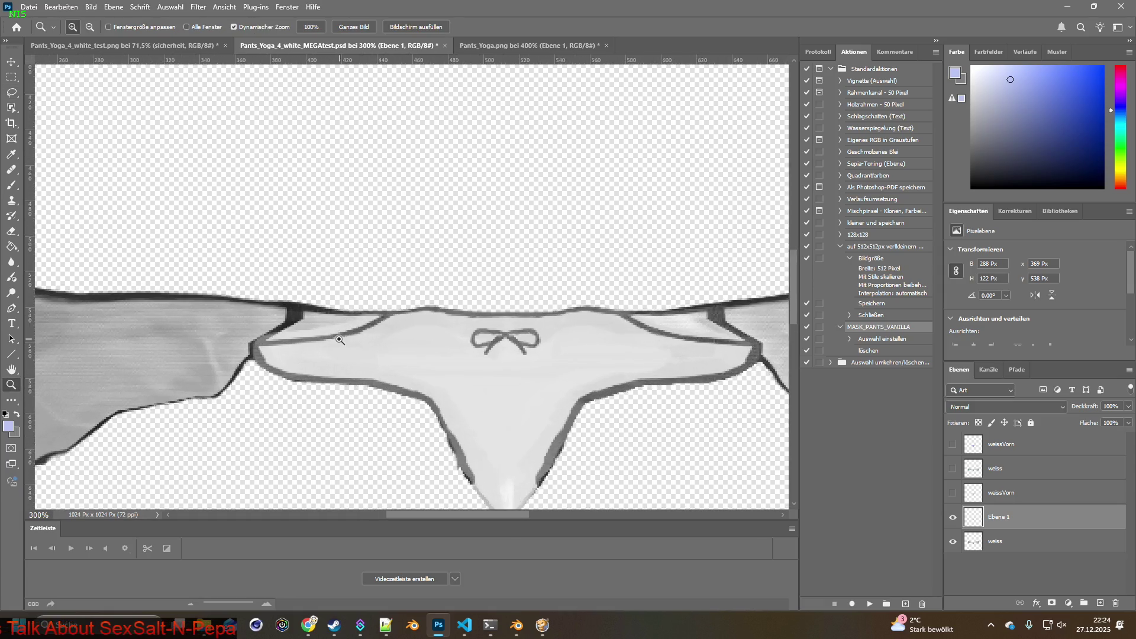
pyautogui.click(320, 342)
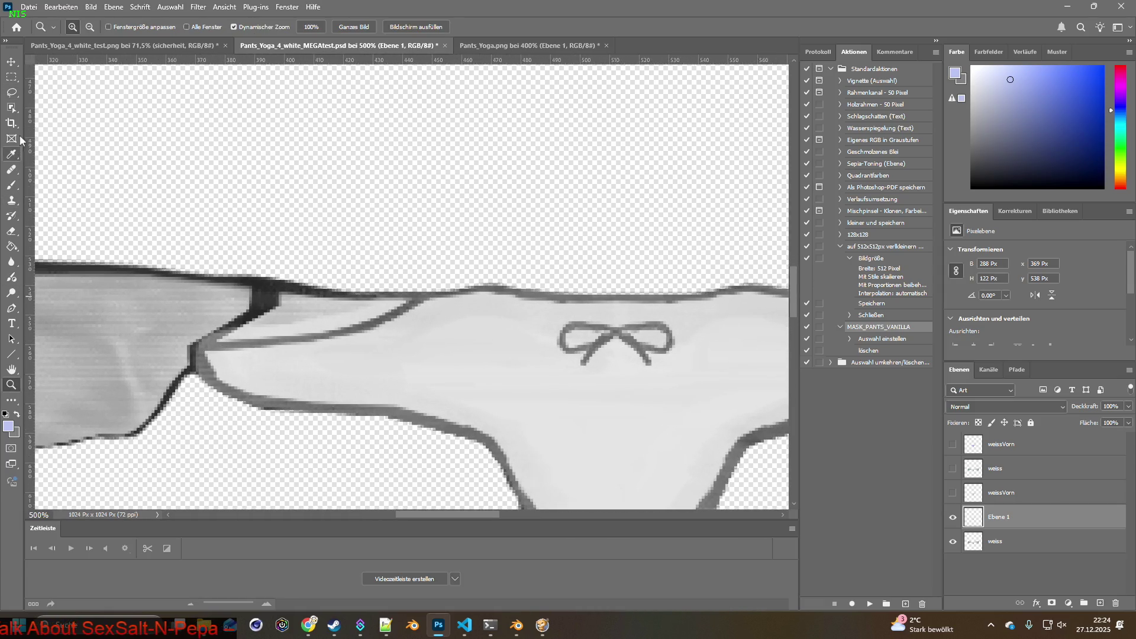
pyautogui.click(11, 92)
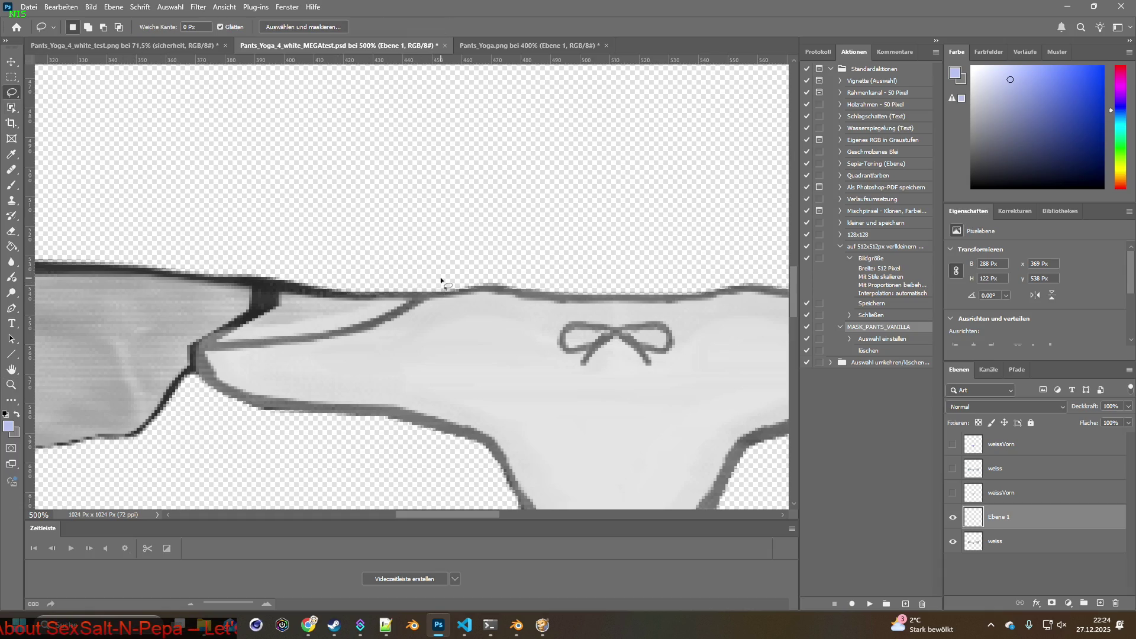
pyautogui.moveTo(410, 309); pyautogui.dragTo(385, 318)
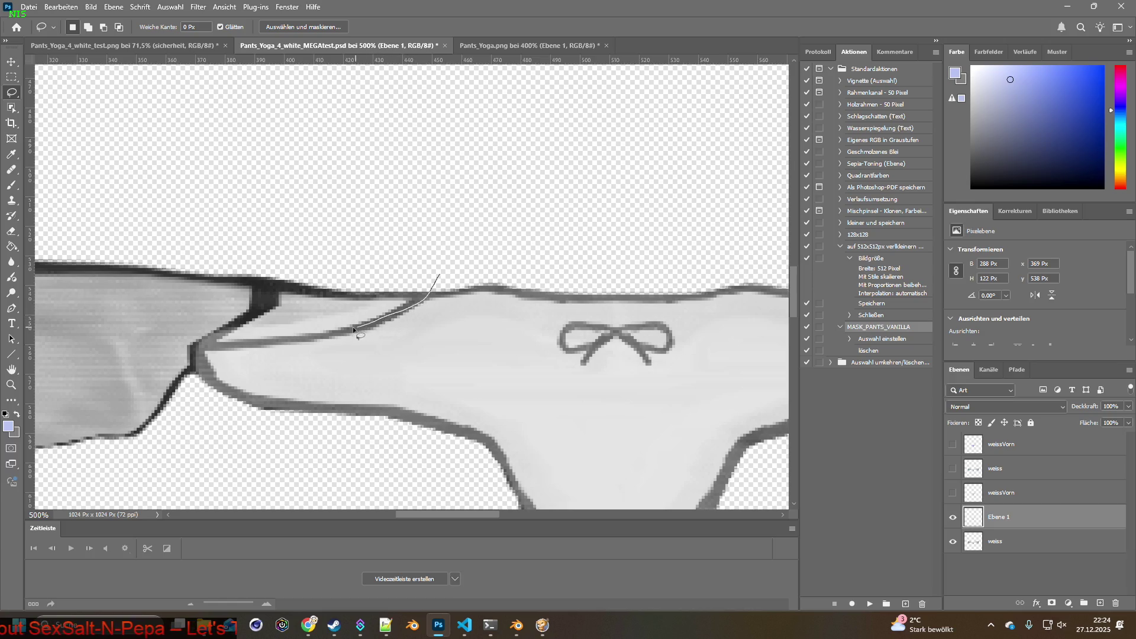
pyautogui.moveTo(189, 307)
pyautogui.mouseDown()
pyautogui.moveTo(431, 254)
pyautogui.moveTo(436, 275)
pyautogui.mouseUp()
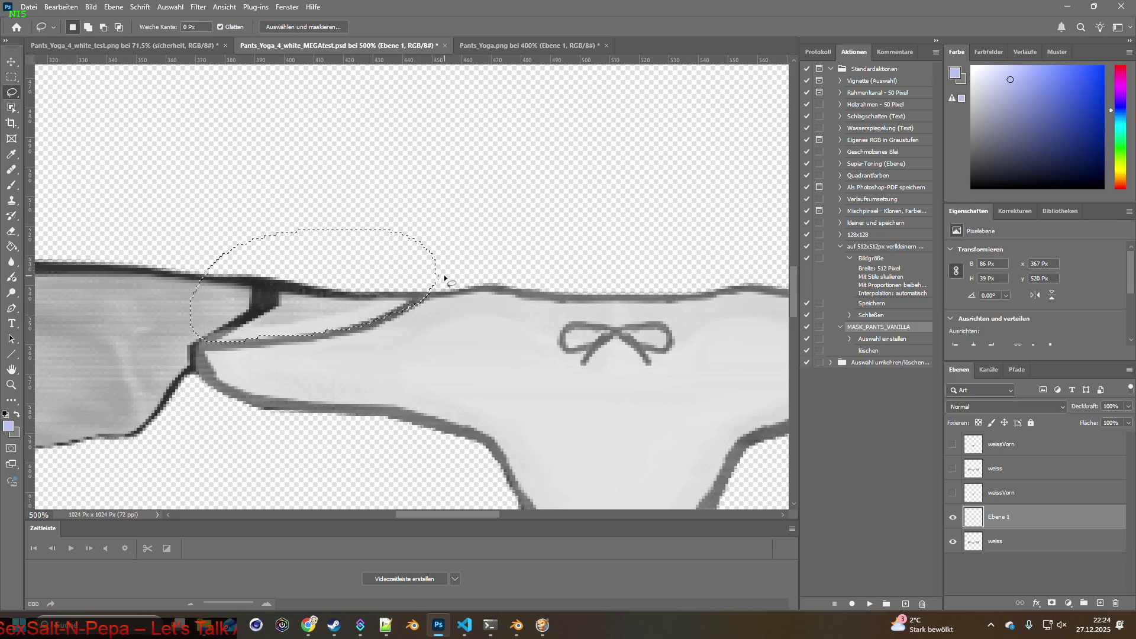
pyautogui.moveTo(188, 349); pyautogui.dragTo(344, 332)
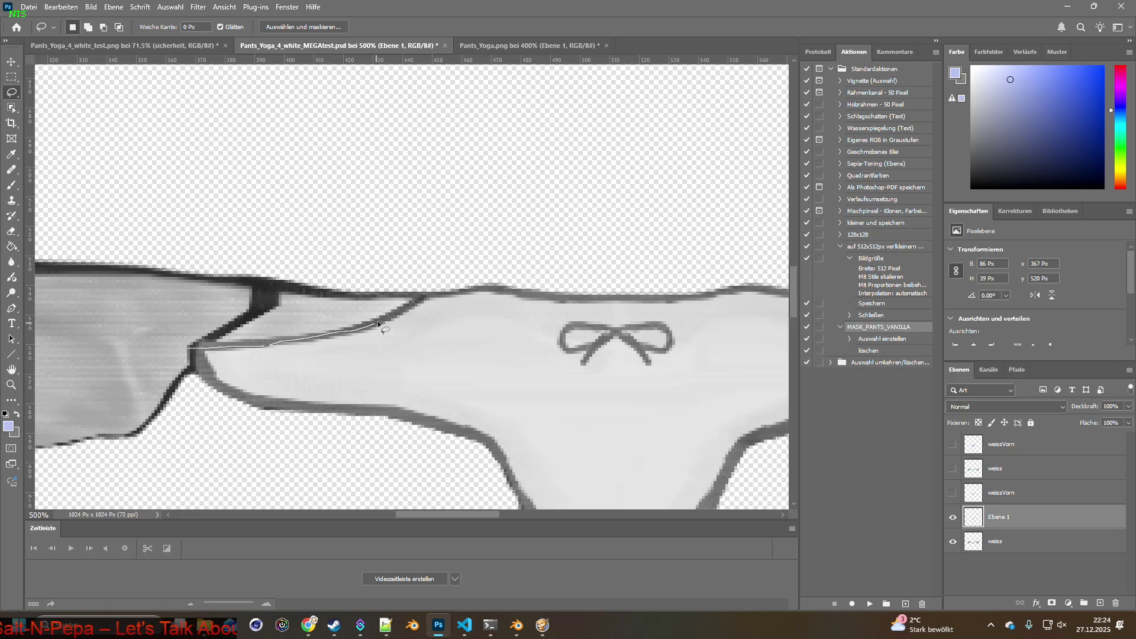
pyautogui.moveTo(407, 301)
pyautogui.mouseDown()
pyautogui.moveTo(401, 261)
pyautogui.moveTo(168, 351)
pyautogui.mouseUp()
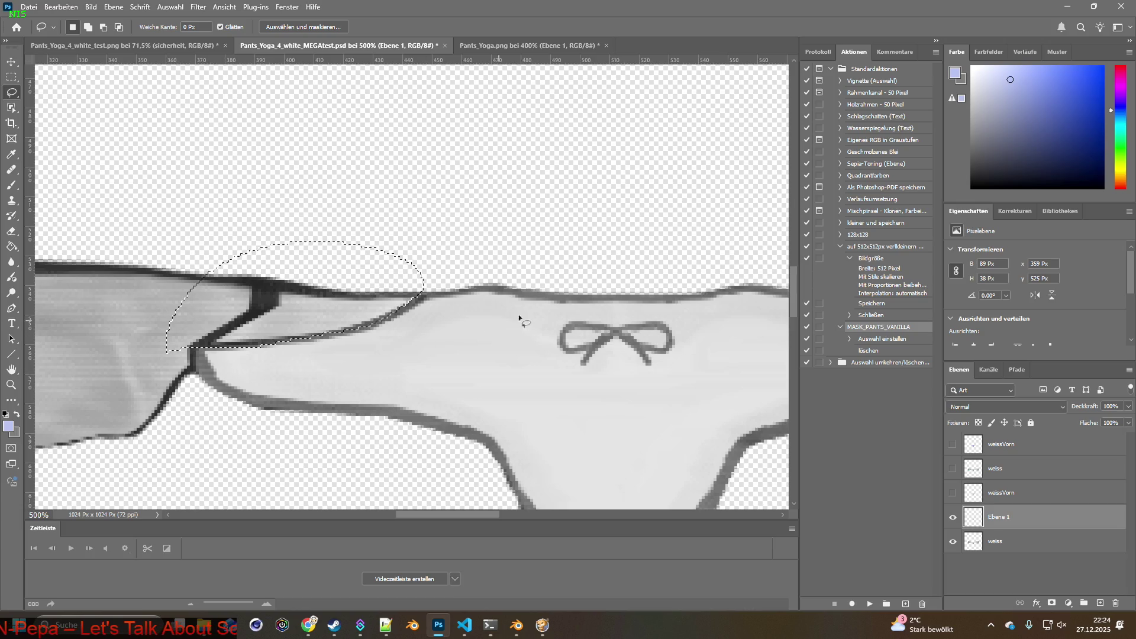
pyautogui.hscroll(10, 507, 320)
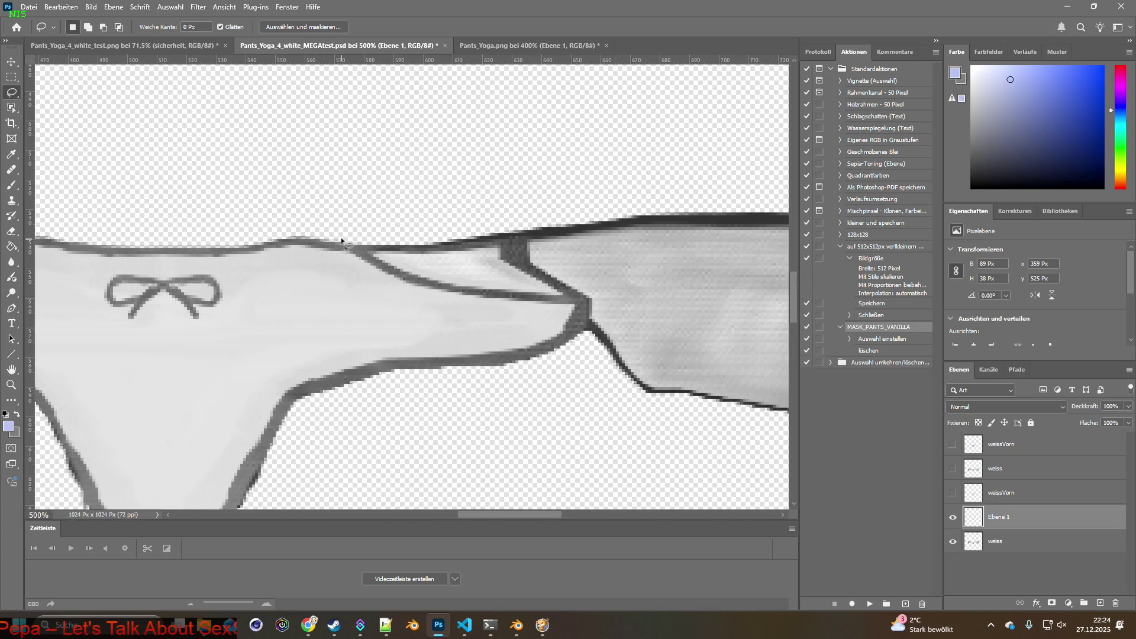
pyautogui.moveTo(382, 268)
pyautogui.mouseDown()
pyautogui.moveTo(457, 292)
pyautogui.moveTo(582, 300)
pyautogui.moveTo(575, 216)
pyautogui.moveTo(347, 229)
pyautogui.mouseUp()
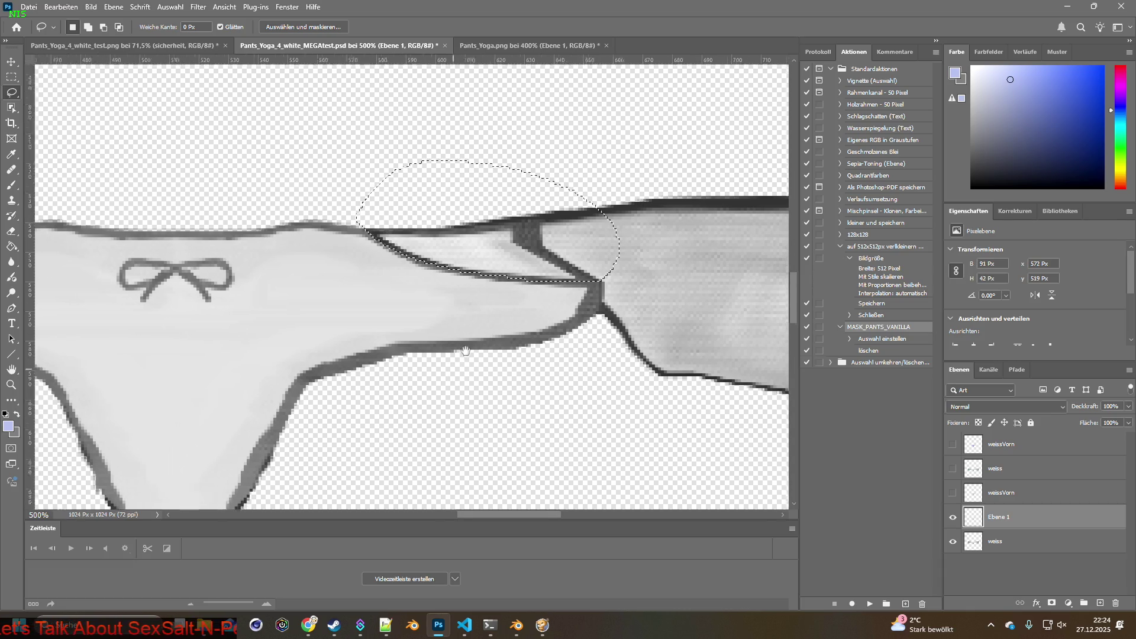
pyautogui.scroll(-5, 455, 385)
pyautogui.hscroll(-5, 578, 261)
pyautogui.moveTo(222, 300); pyautogui.dragTo(403, 370)
pyautogui.moveTo(329, 312); pyautogui.dragTo(430, 345)
pyautogui.moveTo(306, 340); pyautogui.dragTo(388, 355)
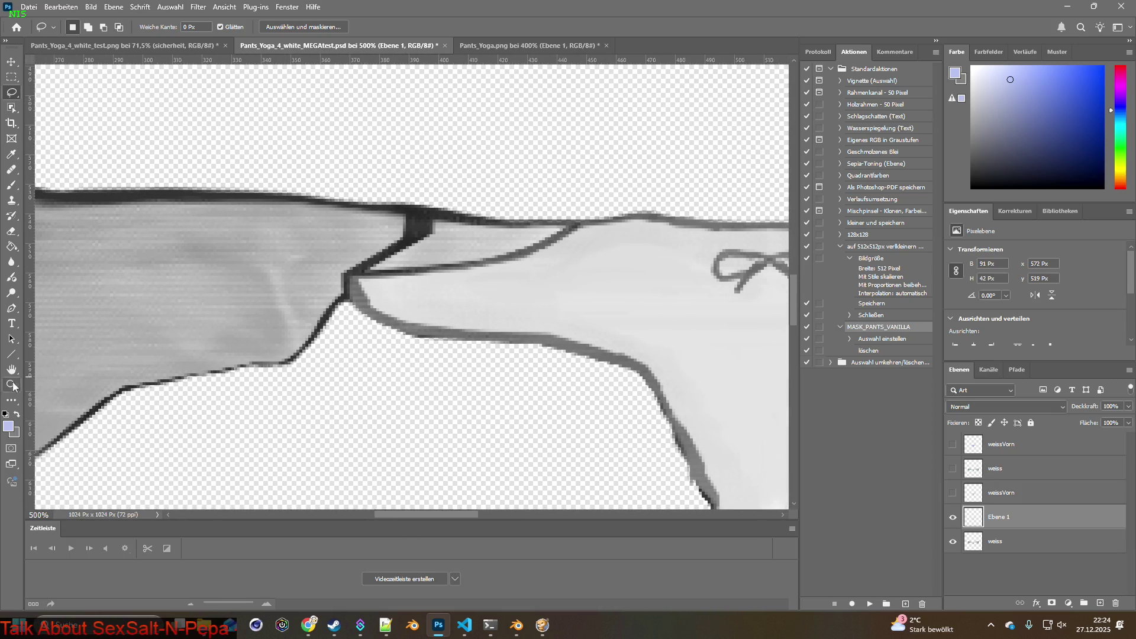
pyautogui.doubleClick(12, 369)
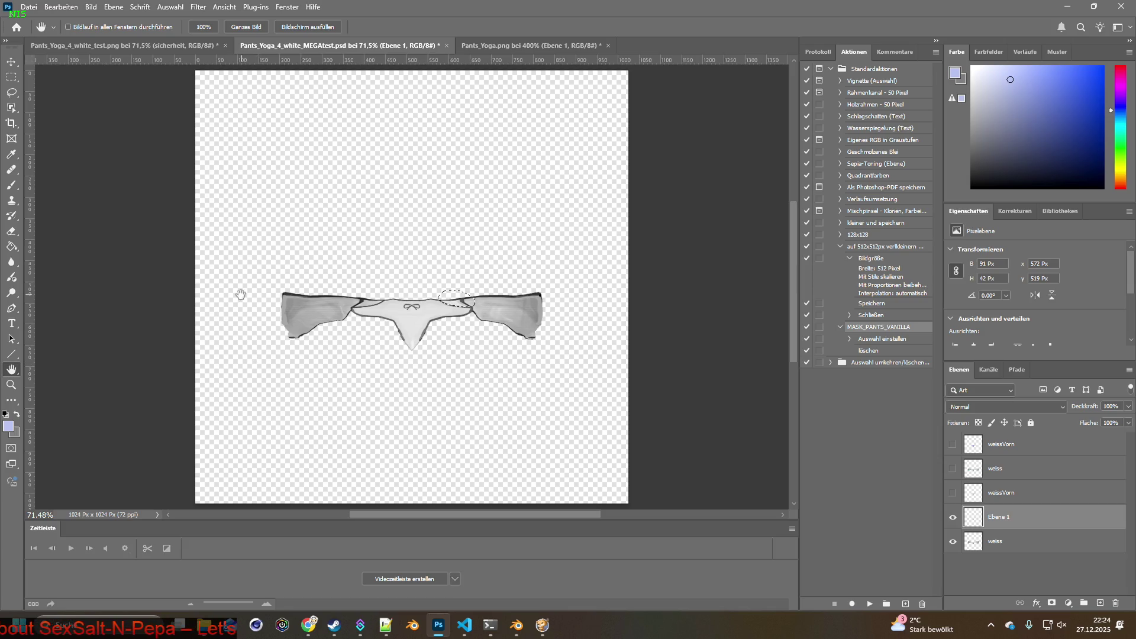
pyautogui.hotkey('ctrl', 'd')
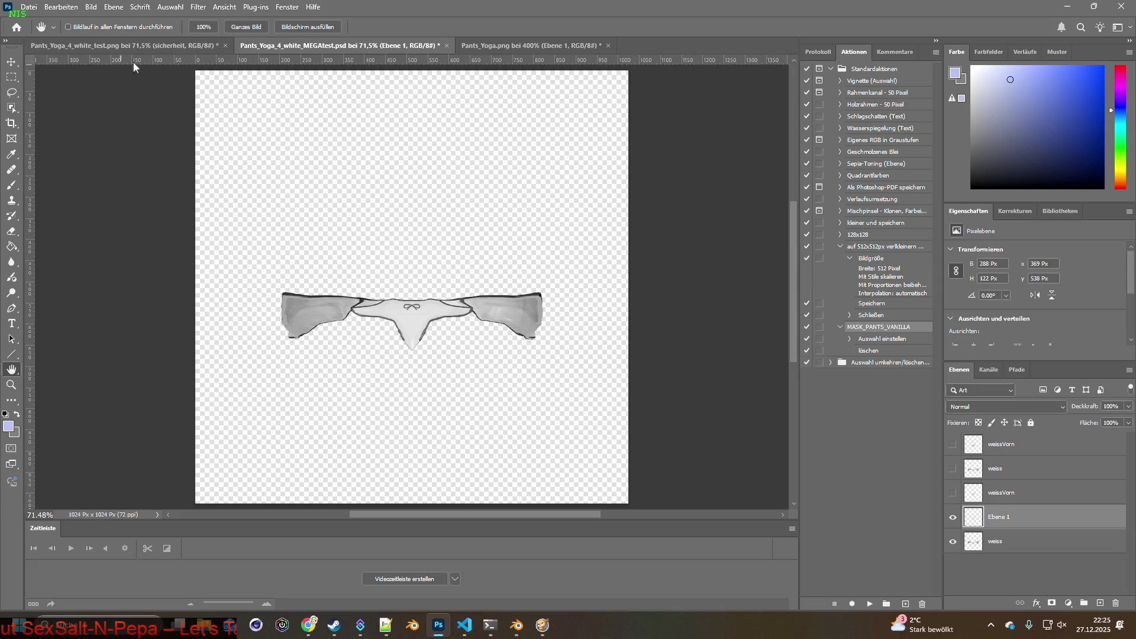
# Quick-export the texture as PNG named Pants_Yoga_4_a.png in Neuer Ordner
pyautogui.click(29, 7)
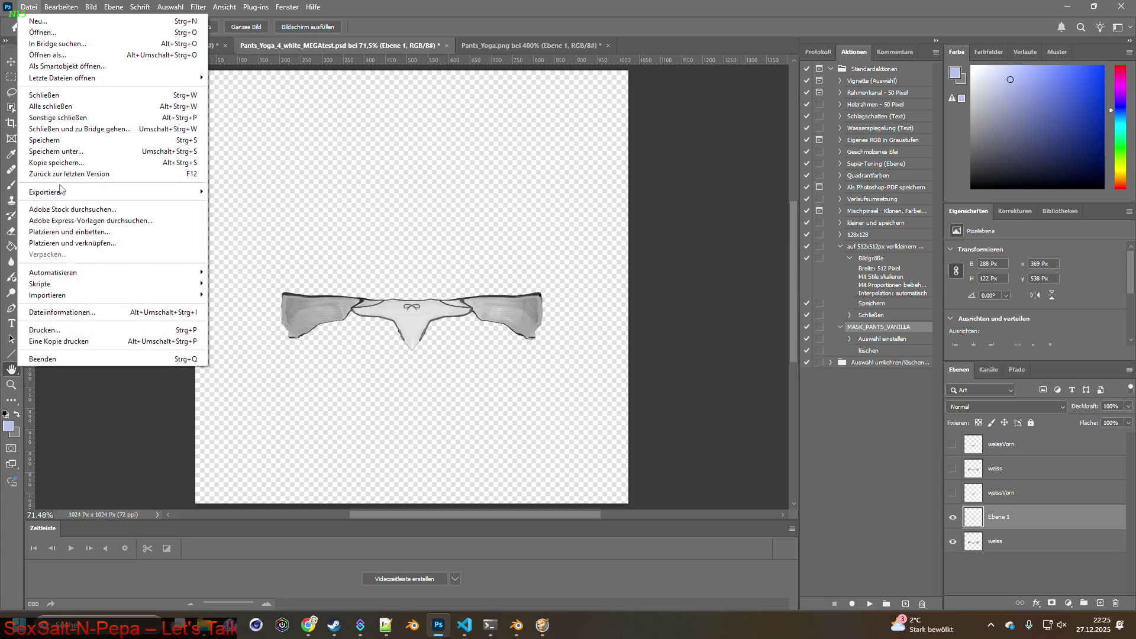
pyautogui.moveTo(61, 190)
pyautogui.click(249, 191)
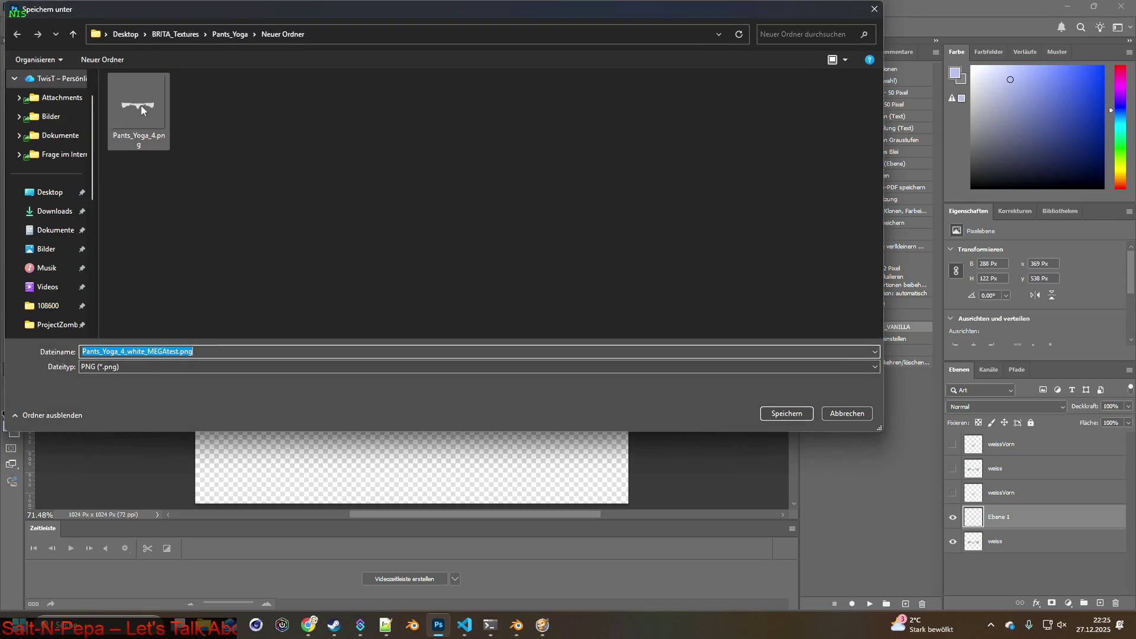
pyautogui.click(266, 119)
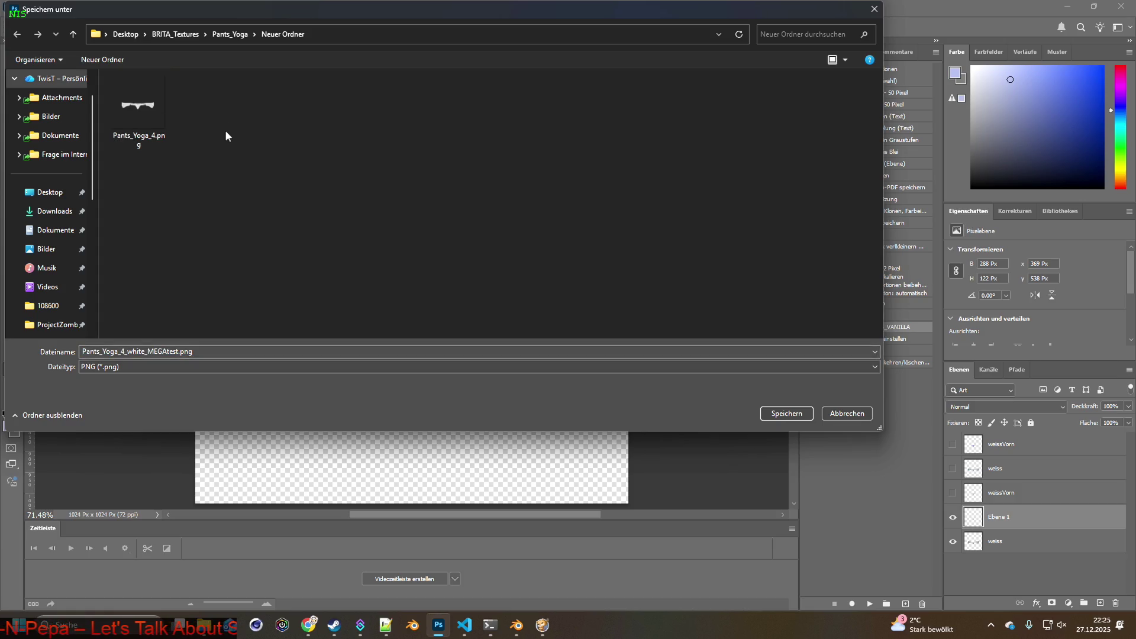
pyautogui.click(156, 141)
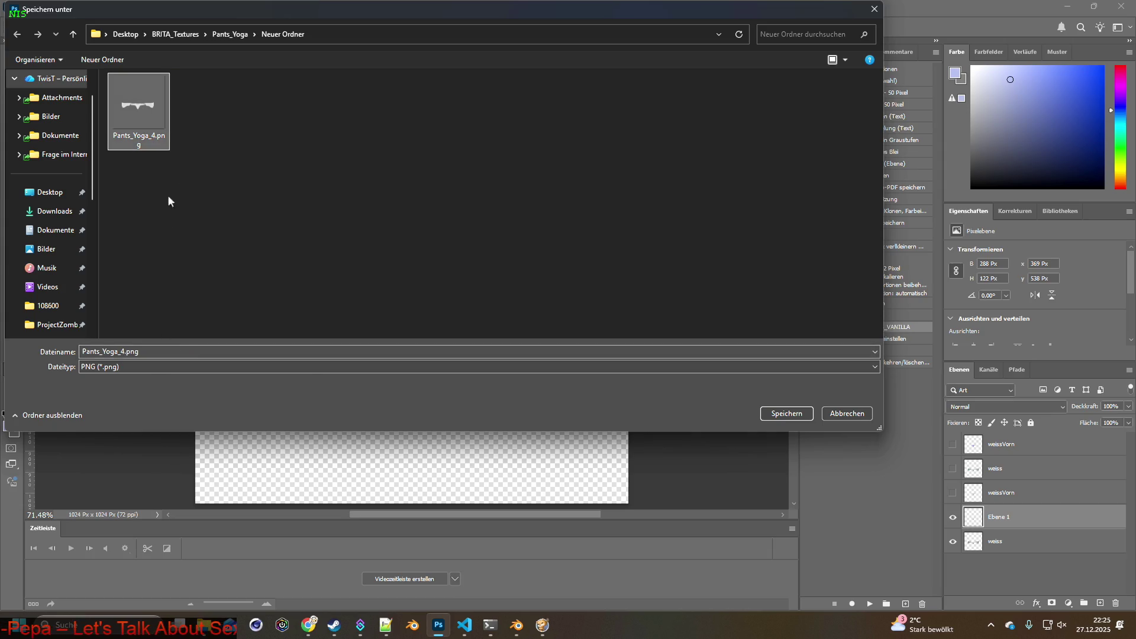
pyautogui.click(138, 352)
pyautogui.click(126, 351)
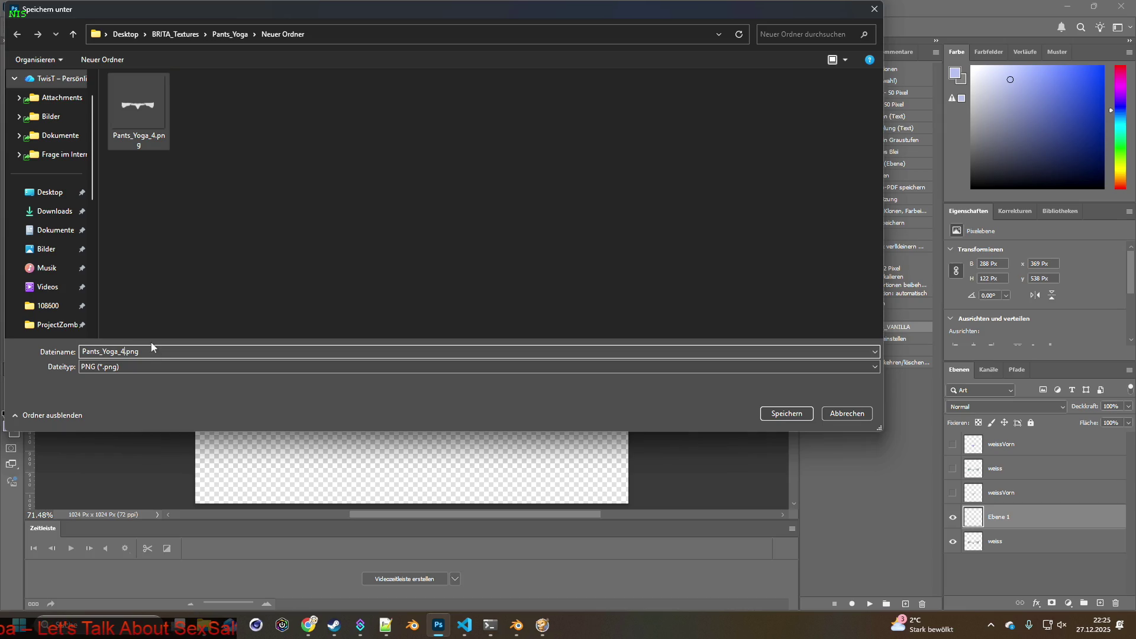
pyautogui.write('_a')
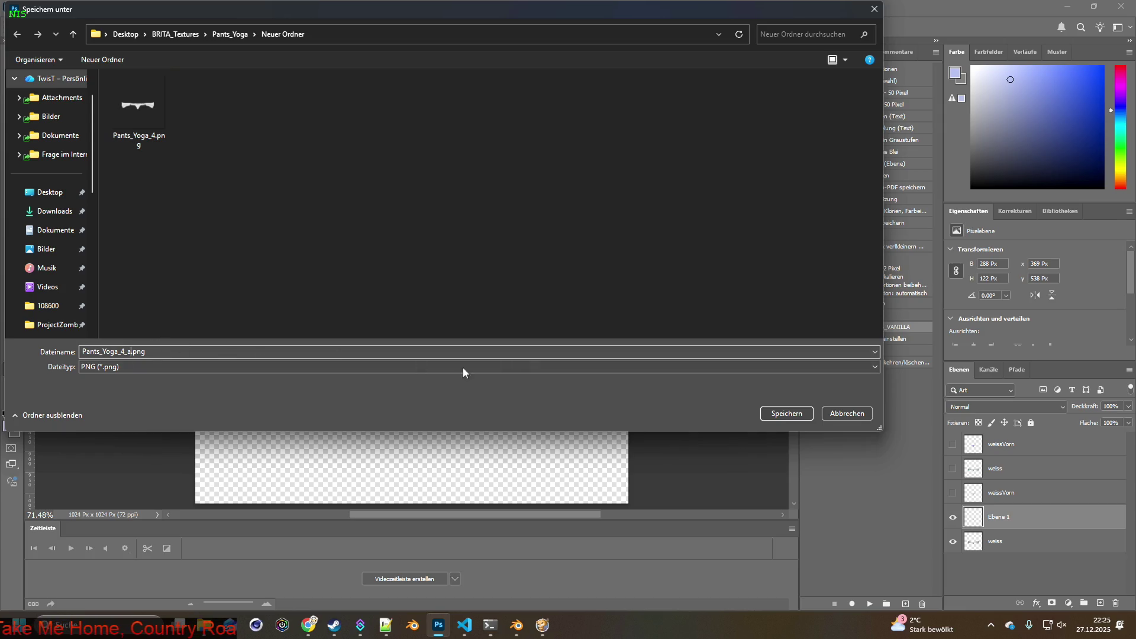
pyautogui.click(787, 409)
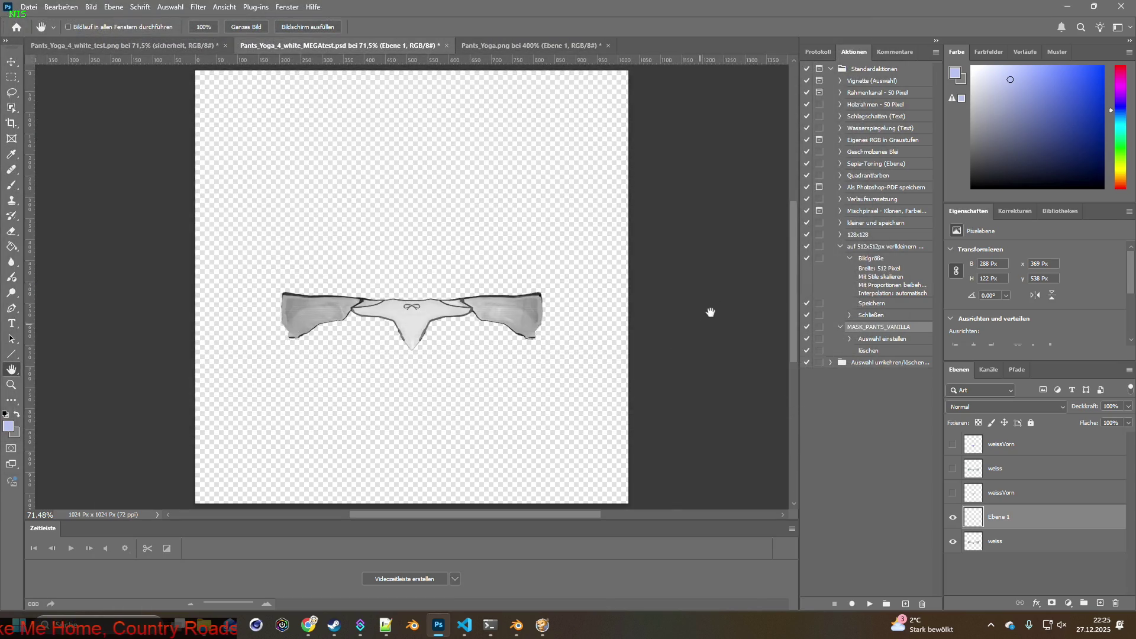
pyautogui.hotkey('alt', 'Tab')
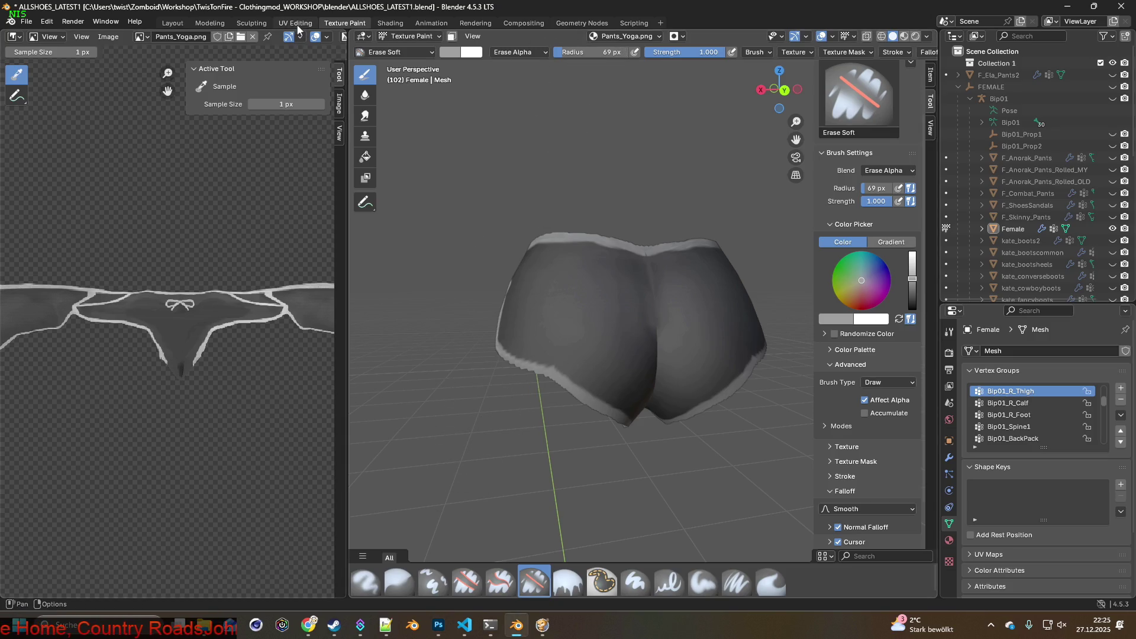
# Load Pants_Yoga_4_a.png from Neuer Ordner into the Image Texture node
pyautogui.click(390, 23)
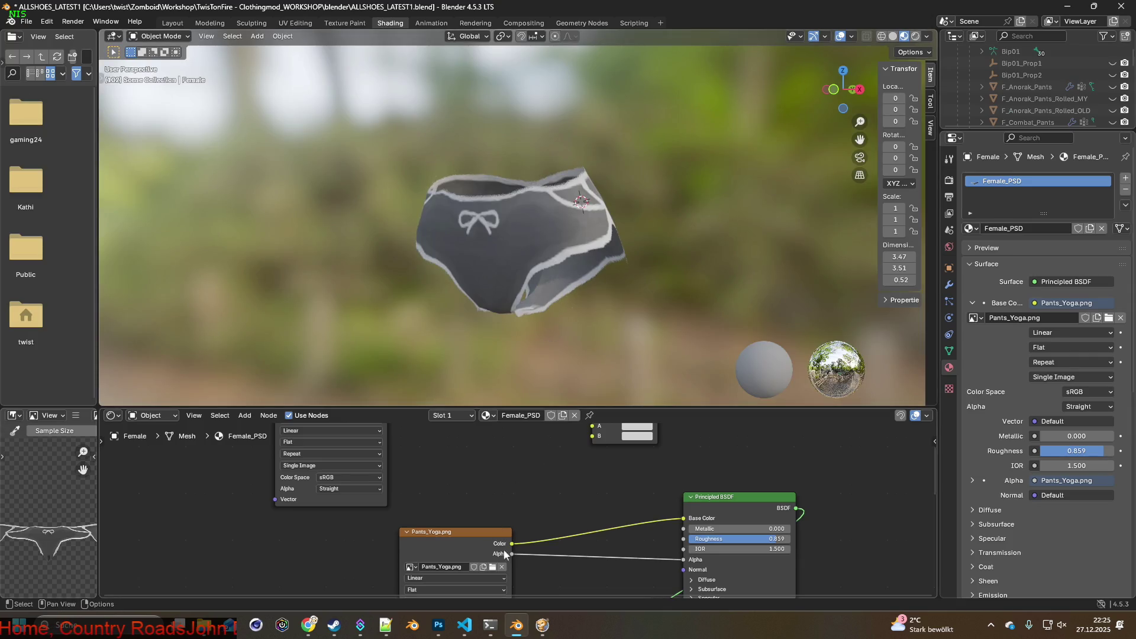
pyautogui.click(492, 567)
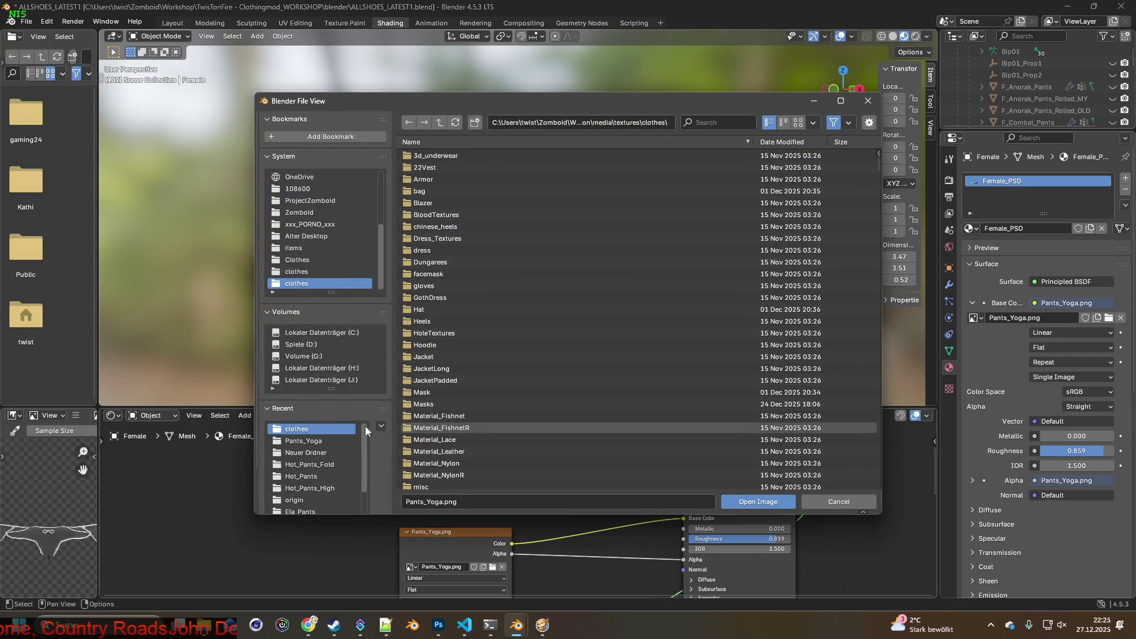
pyautogui.click(303, 441)
pyautogui.click(428, 155)
pyautogui.click(466, 169)
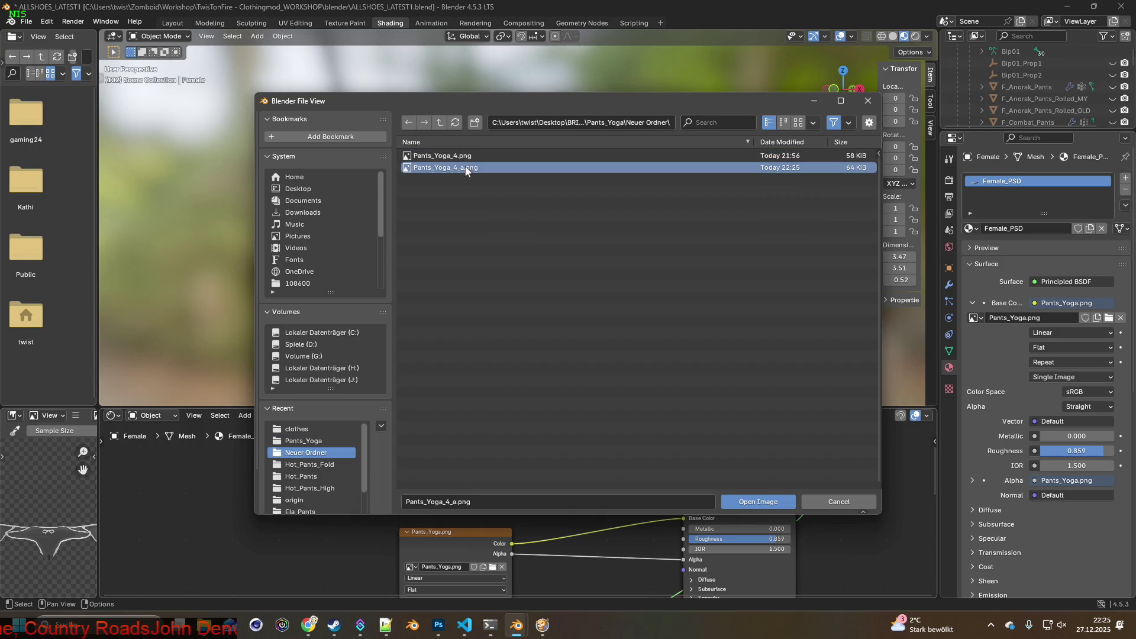
pyautogui.click(750, 503)
# Inspect the white garment from several angles, ending in Texture Paint facing the bow front
pyautogui.moveTo(606, 317)
pyautogui.mouseDown(button='middle')
pyautogui.moveTo(373, 321)
pyautogui.moveTo(594, 289)
pyautogui.moveTo(508, 255)
pyautogui.moveTo(439, 261)
pyautogui.moveTo(447, 283)
pyautogui.moveTo(540, 287)
pyautogui.moveTo(309, 277)
pyautogui.moveTo(449, 269)
pyautogui.moveTo(428, 225)
pyautogui.moveTo(378, 258)
pyautogui.moveTo(545, 290)
pyautogui.moveTo(488, 284)
pyautogui.moveTo(402, 314)
pyautogui.mouseUp(button='middle')
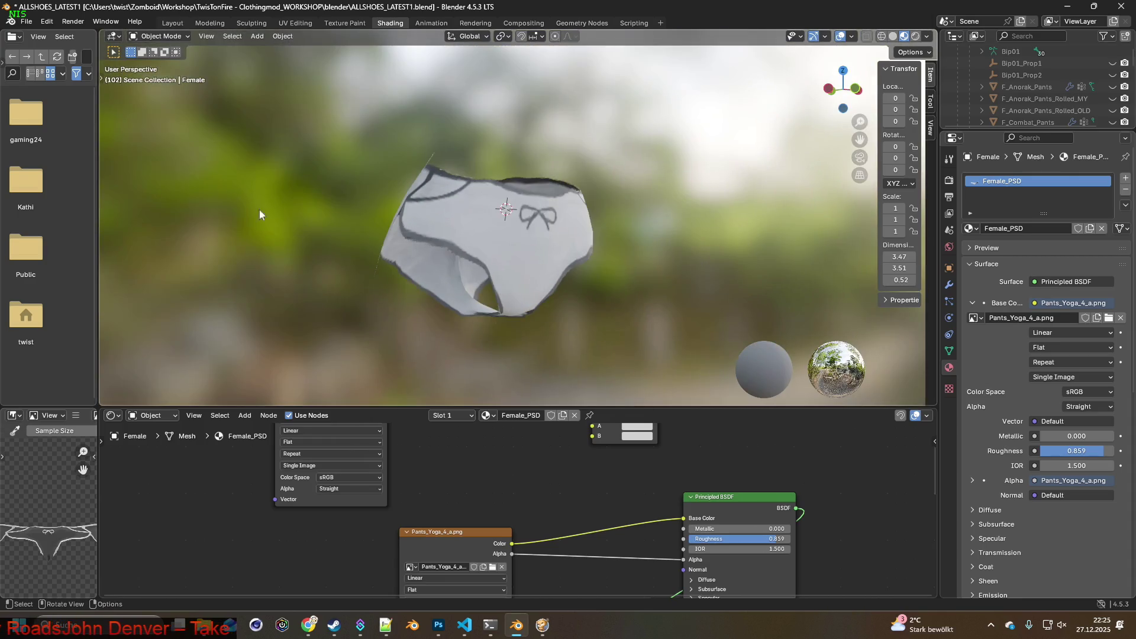
pyautogui.moveTo(100, 79); pyautogui.dragTo(251, 79)
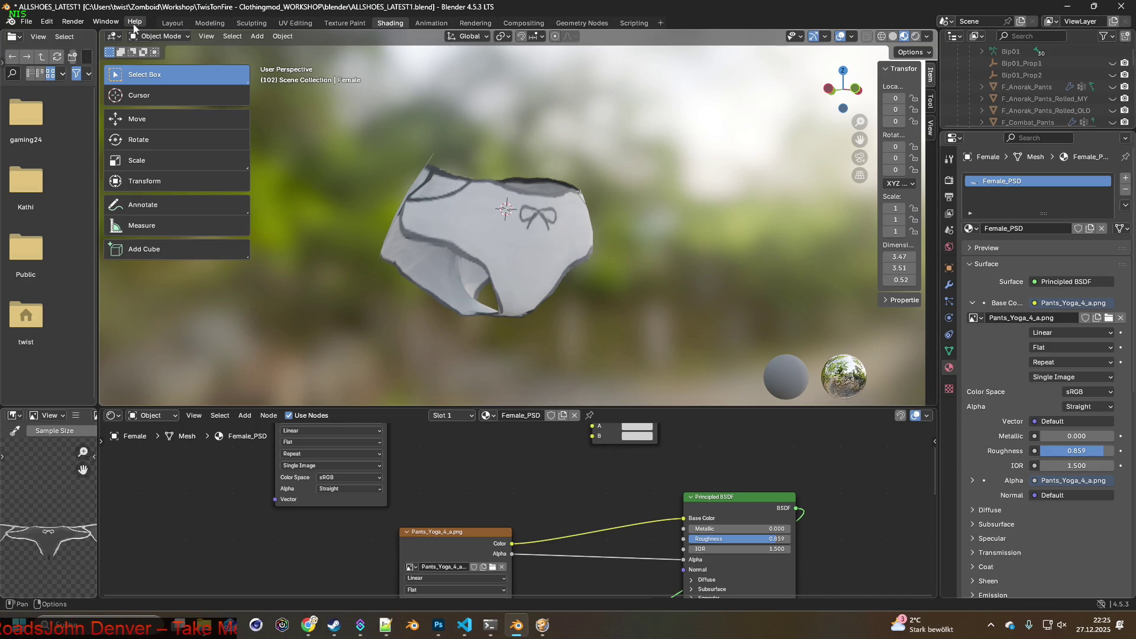
pyautogui.click(349, 23)
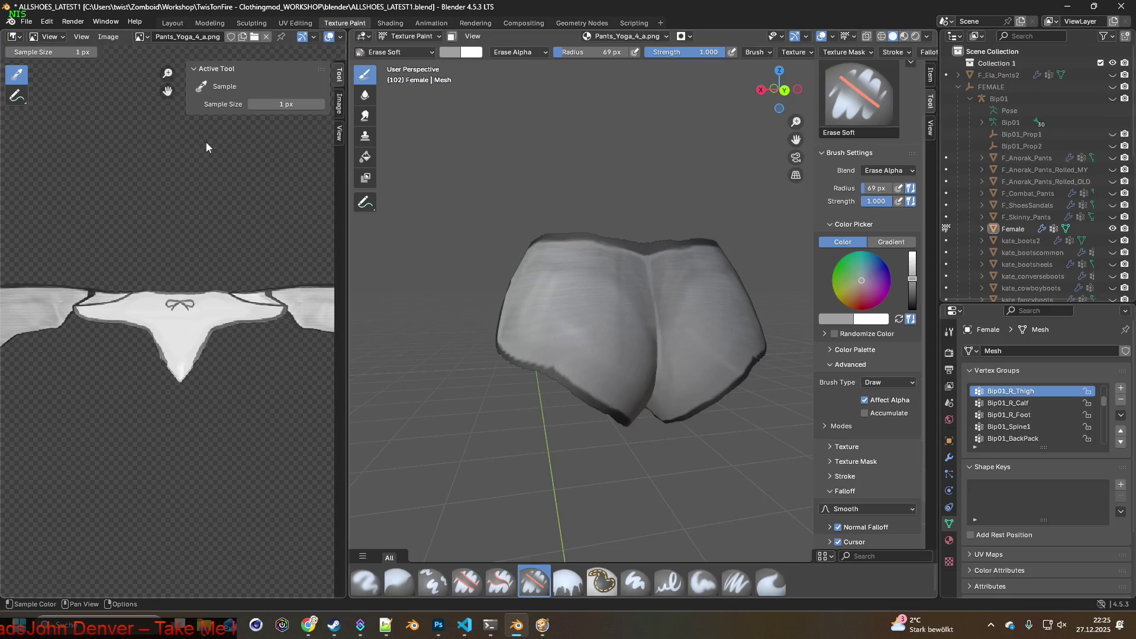
pyautogui.moveTo(591, 254)
pyautogui.mouseDown(button='middle')
pyautogui.moveTo(666, 251)
pyautogui.moveTo(717, 280)
pyautogui.moveTo(718, 304)
pyautogui.moveTo(616, 302)
pyautogui.moveTo(624, 312)
pyautogui.moveTo(728, 312)
pyautogui.moveTo(648, 305)
pyautogui.moveTo(647, 274)
pyautogui.moveTo(570, 304)
pyautogui.moveTo(697, 338)
pyautogui.moveTo(635, 308)
pyautogui.moveTo(497, 320)
pyautogui.mouseUp(button='middle')
pyautogui.scroll(4, 658, 293)
pyautogui.scroll(-5, 636, 309)
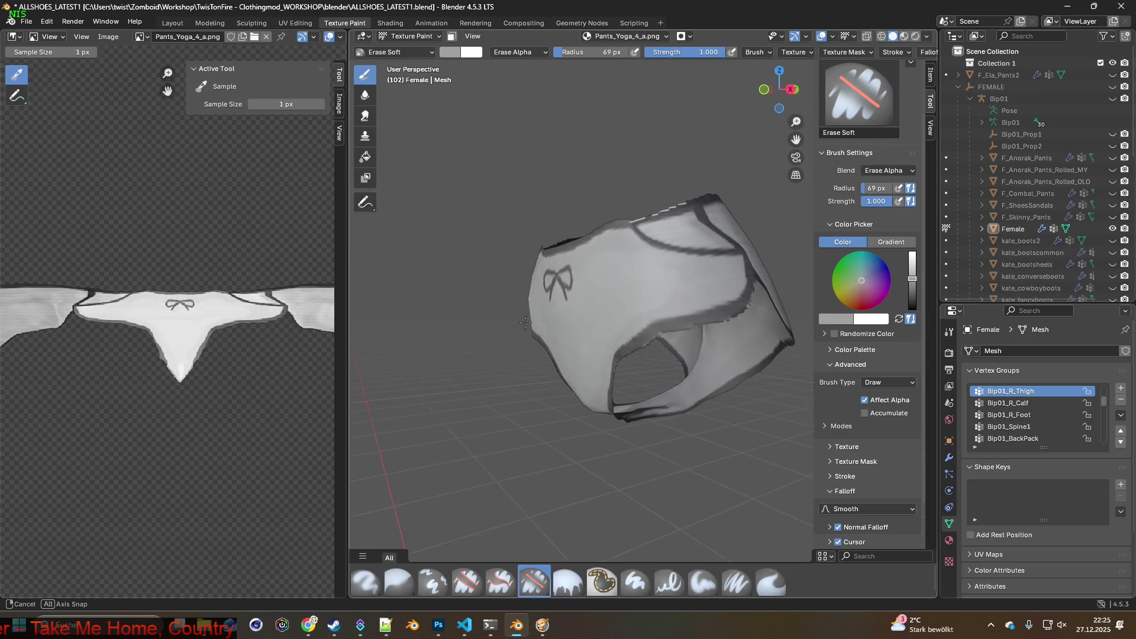